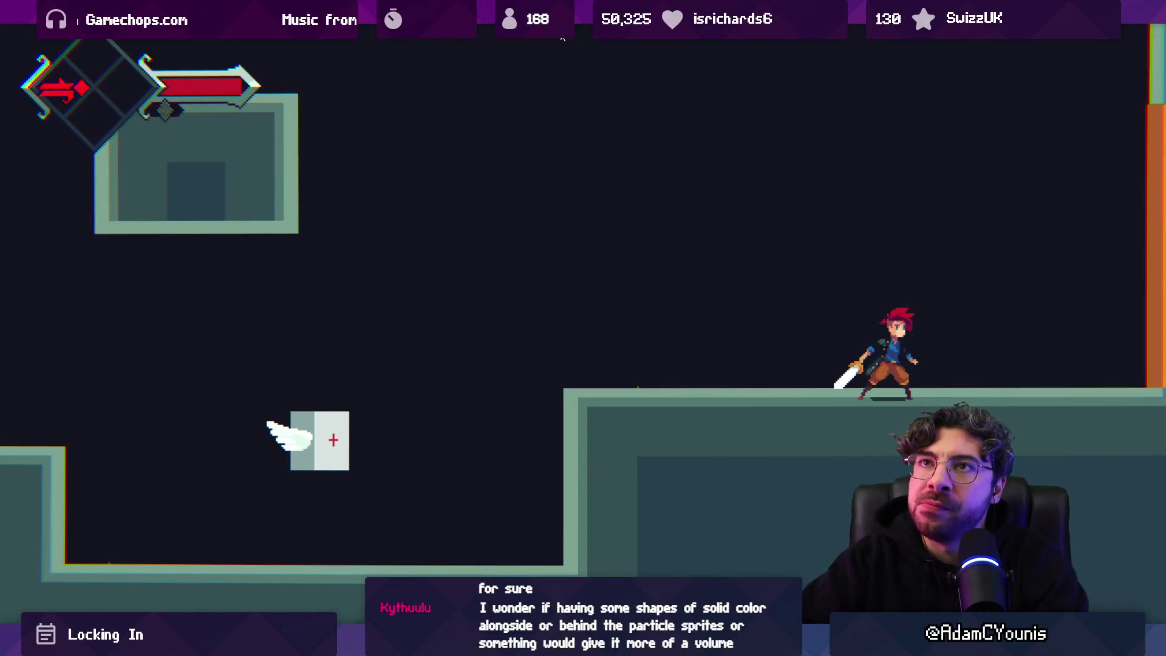
Step: Move the character left through the Reflex Wave Test level, restore the editor, then switch to Aseprite
key(Left)
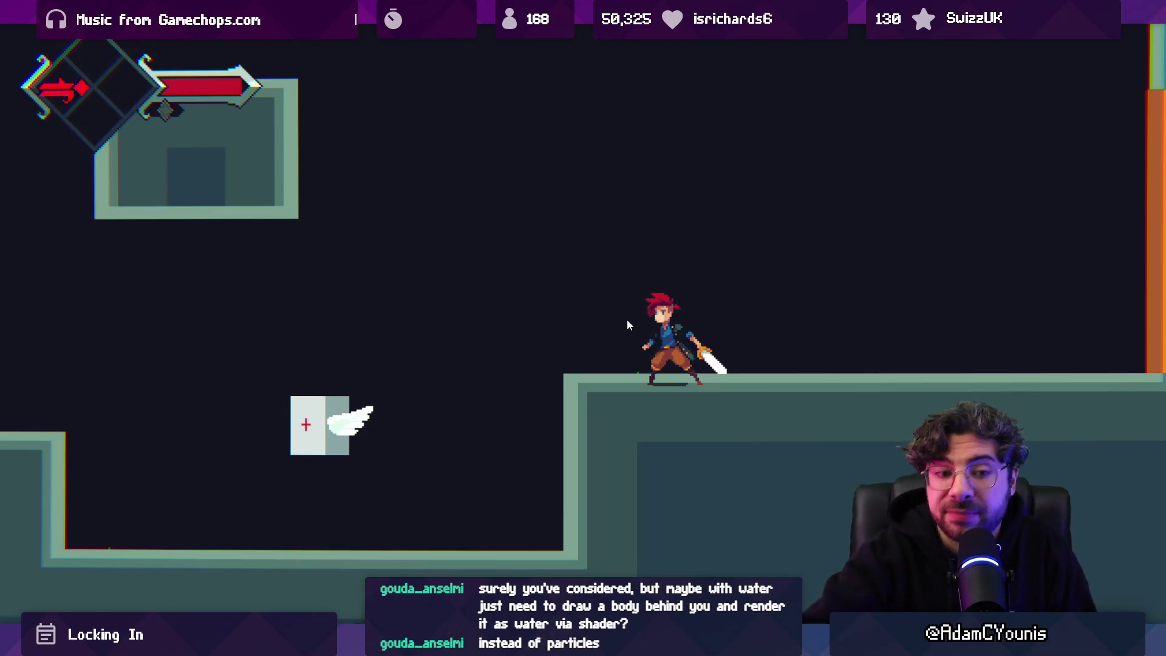
key(shift+space)
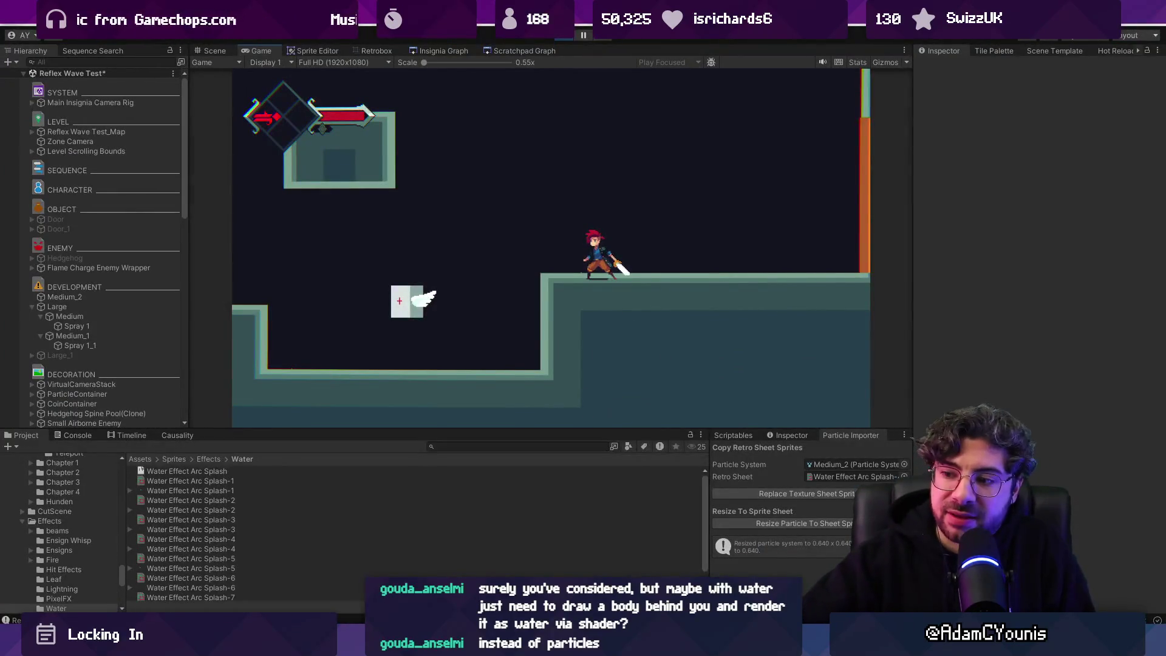
key(alt+Tab)
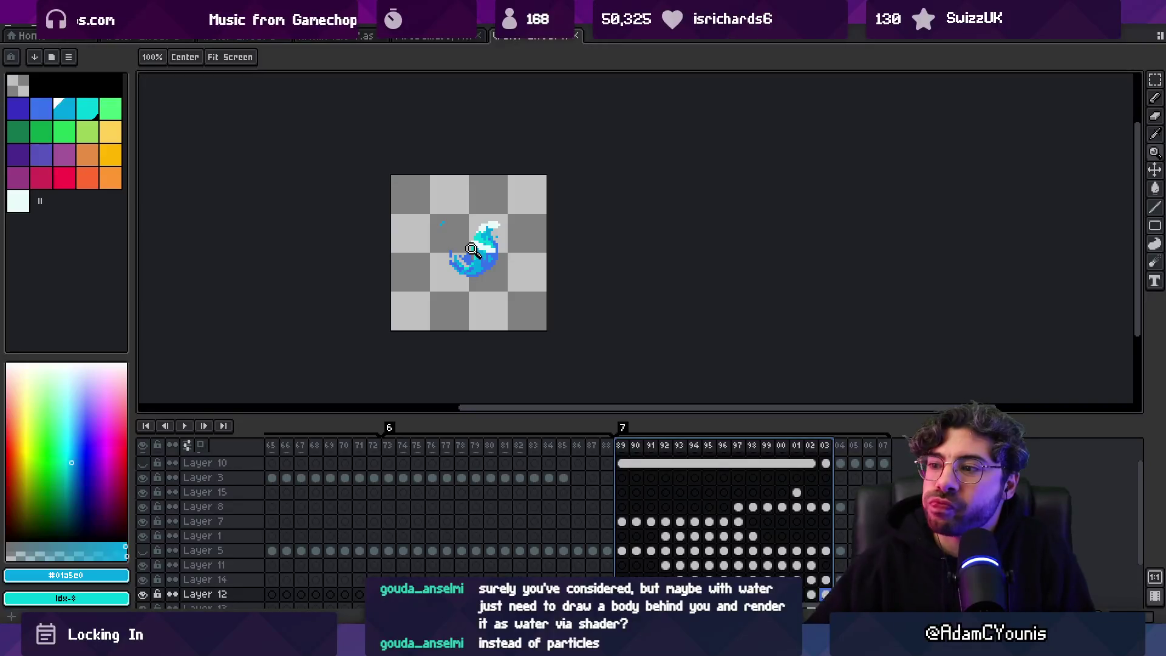
Step: Pan the timeline and canvas, then play the dark-background water splash animation
mouse_move(382, 448)
mouse_down()
mouse_move(632, 452)
mouse_move(274, 453)
mouse_move(790, 460)
mouse_up()
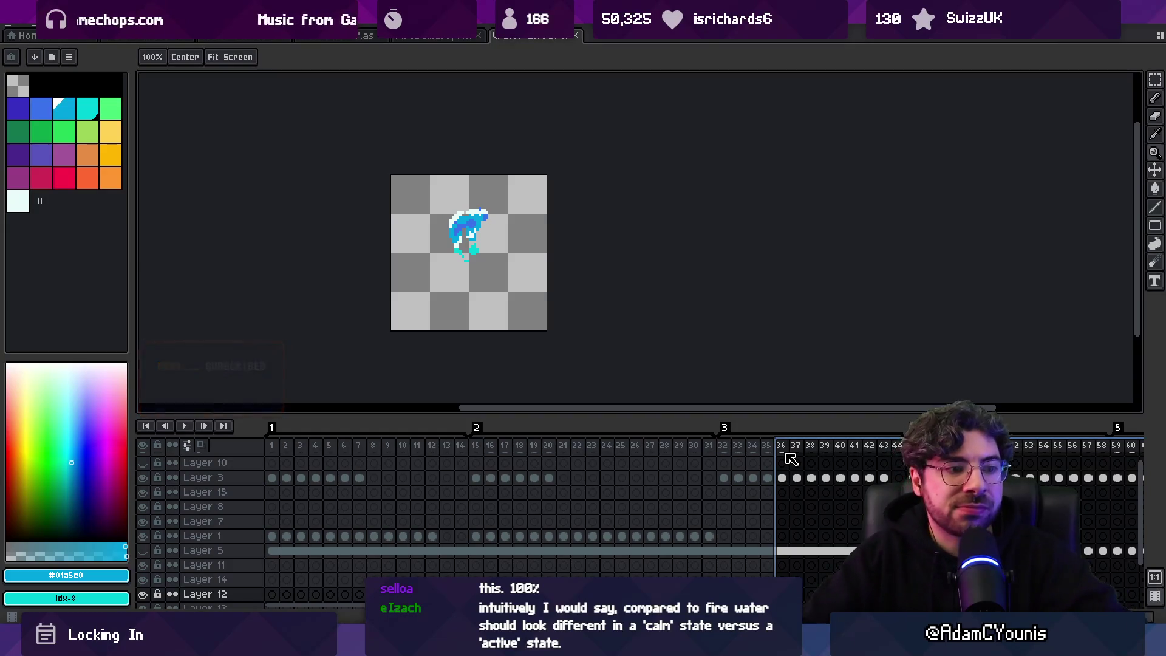
drag(496, 260, 411, 251)
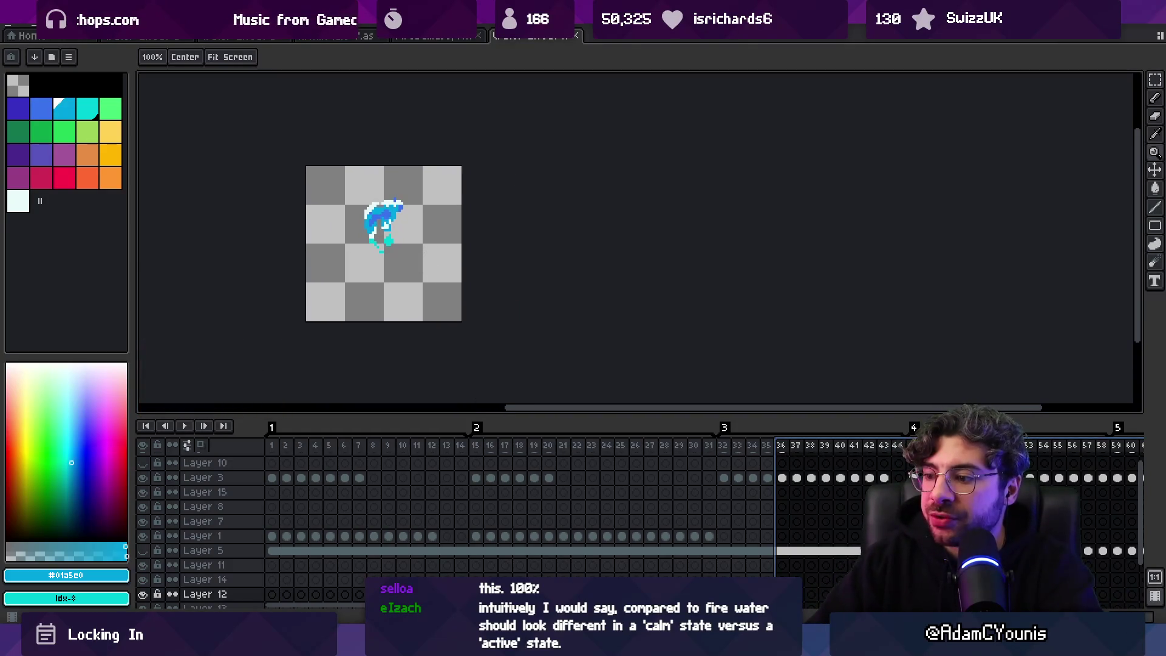
click(158, 38)
key(Return)
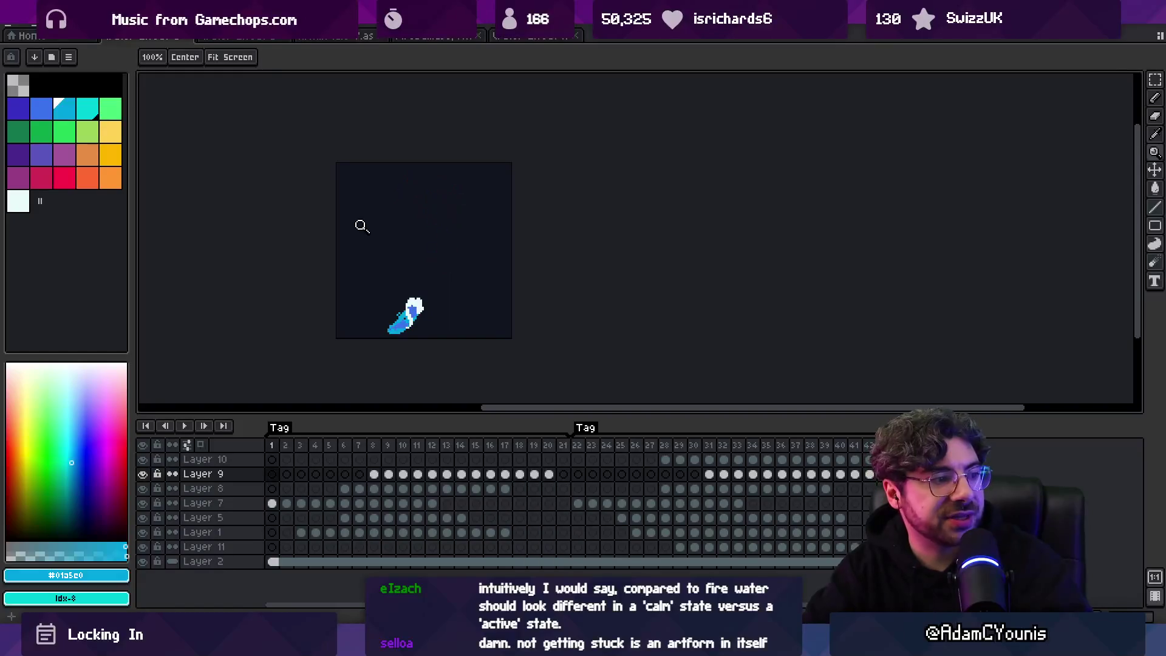
Step: Stop the splash playback at frames 35 and 24, then select frames 22 through 45
key(Return)
key(Return)
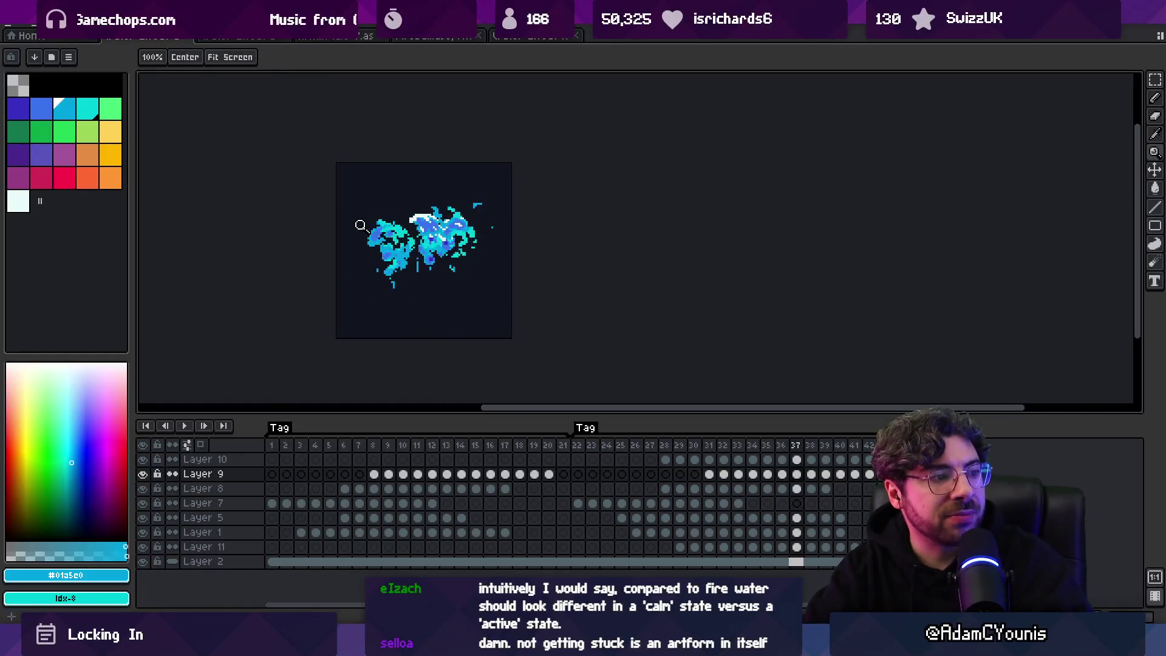
key(Return)
key(Return)
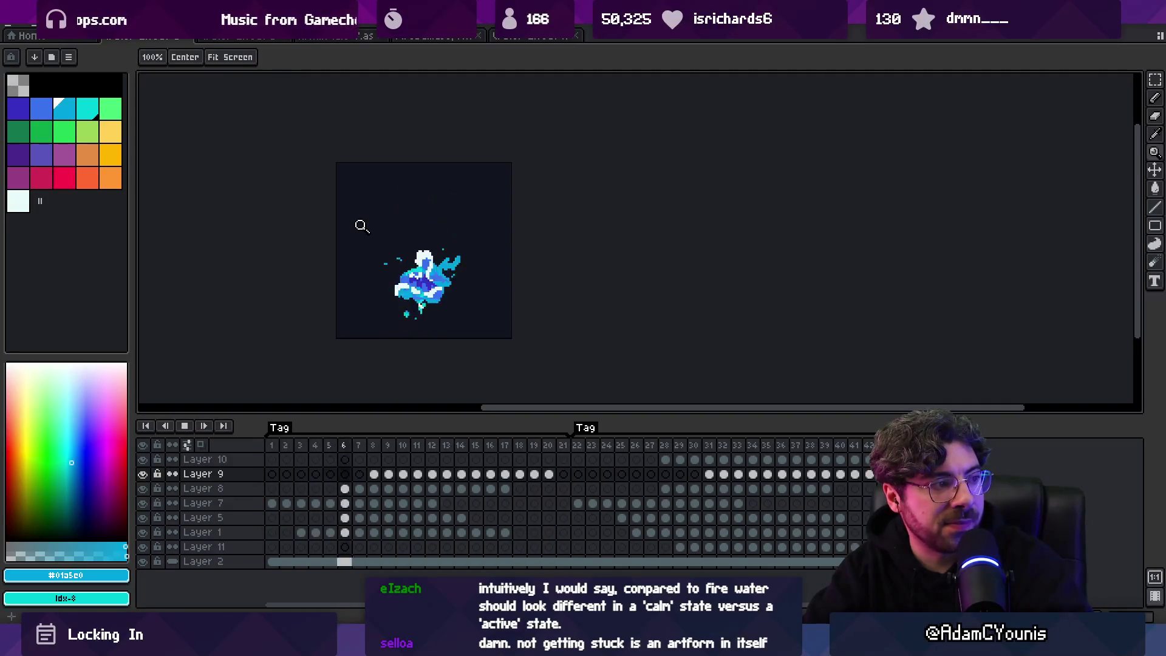
key(Return)
key(Return)
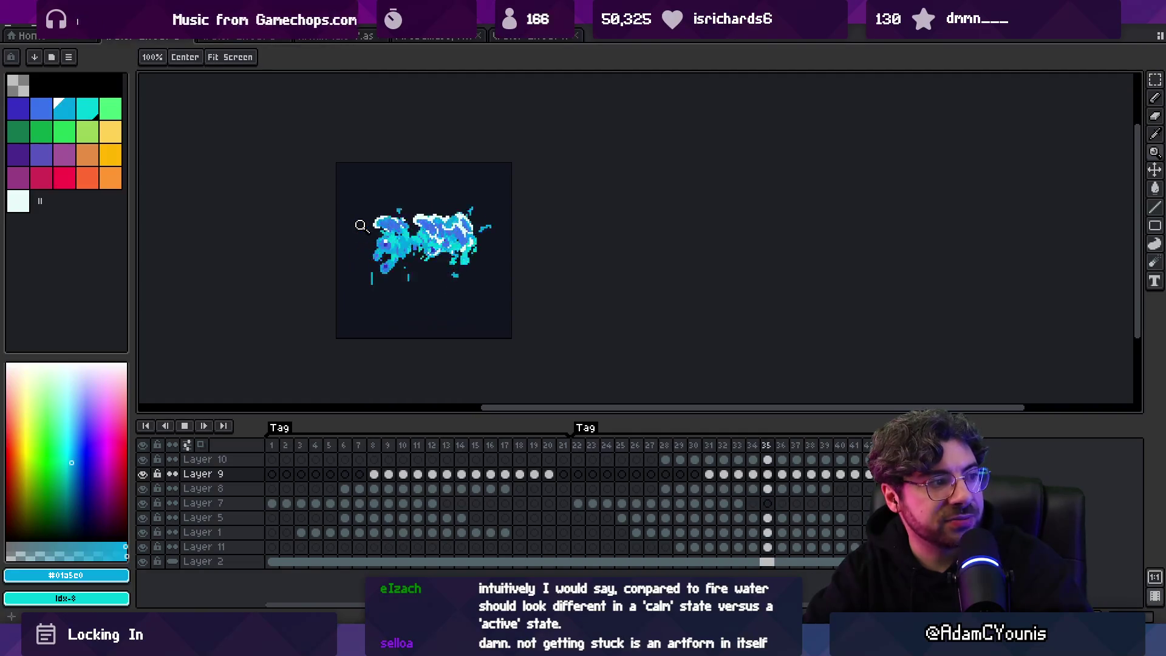
key(Return)
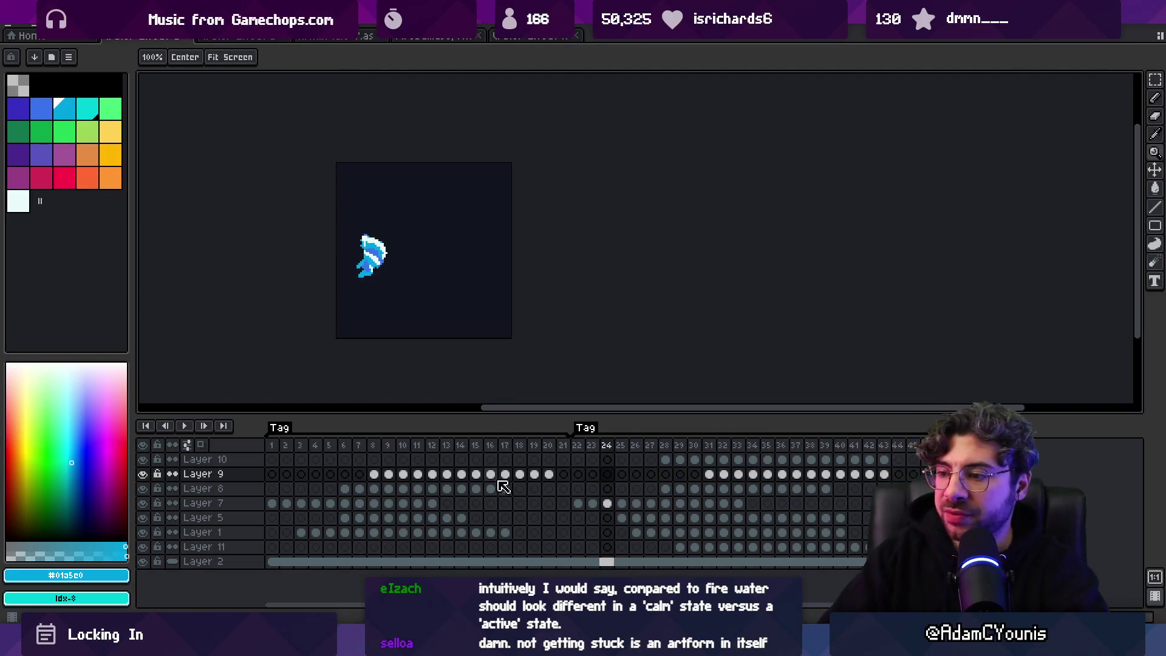
mouse_move(783, 644)
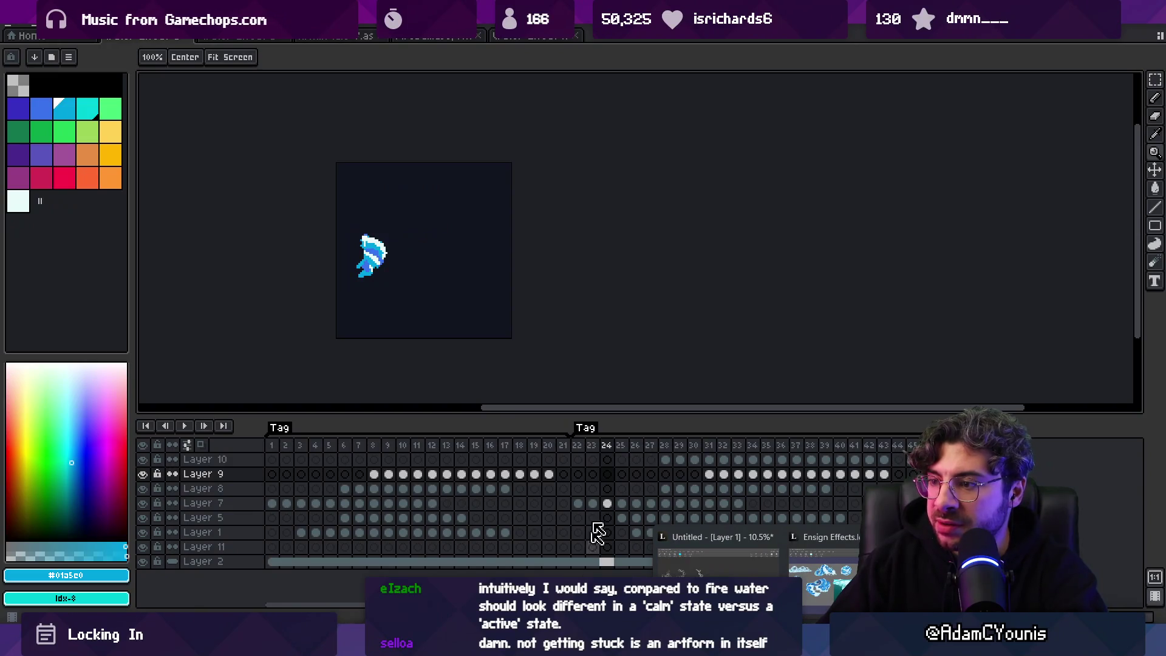
mouse_move(577, 446)
mouse_down()
mouse_move(846, 448)
mouse_move(925, 435)
mouse_up()
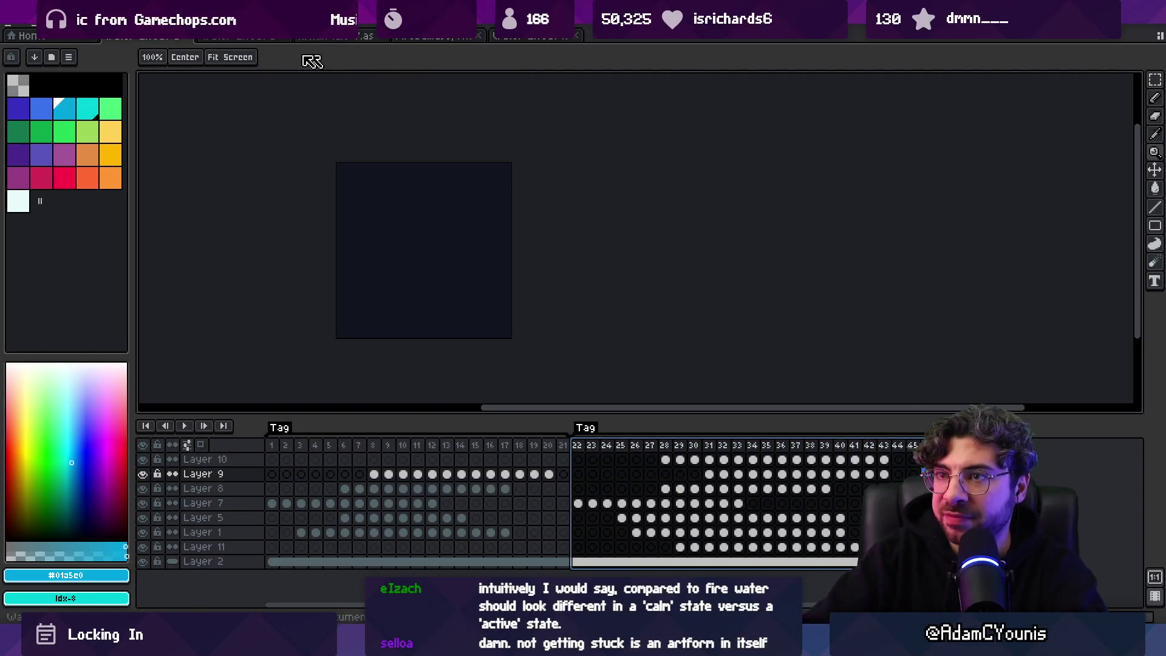
Step: Browse the other water and fire documents, ending on frame 89 of the many-layered splash
click(275, 38)
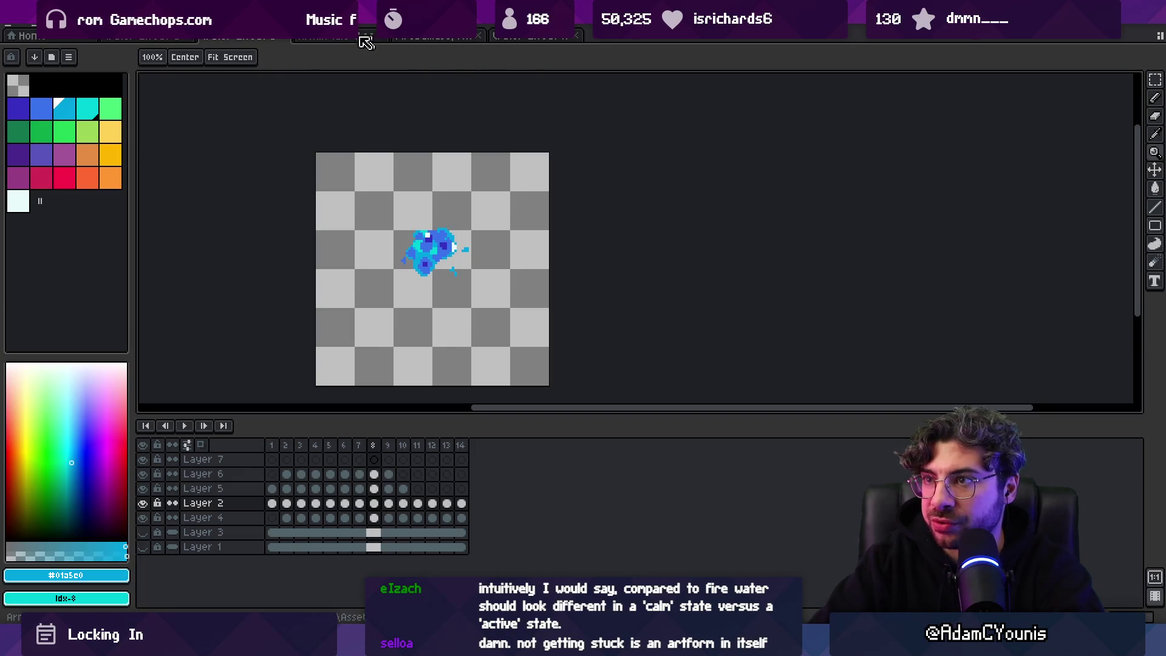
click(369, 39)
click(431, 38)
drag(554, 455, 647, 460)
click(535, 38)
mouse_move(813, 505)
mouse_down()
mouse_move(476, 448)
mouse_move(373, 448)
mouse_up()
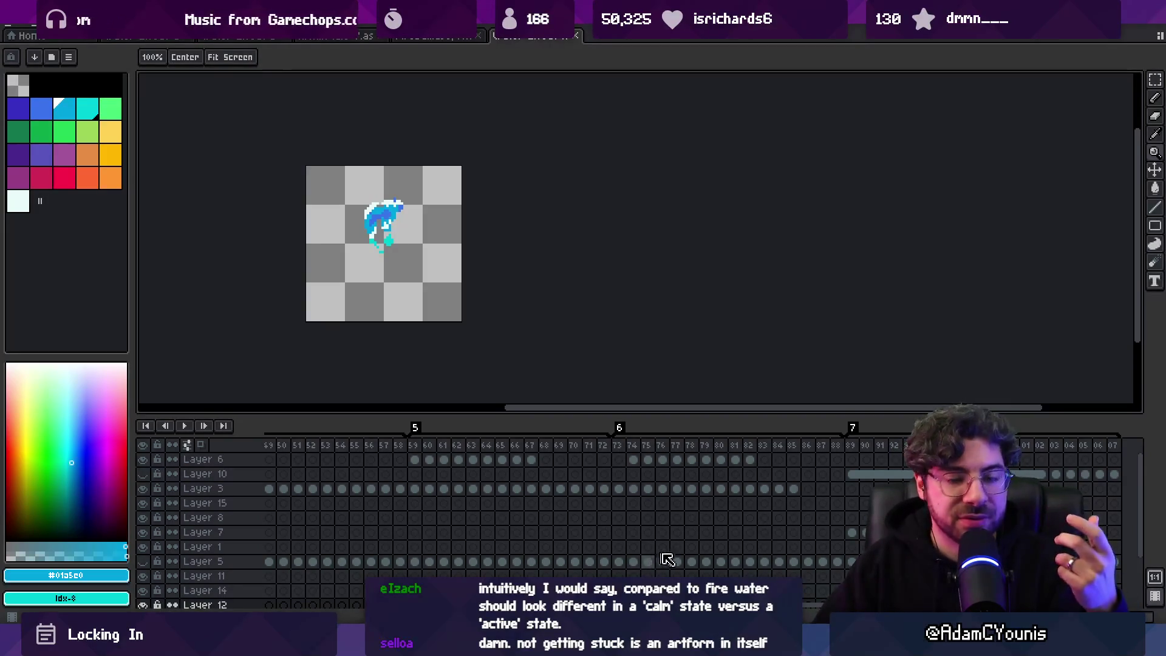
click(876, 449)
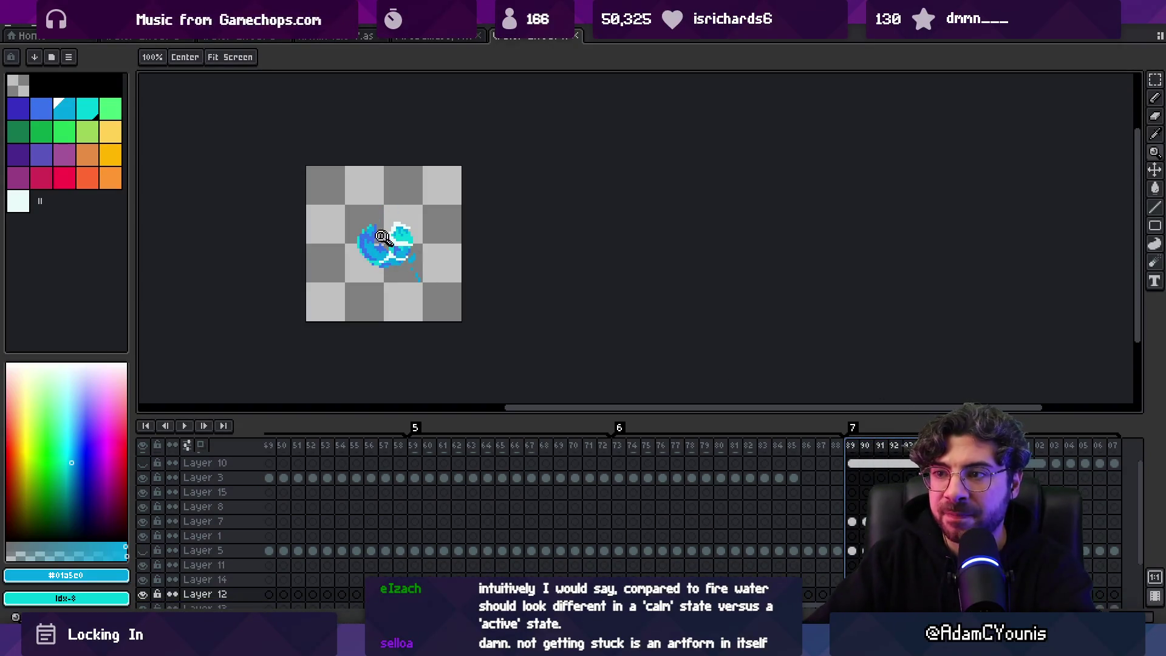
Step: Zoom in on the splash sprite and select frames 89 to 91 in the timeline
scroll(387, 238, up, 5)
key(m)
key(ctrl+z)
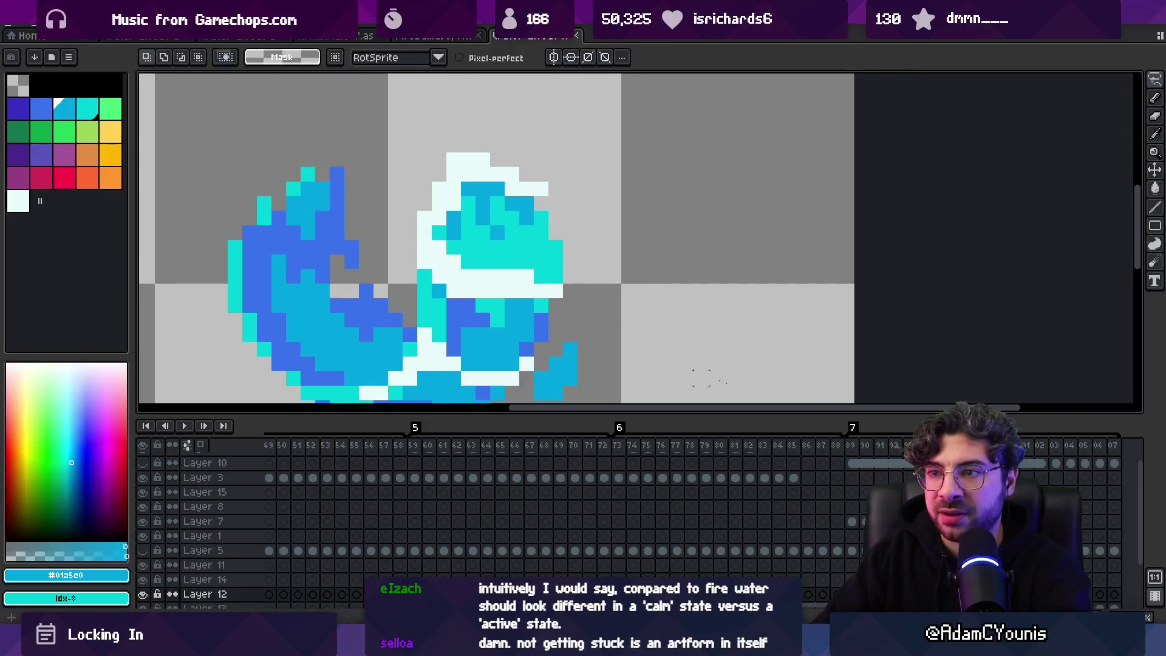
drag(868, 447, 909, 448)
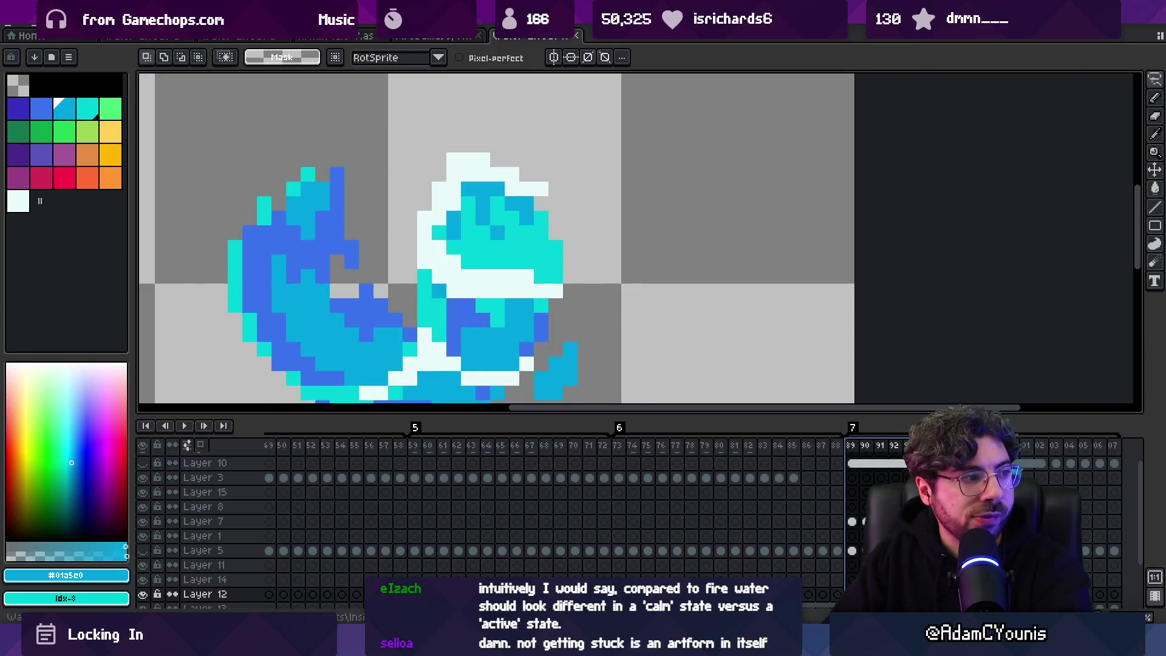
key(z)
scroll(668, 273, down, 5)
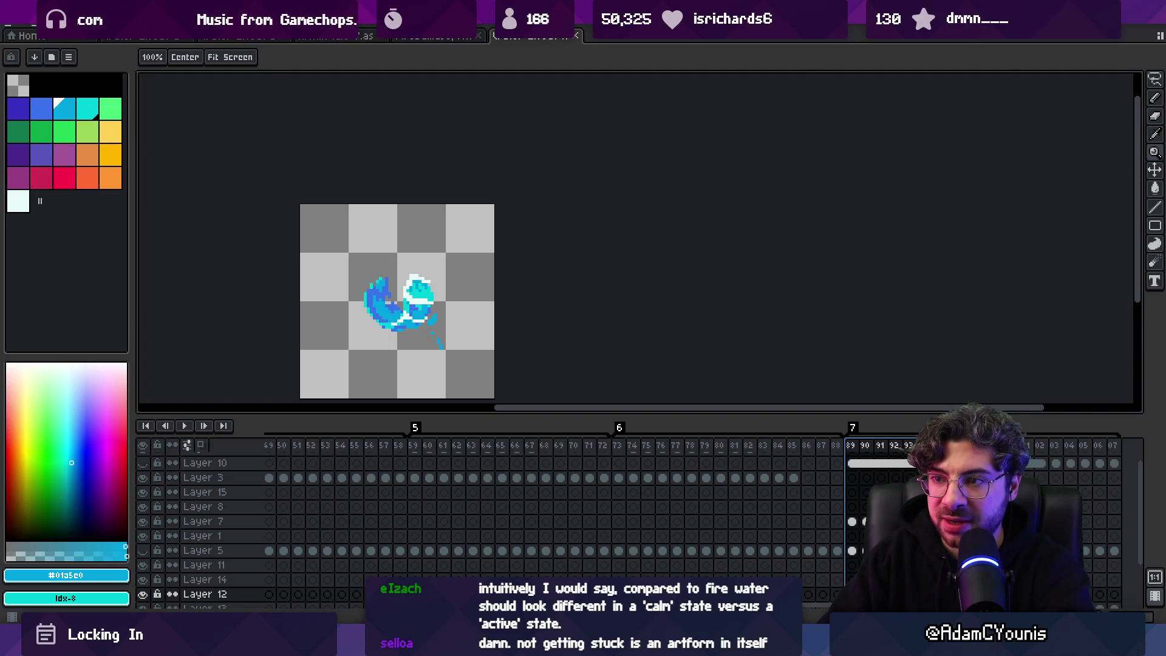
mouse_move(1031, 463)
mouse_down()
mouse_move(1112, 461)
mouse_move(1098, 459)
mouse_up()
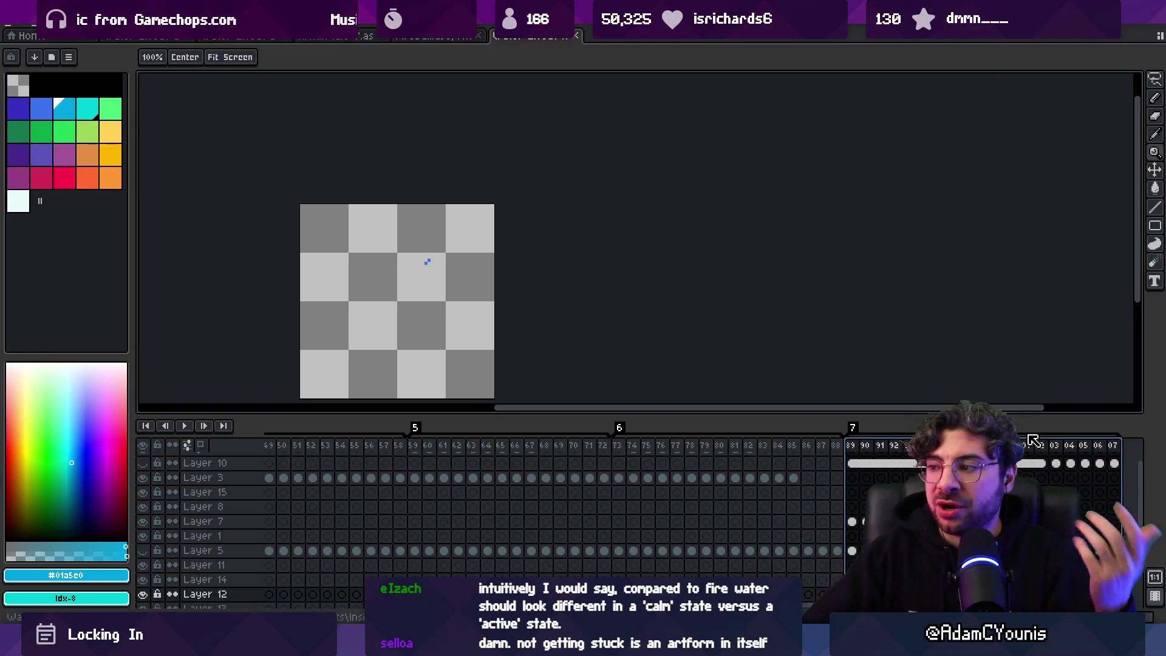
drag(863, 450, 914, 448)
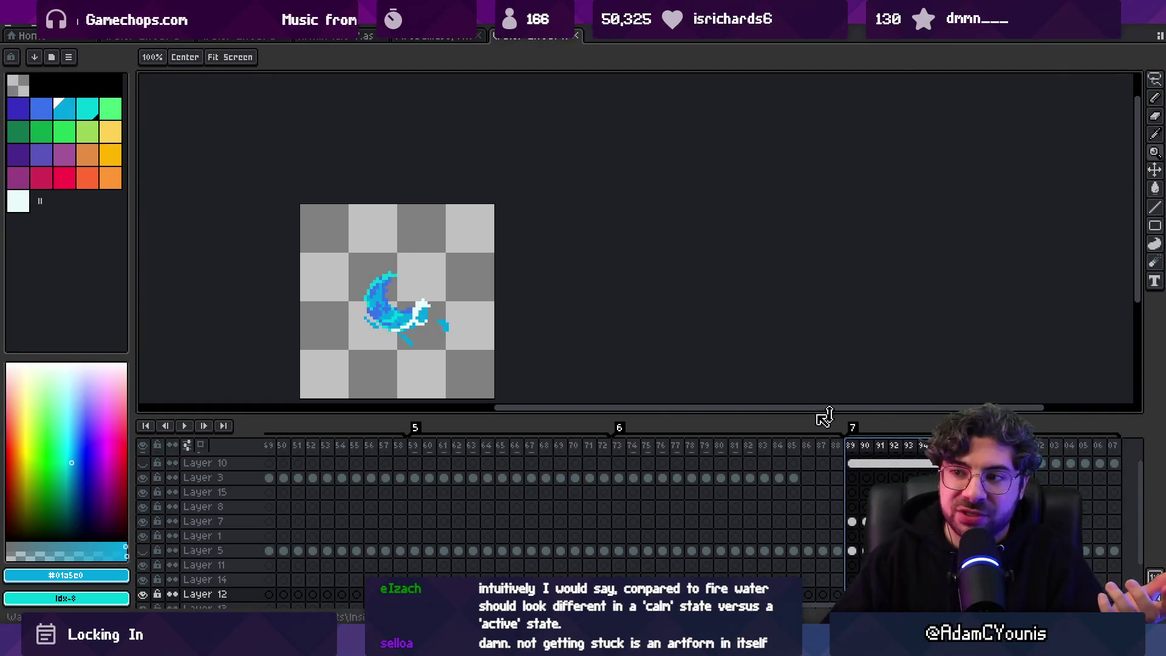
Step: Loop-play splash frames 89–91 and stop playback
drag(405, 361, 392, 270)
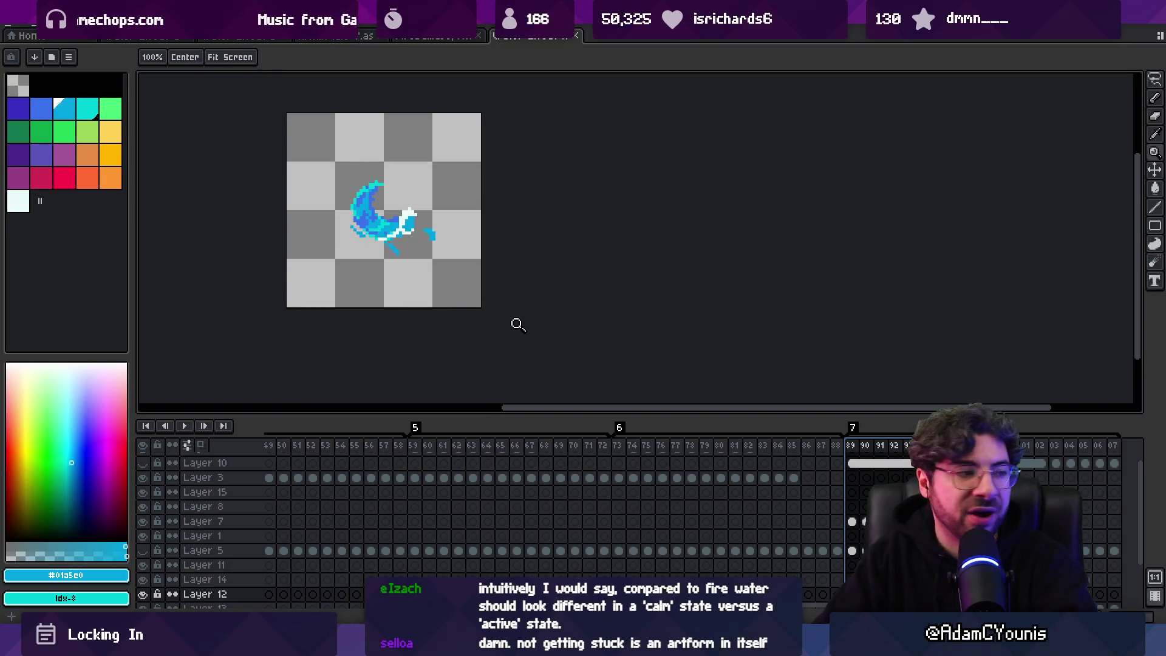
key(Return)
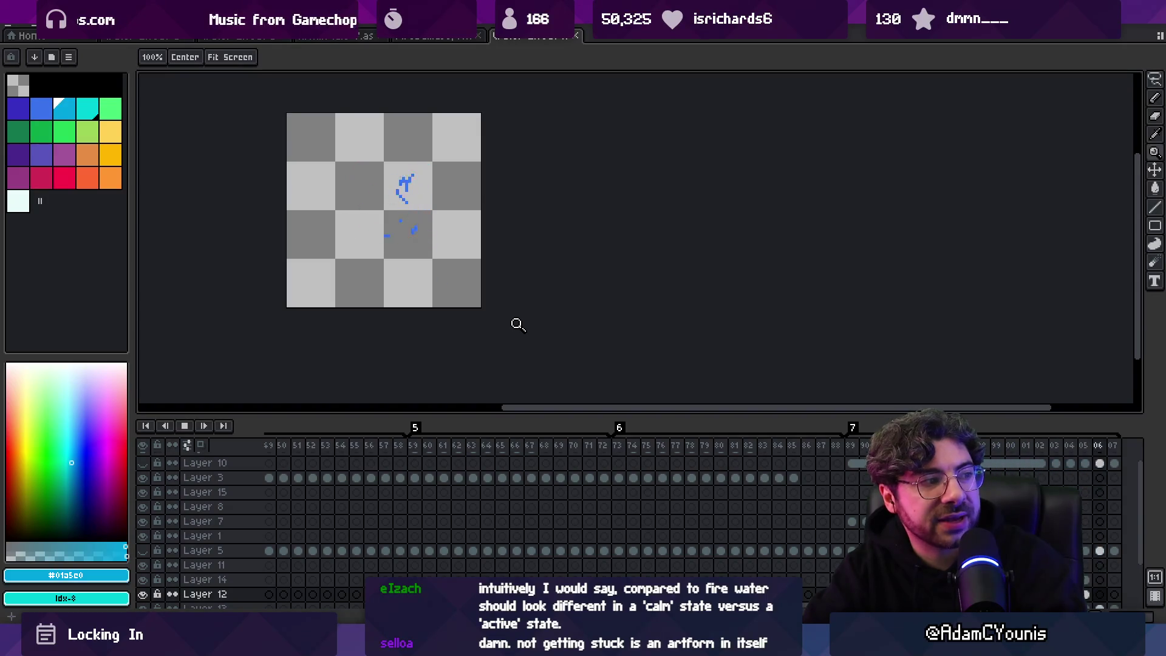
key(Return)
key(Return)
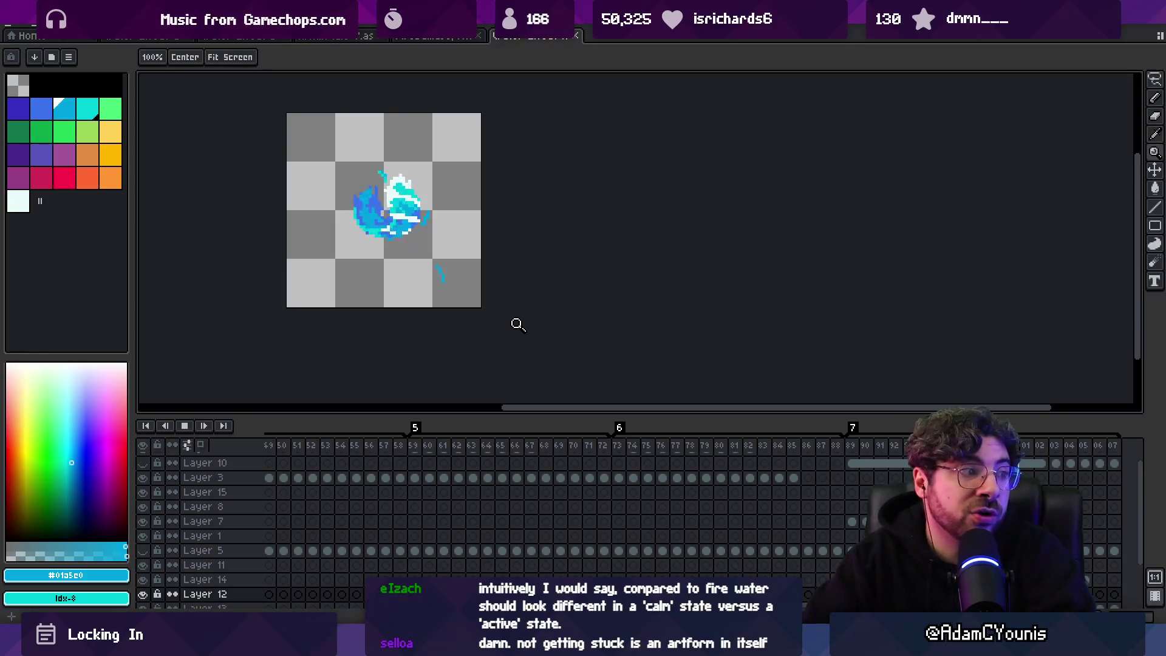
key(Return)
scroll(425, 267, down, 2)
drag(418, 275, 424, 300)
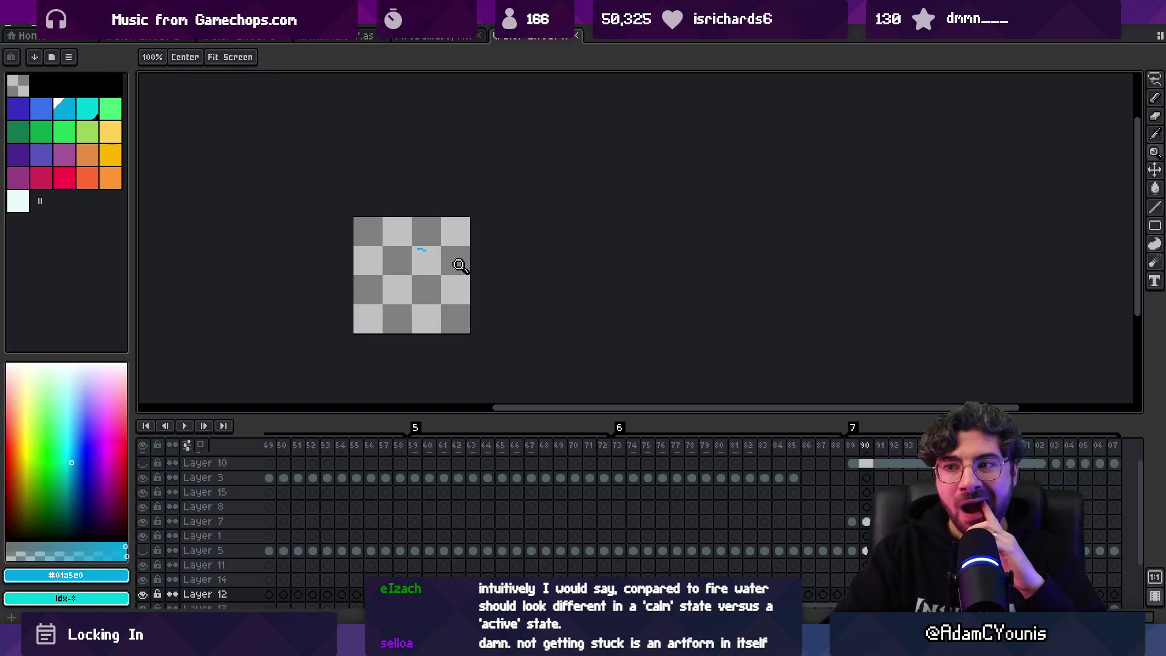
Step: Select an earlier range of splash frames, then switch to the sketching app's brush colour
click(851, 445)
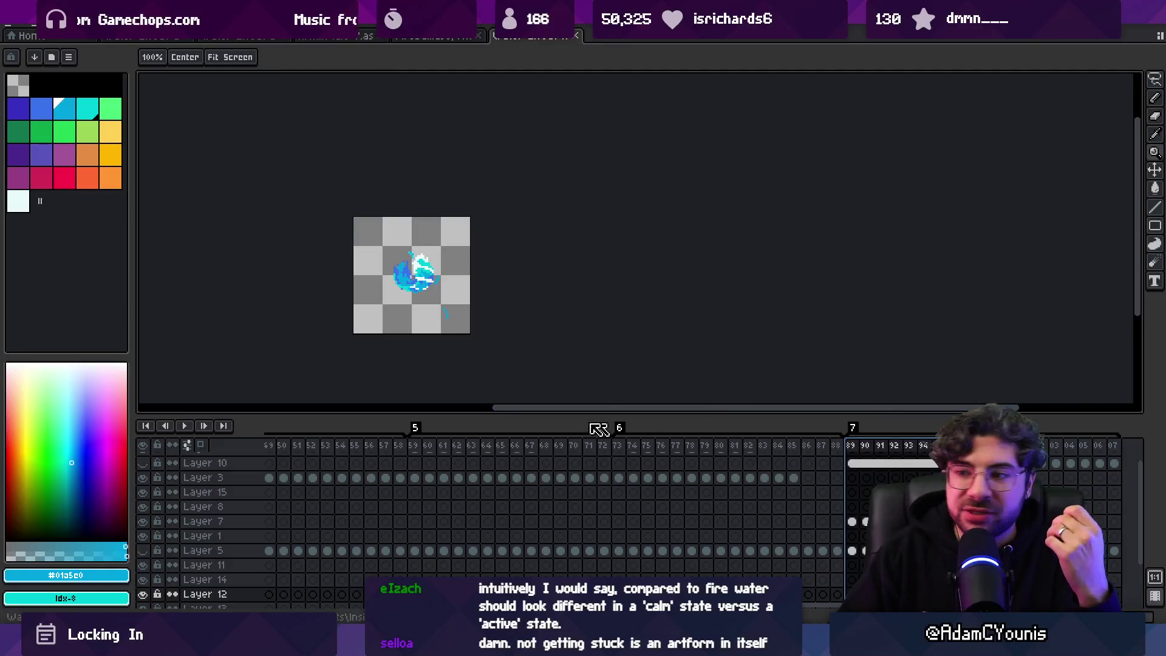
mouse_move(619, 446)
mouse_down()
mouse_move(796, 450)
mouse_move(440, 449)
mouse_move(571, 450)
mouse_move(465, 449)
mouse_move(556, 449)
mouse_move(542, 450)
mouse_up()
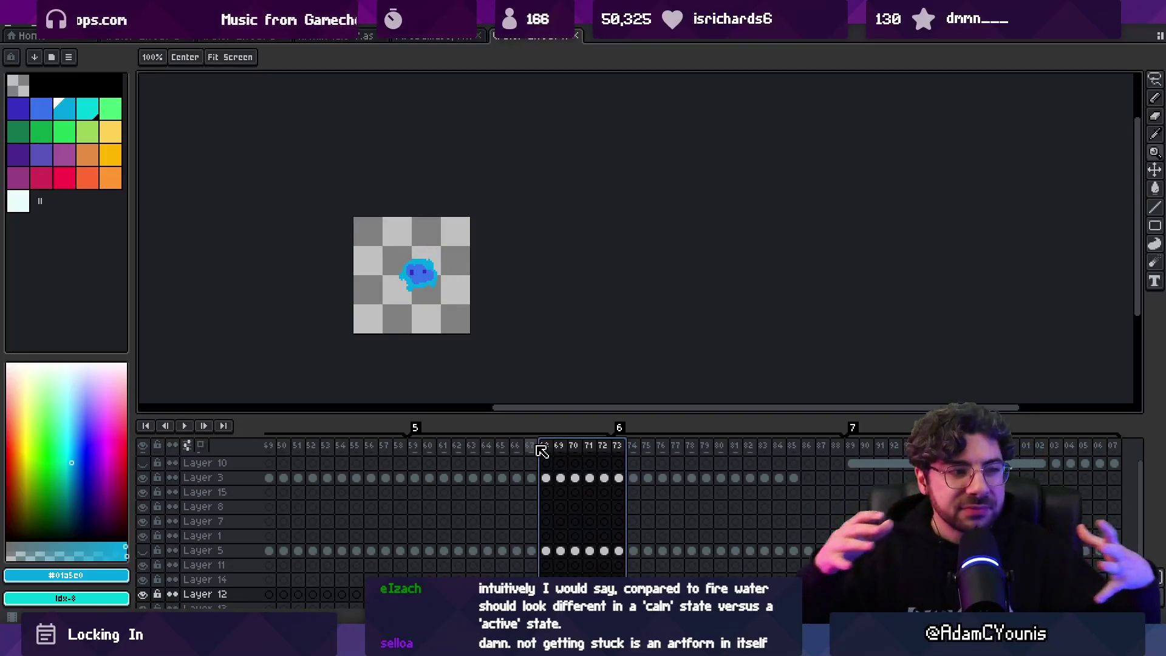
key(alt+Tab)
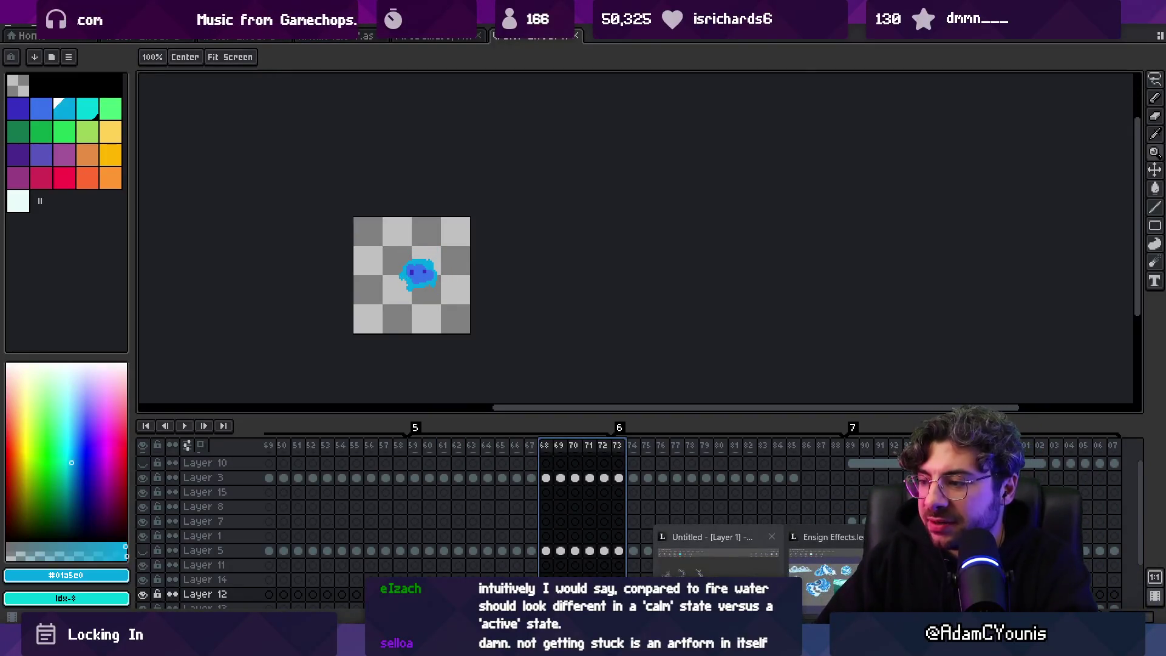
click(213, 58)
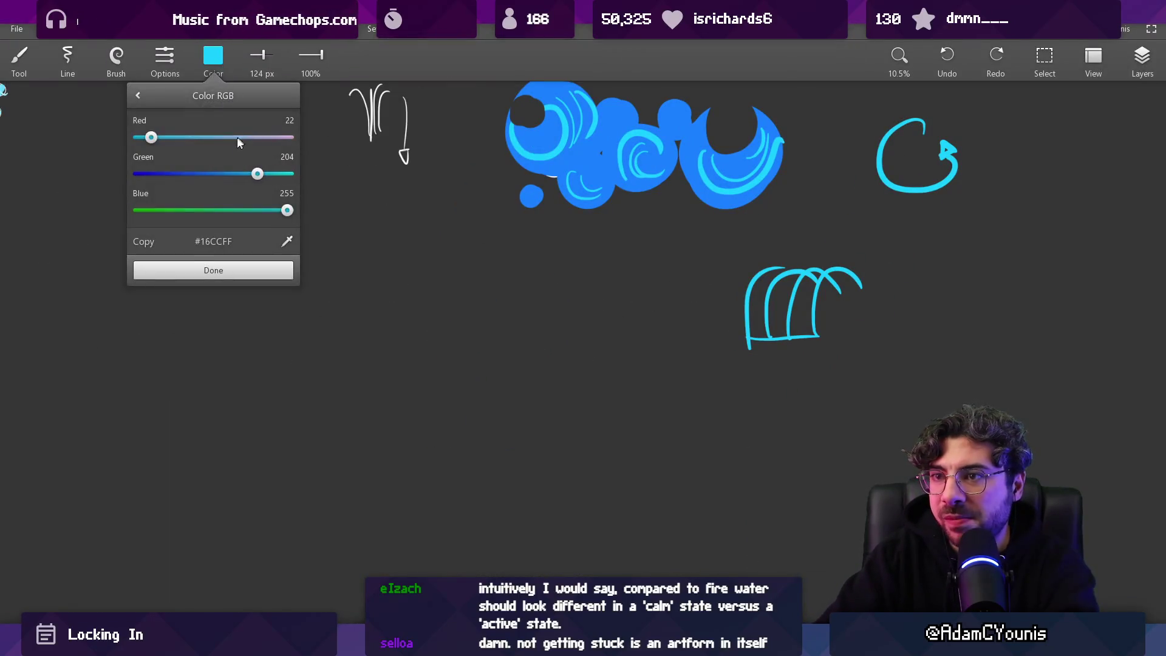
Step: Set the brush colour to white (RGB 255/255/255)
click(255, 270)
click(213, 58)
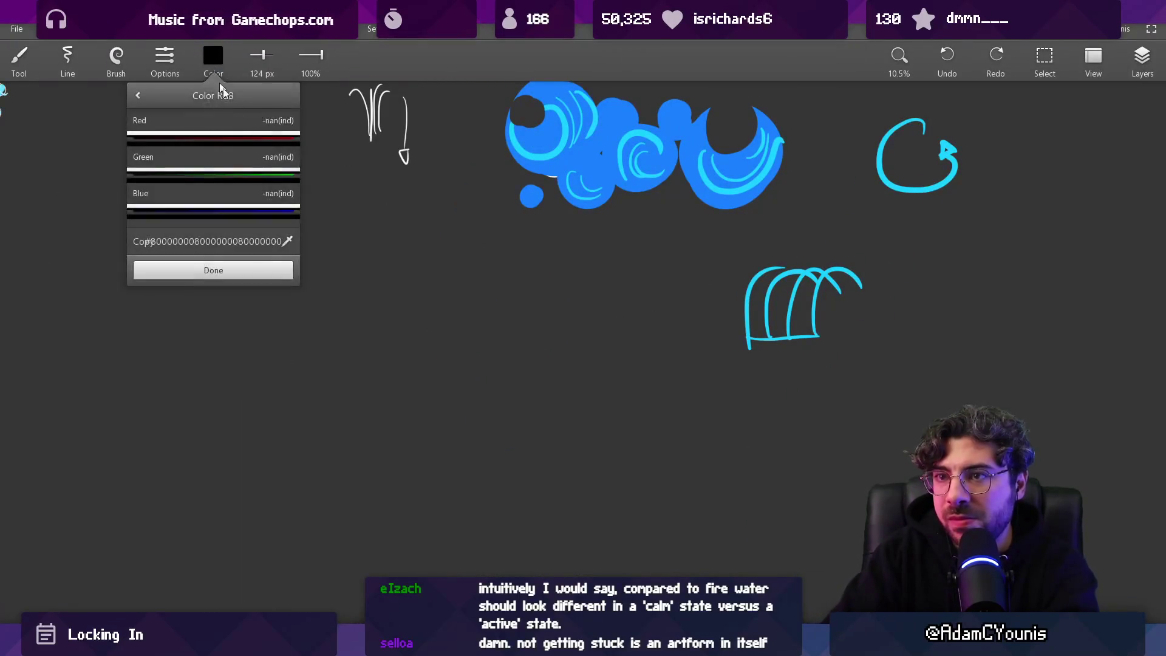
click(288, 209)
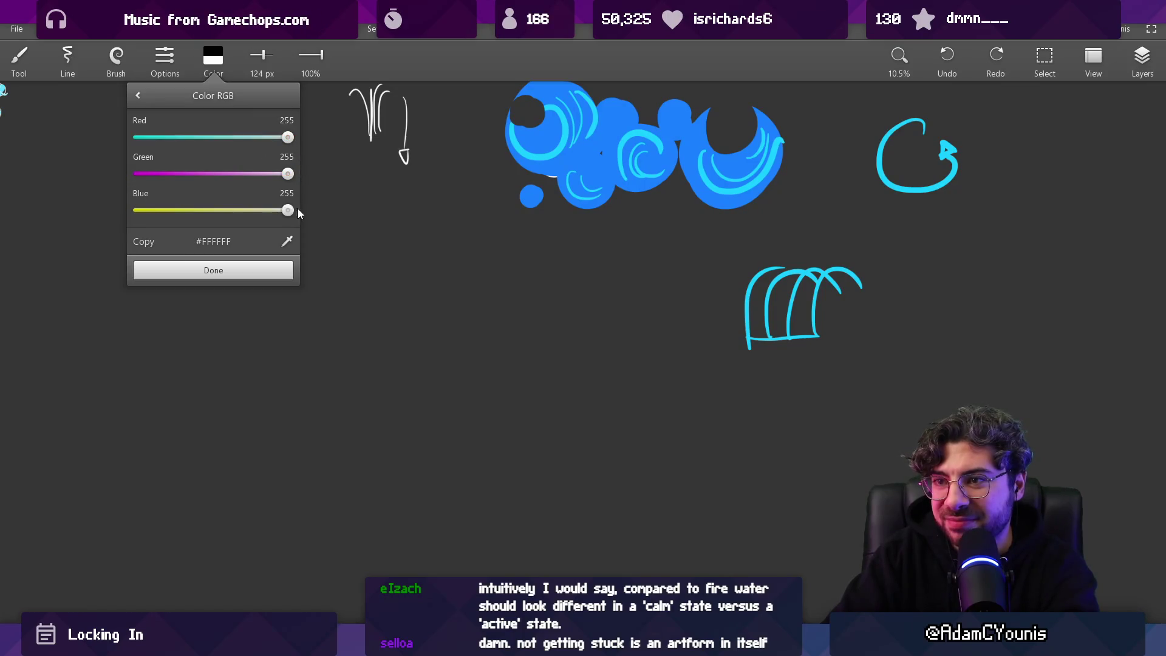
click(274, 271)
scroll(230, 333, down, 2)
Step: Draw the edges of a white wireframe cube
mouse_move(176, 241)
mouse_down()
mouse_move(188, 508)
mouse_move(394, 365)
mouse_move(369, 142)
mouse_up()
drag(404, 159, 411, 401)
drag(181, 500, 365, 586)
drag(392, 377, 573, 450)
drag(426, 146, 596, 254)
mouse_move(604, 219)
mouse_down()
mouse_move(609, 440)
mouse_move(492, 577)
mouse_up()
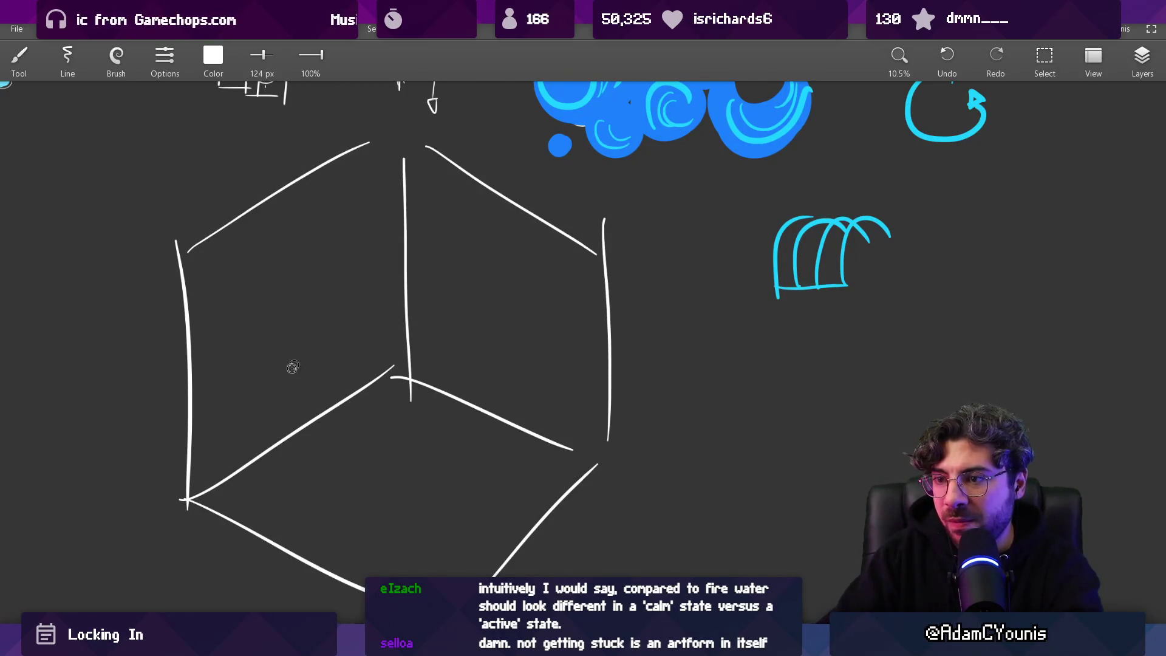
Step: Add a down-left arrow, a white dot and straight pin stems inside the cube
drag(323, 357, 266, 402)
drag(277, 375, 283, 401)
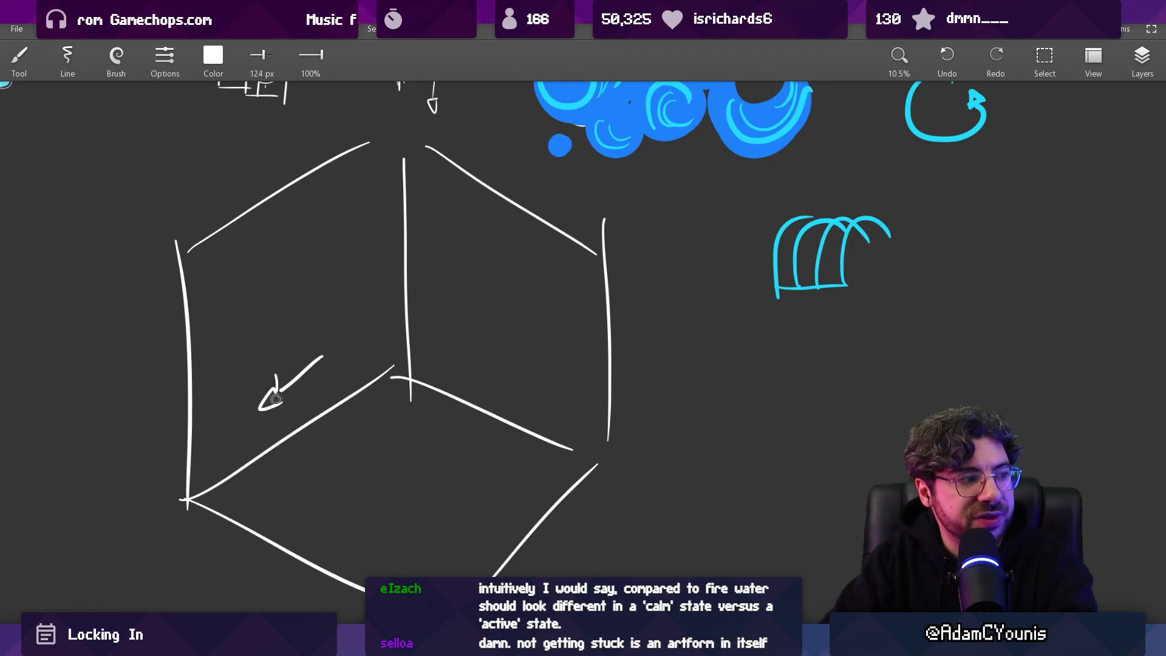
click(230, 430)
drag(221, 286, 220, 299)
key(ctrl+z)
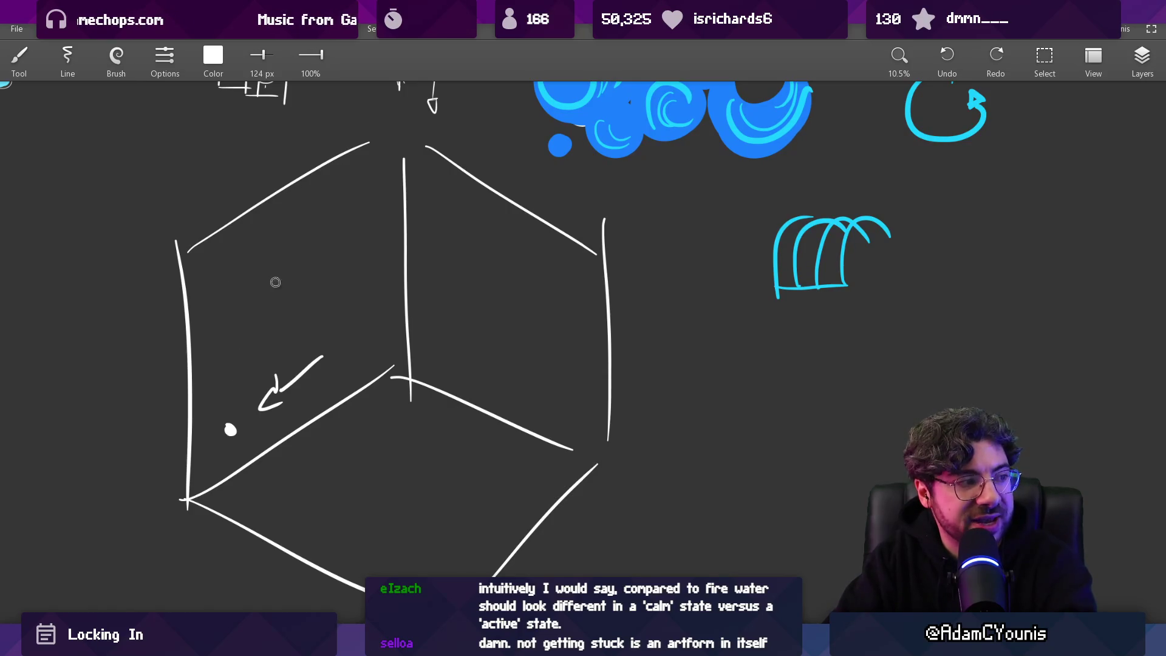
drag(303, 338, 312, 463)
drag(234, 433, 249, 497)
key(ctrl+z)
drag(230, 434, 230, 486)
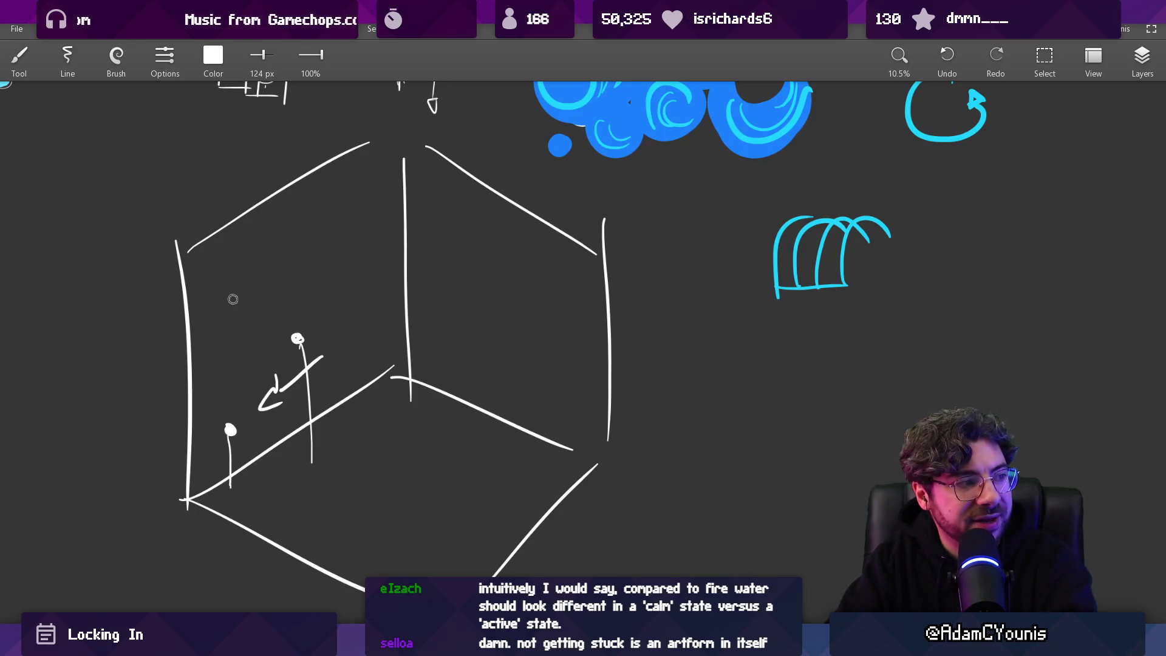
mouse_move(210, 331)
mouse_down()
mouse_move(213, 374)
mouse_move(240, 356)
mouse_move(383, 453)
mouse_move(386, 565)
mouse_up()
key(ctrl+z)
key(ctrl+z)
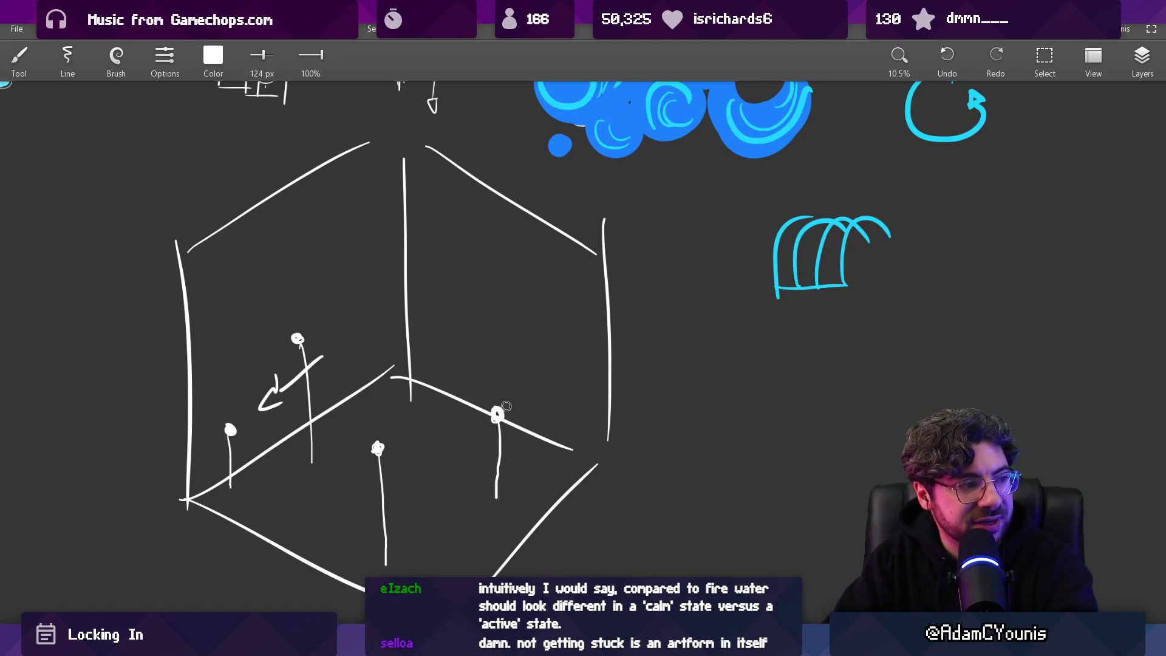
Step: Enlarge the brush to 221 px for the big blob, then view the upper-left sketches
scroll(507, 406, down, 3)
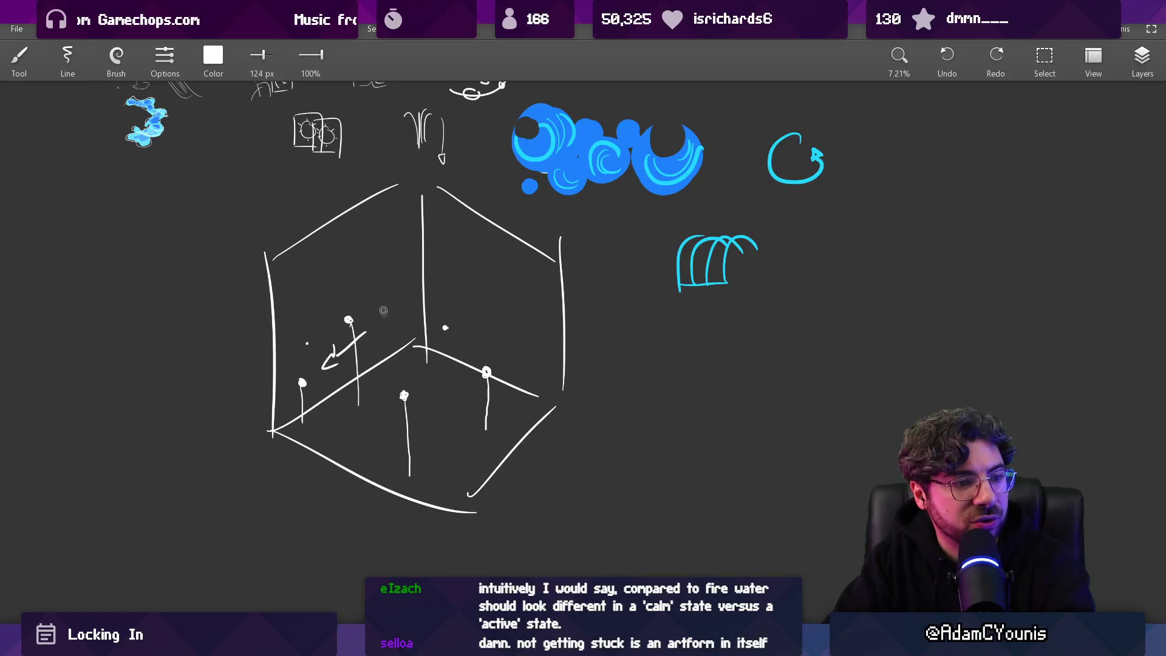
key(bracketright)
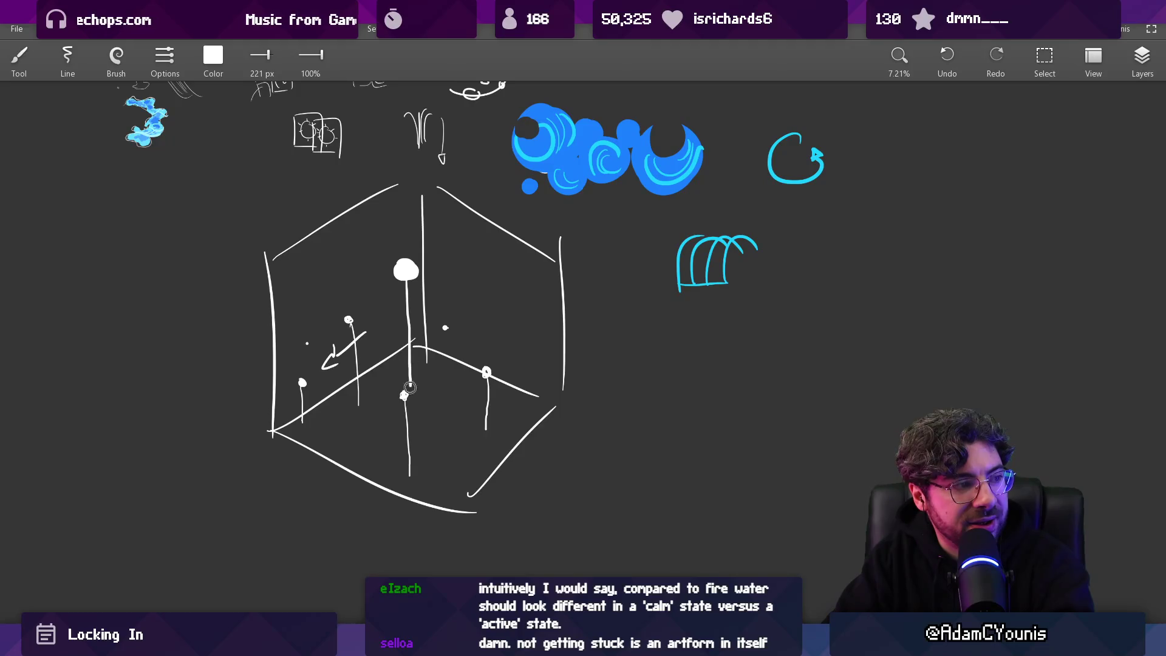
key(ctrl+z)
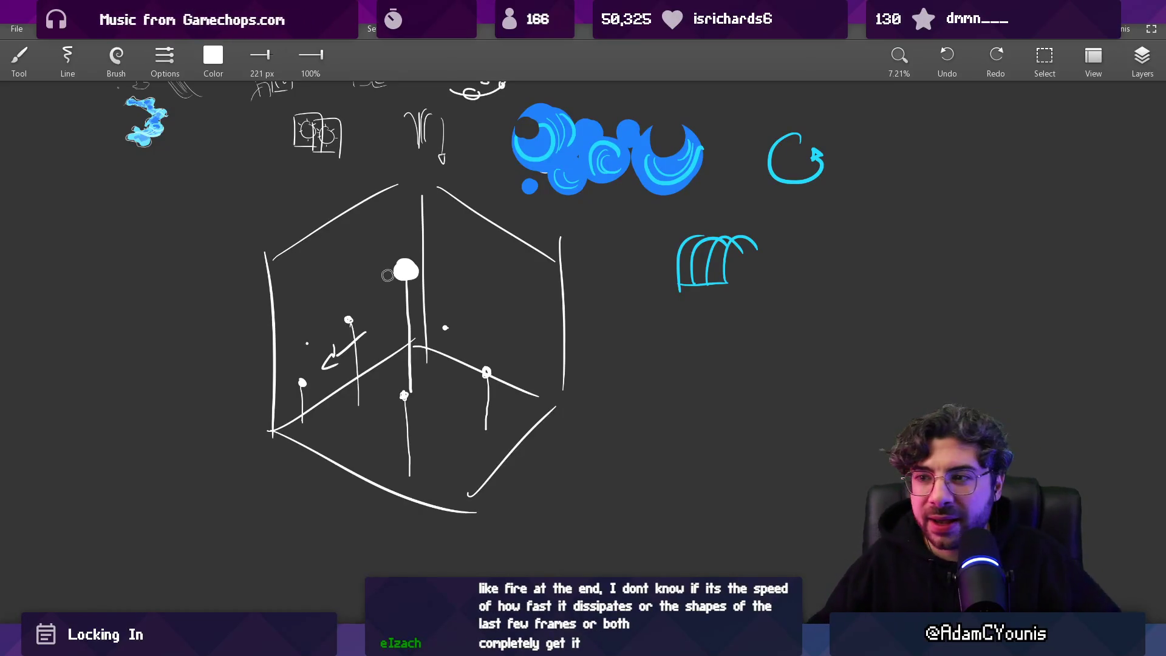
drag(372, 242, 623, 419)
scroll(463, 282, up, 5)
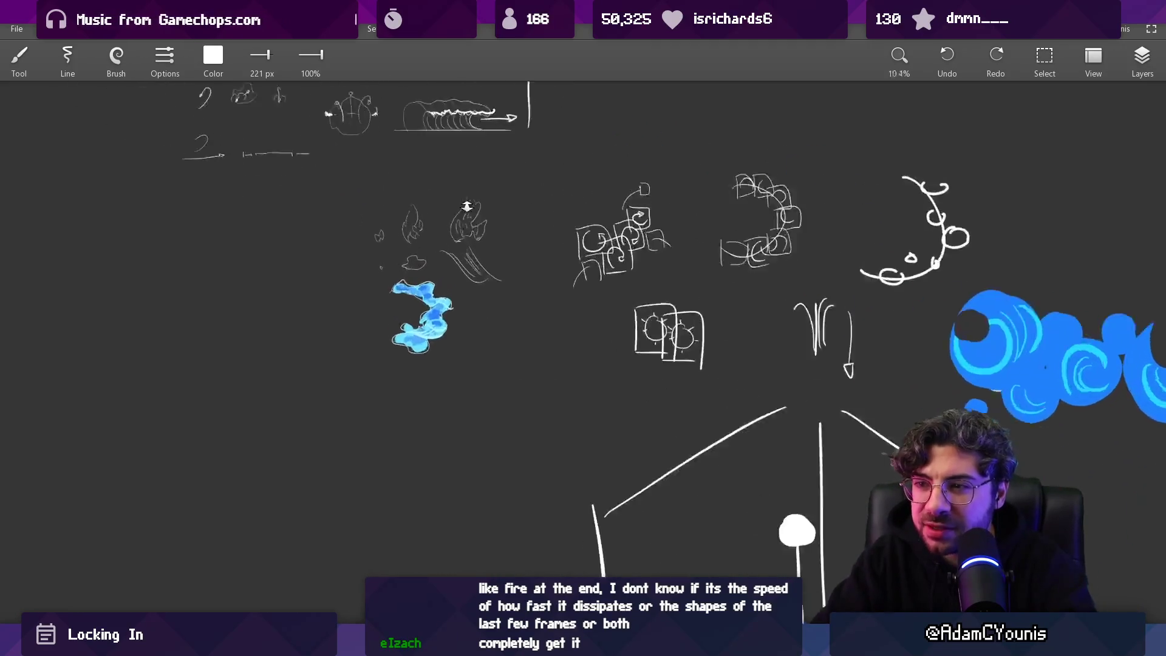
Step: Zoom to the blue swirl sketch, keep white, and shrink the brush to 26 px
scroll(336, 299, up, 4)
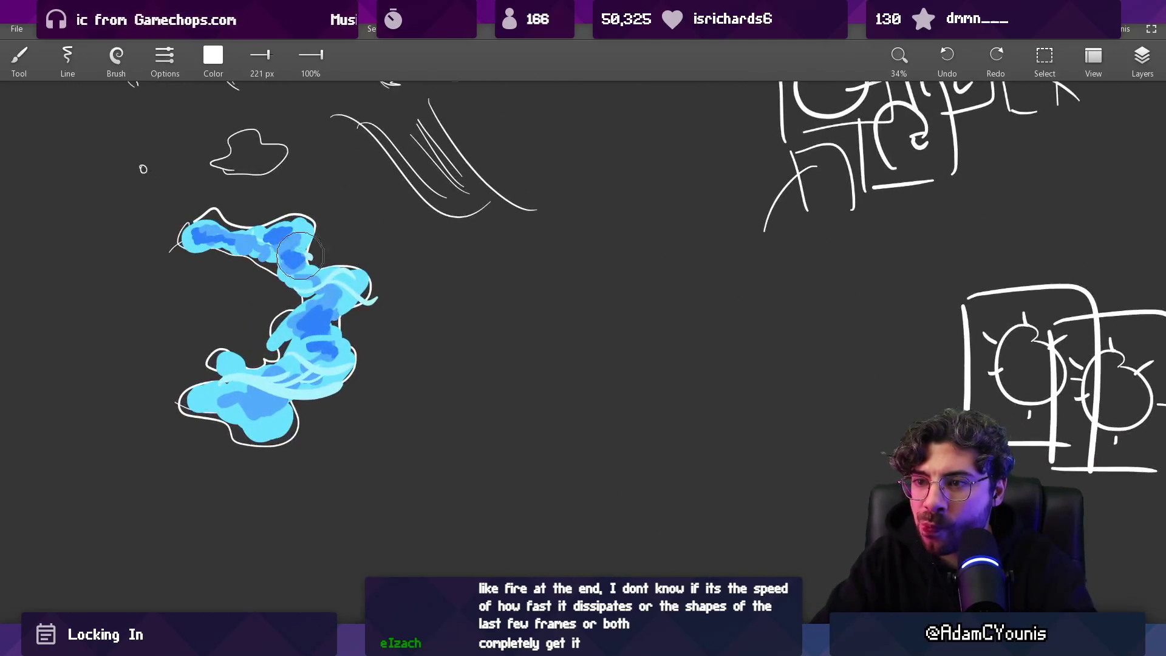
mouse_move(496, 193)
mouse_down()
mouse_move(522, 161)
mouse_move(523, 200)
mouse_up()
scroll(548, 263, right, 2)
key(bracketleft)
key(bracketleft)
key(bracketleft)
Step: Draw a white S-shaped ribbon outline with hatch marks beside the blue swirl
mouse_move(515, 205)
mouse_down()
mouse_move(599, 239)
mouse_move(648, 401)
mouse_up()
drag(620, 194, 691, 333)
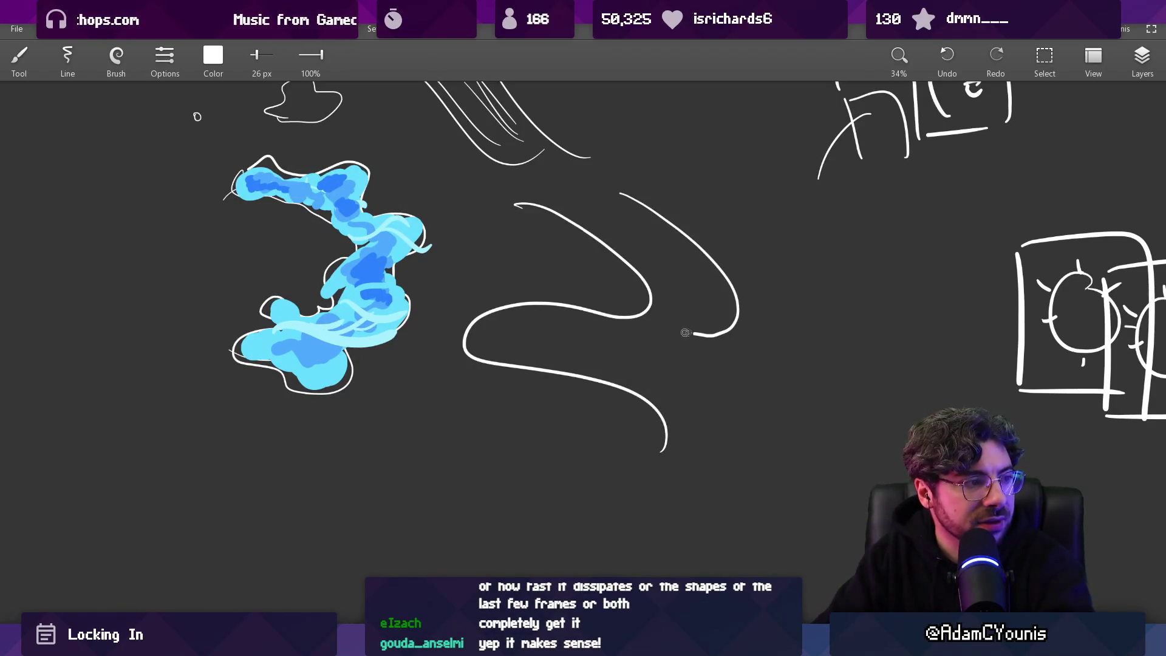
key(ctrl+z)
drag(611, 188, 661, 309)
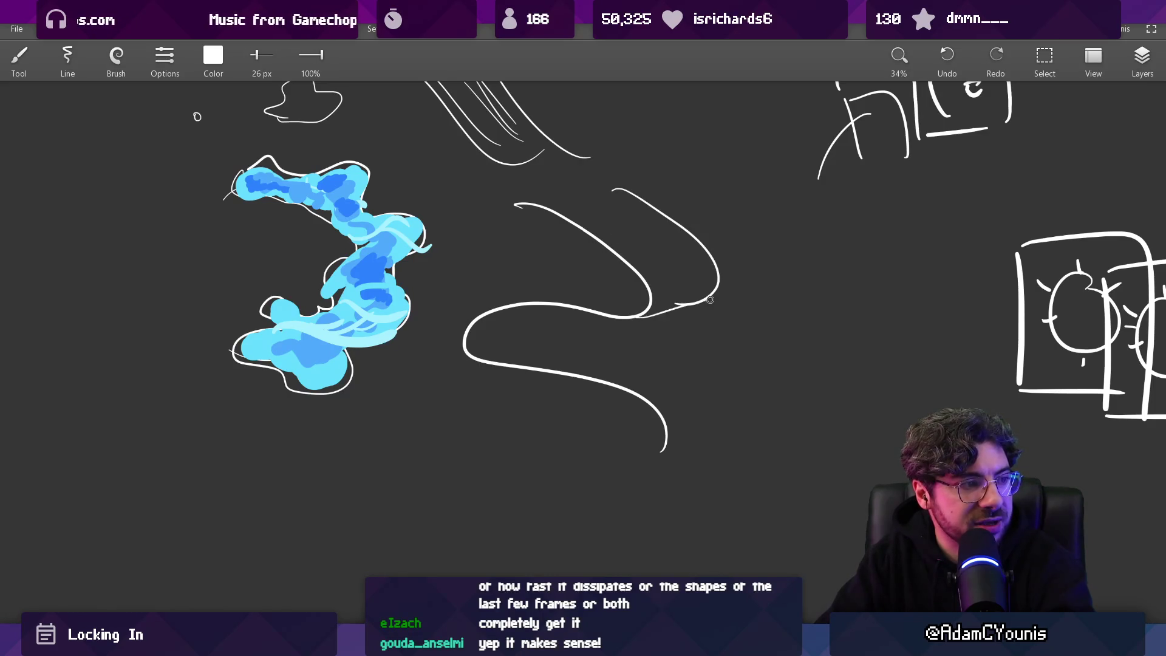
drag(579, 337, 691, 443)
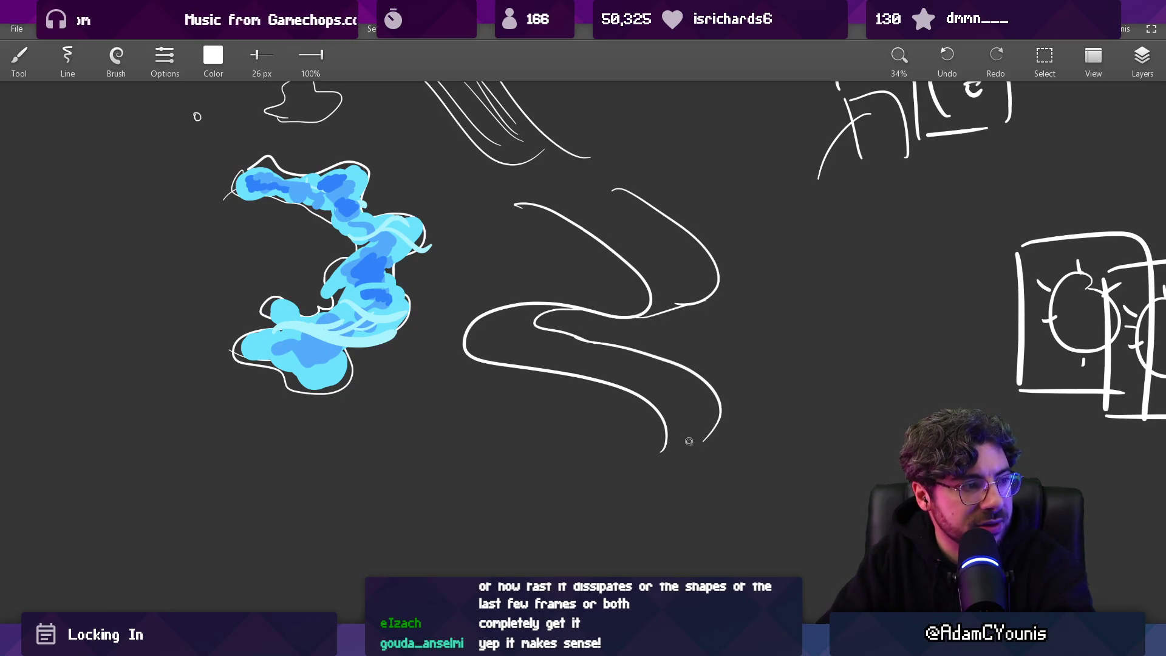
scroll(534, 332, right, 2)
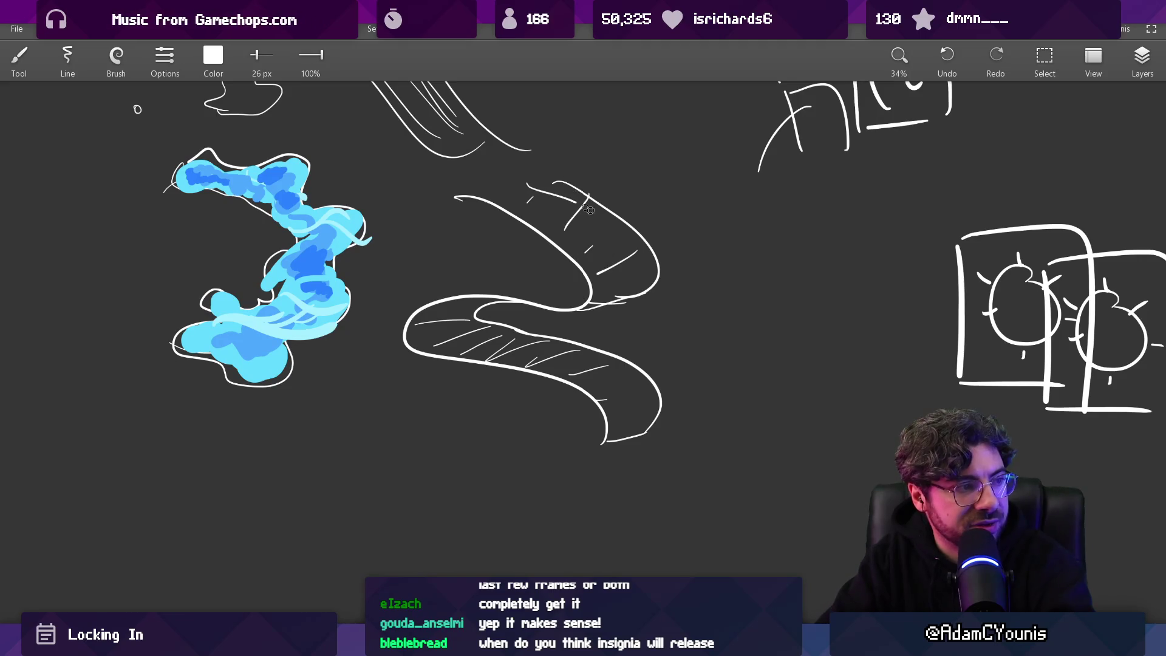
key(ctrl+z)
key(ctrl+z)
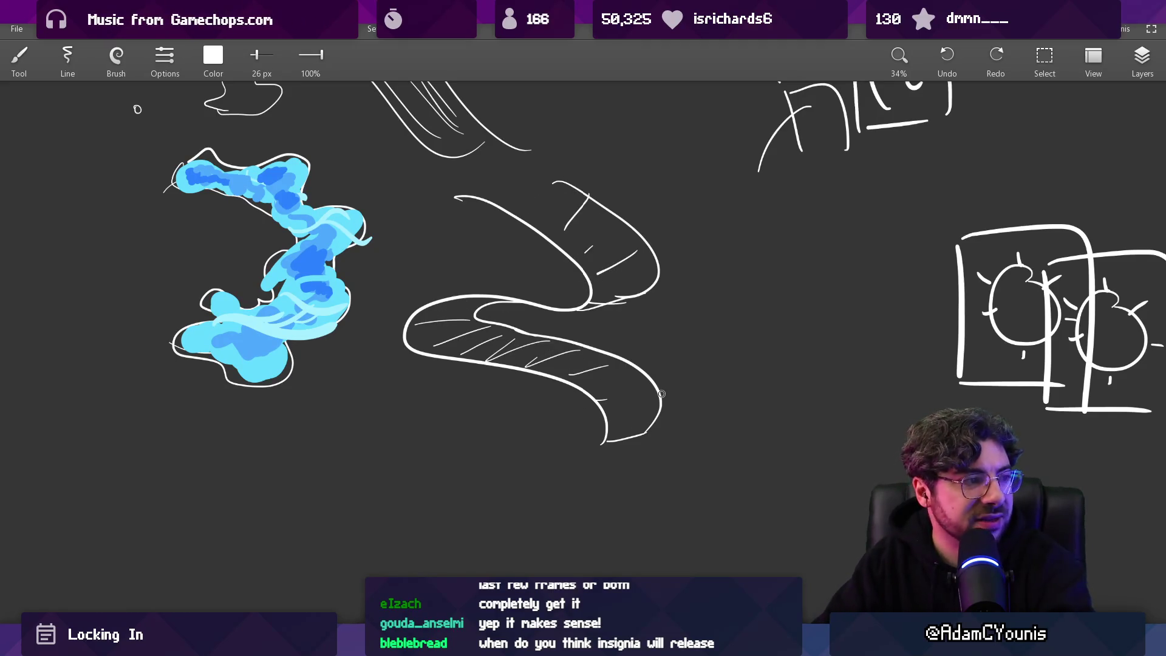
scroll(564, 303, down, 5)
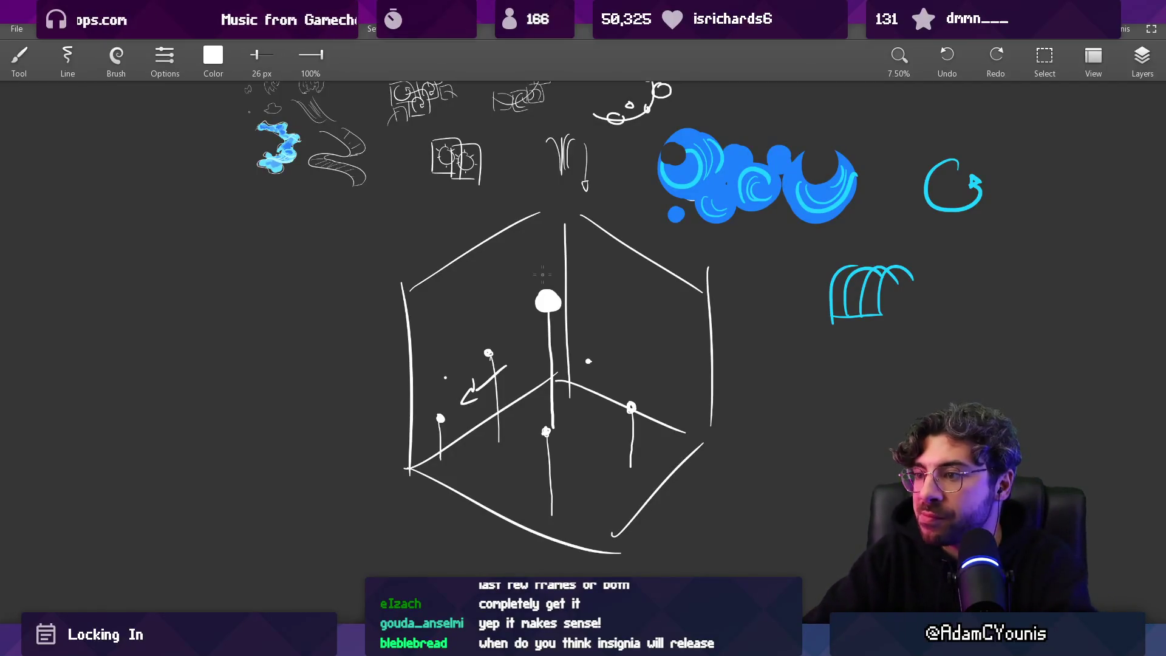
drag(491, 292, 411, 346)
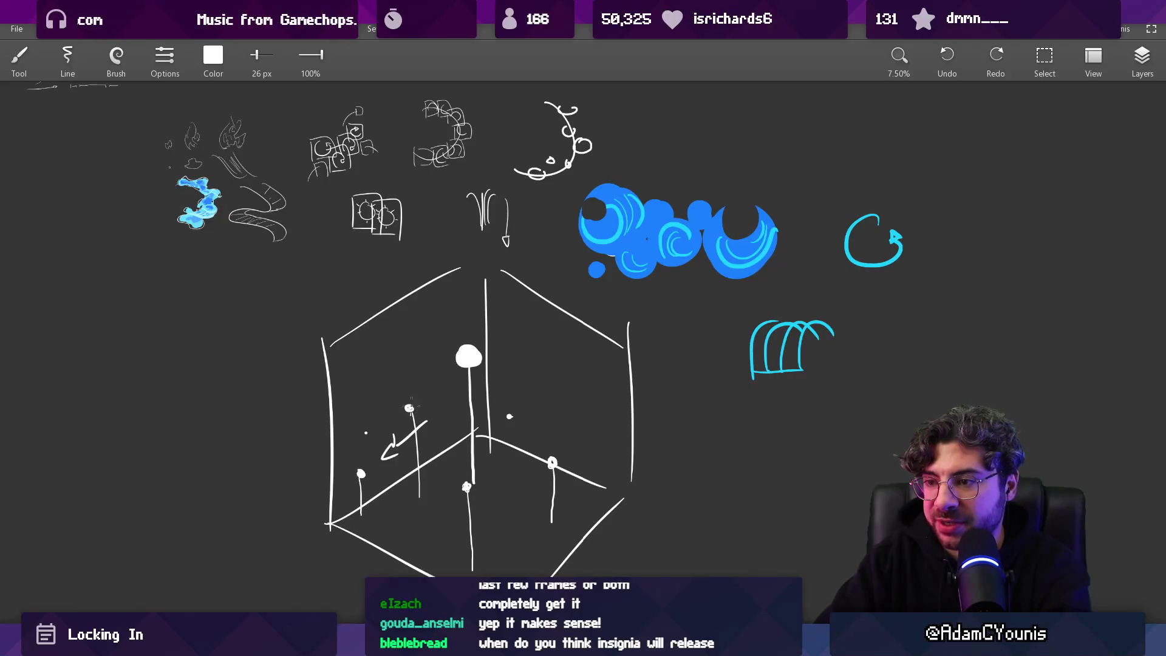
Step: Enlarge the brush to 71 px and toggle the eraser back to the Brush
key(bracketright)
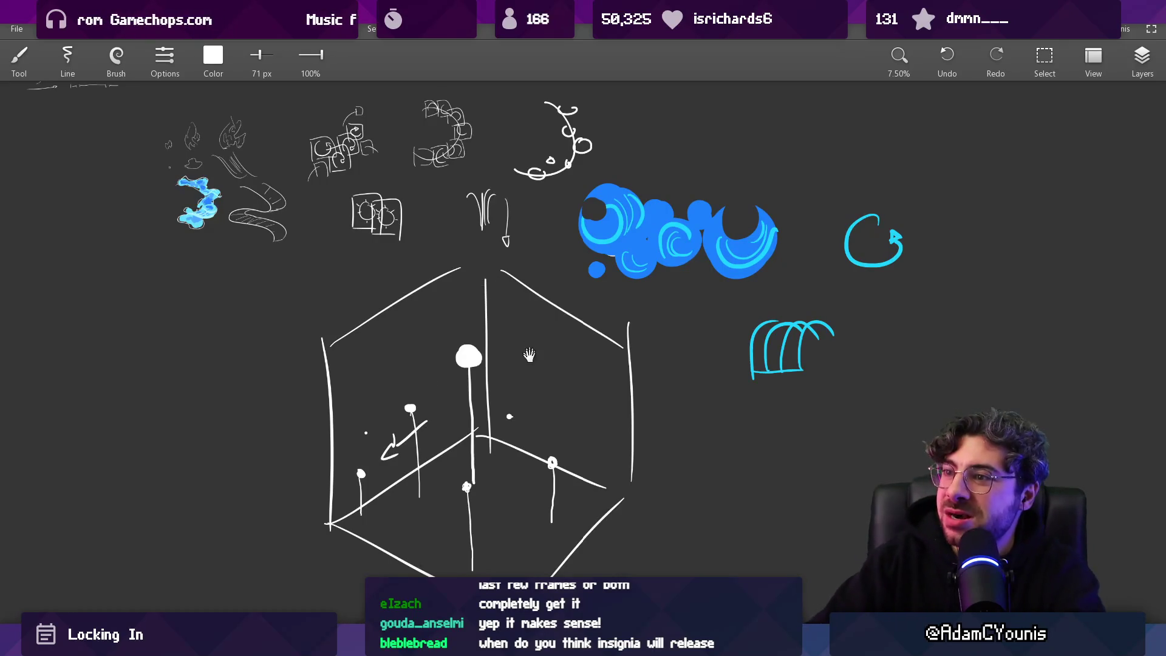
scroll(438, 381, down, 3)
key(e)
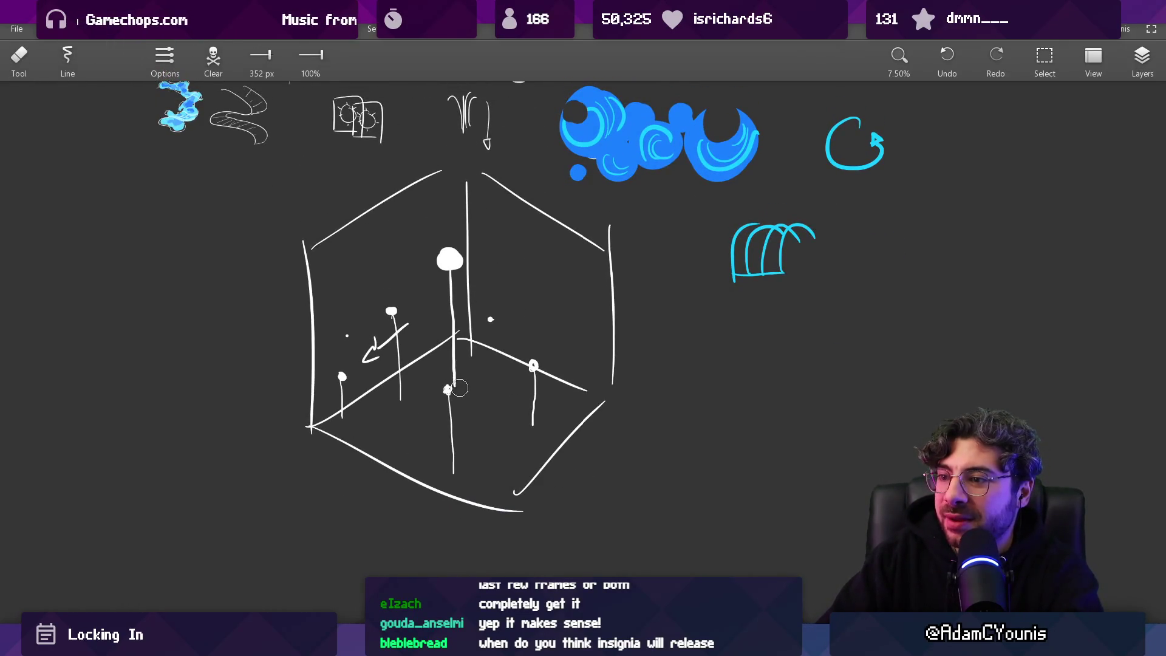
key(b)
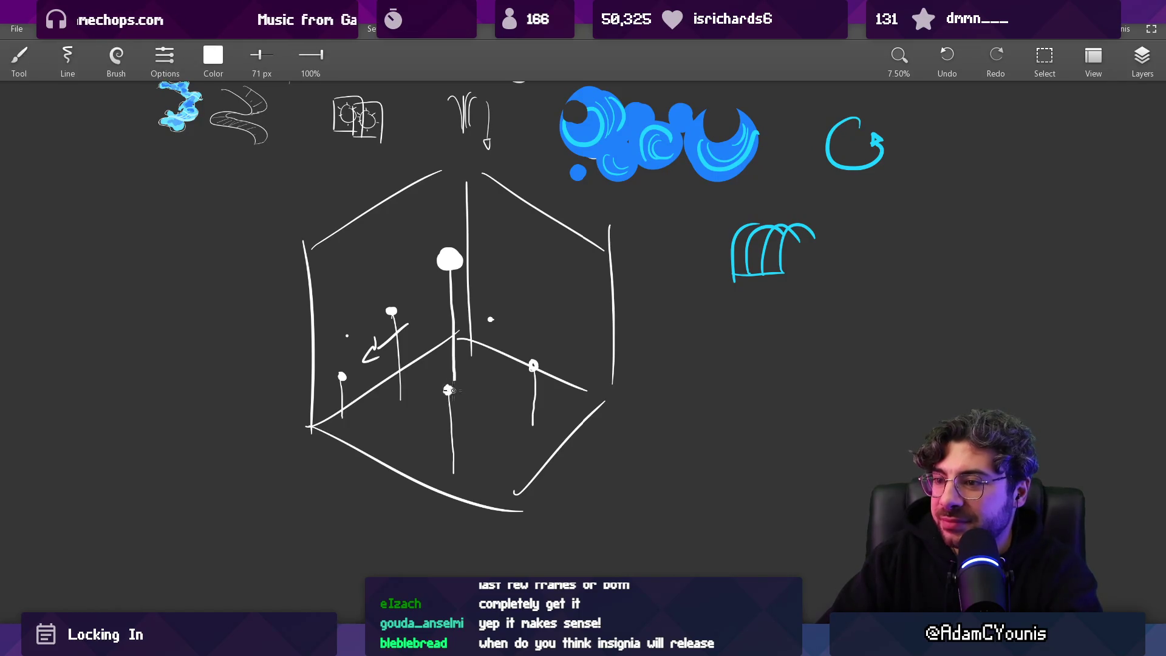
scroll(461, 372, down, 2)
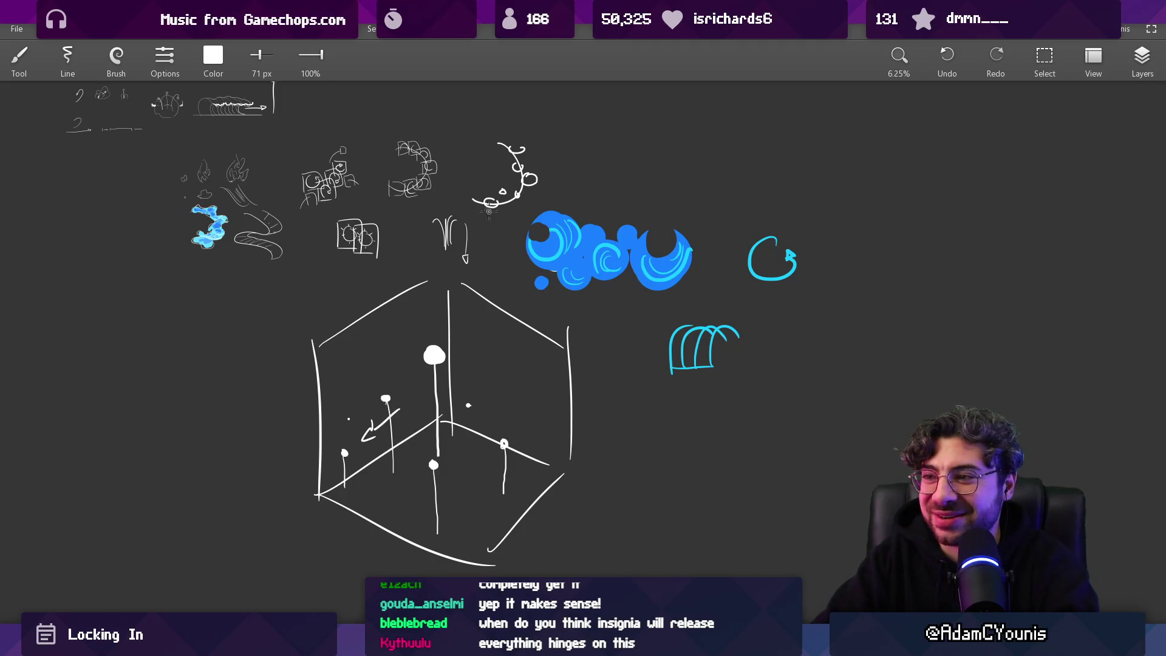
Step: Eyedrop blue from the swirl blob, enlarge the brush to 152 px, and pan to empty canvas
drag(517, 226, 346, 241)
alt+click(388, 268)
mouse_move(484, 369)
mouse_down()
mouse_move(458, 294)
mouse_move(409, 310)
mouse_up()
key(bracketright)
key(bracketright)
key(bracketright)
key(bracketright)
key(bracketright)
key(bracketright)
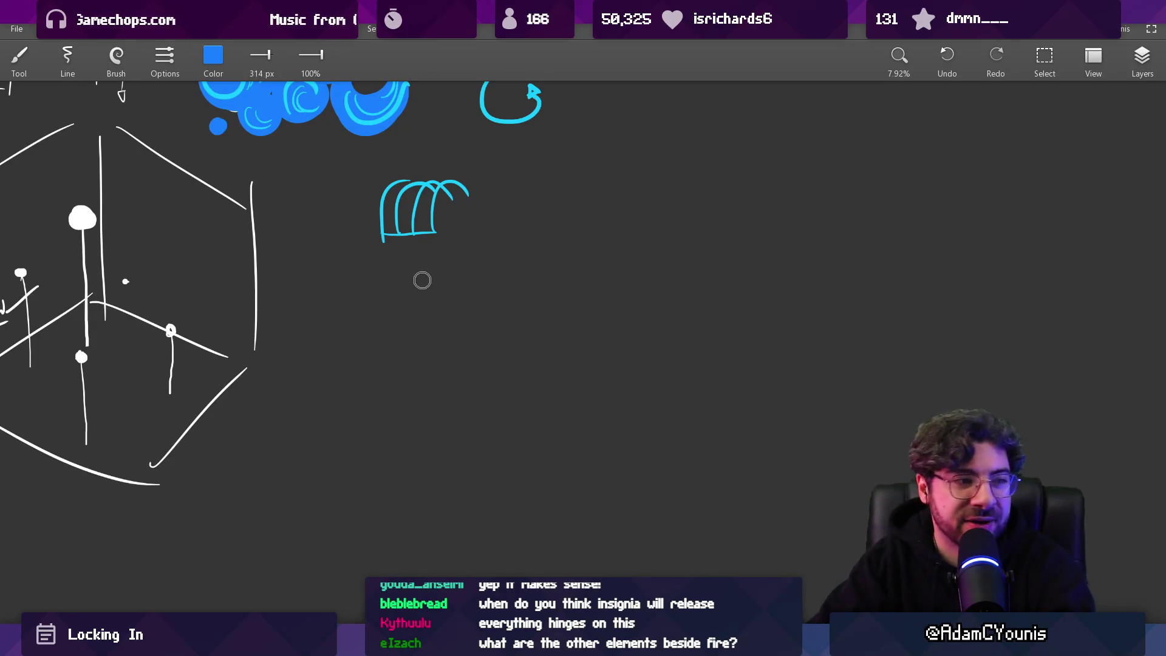
mouse_move(424, 304)
mouse_down()
mouse_move(417, 359)
mouse_move(435, 430)
mouse_move(233, 313)
mouse_up()
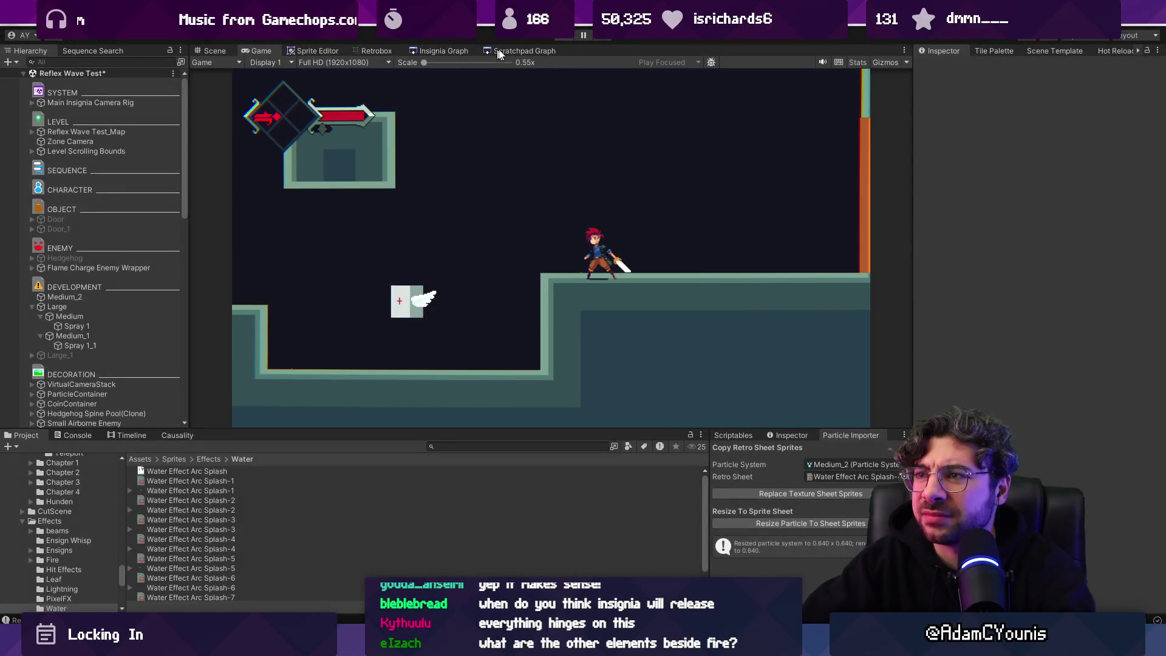
Step: Open the Wind Test scene from the test-scene scratchpad without saving changes
click(498, 52)
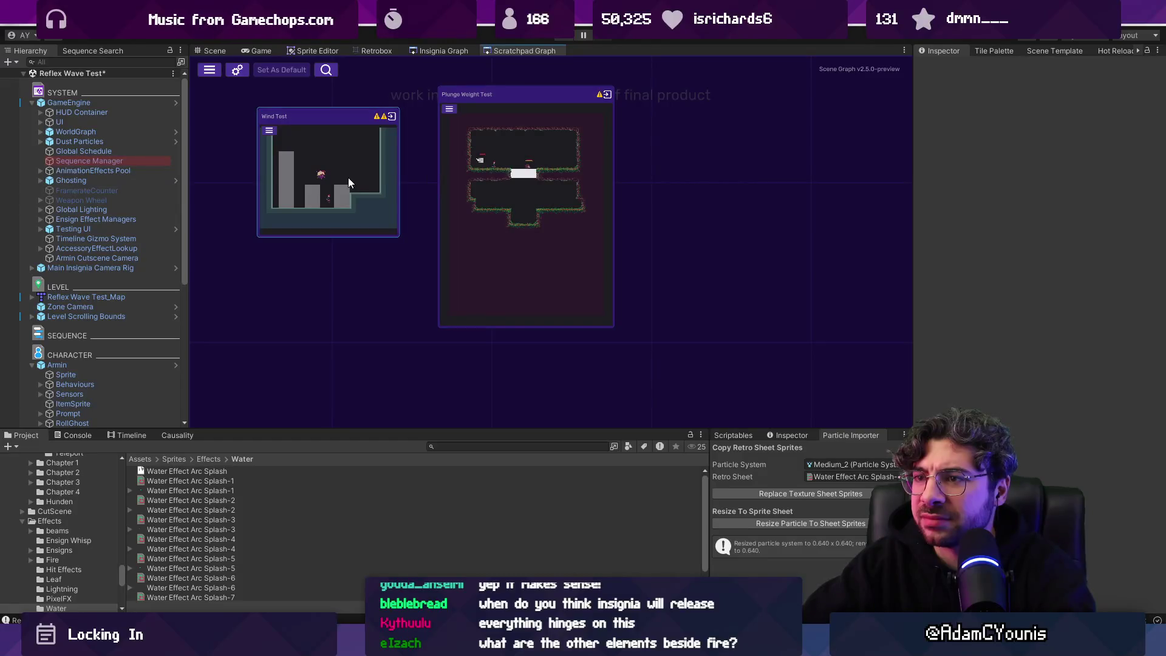
double_click(348, 177)
click(574, 345)
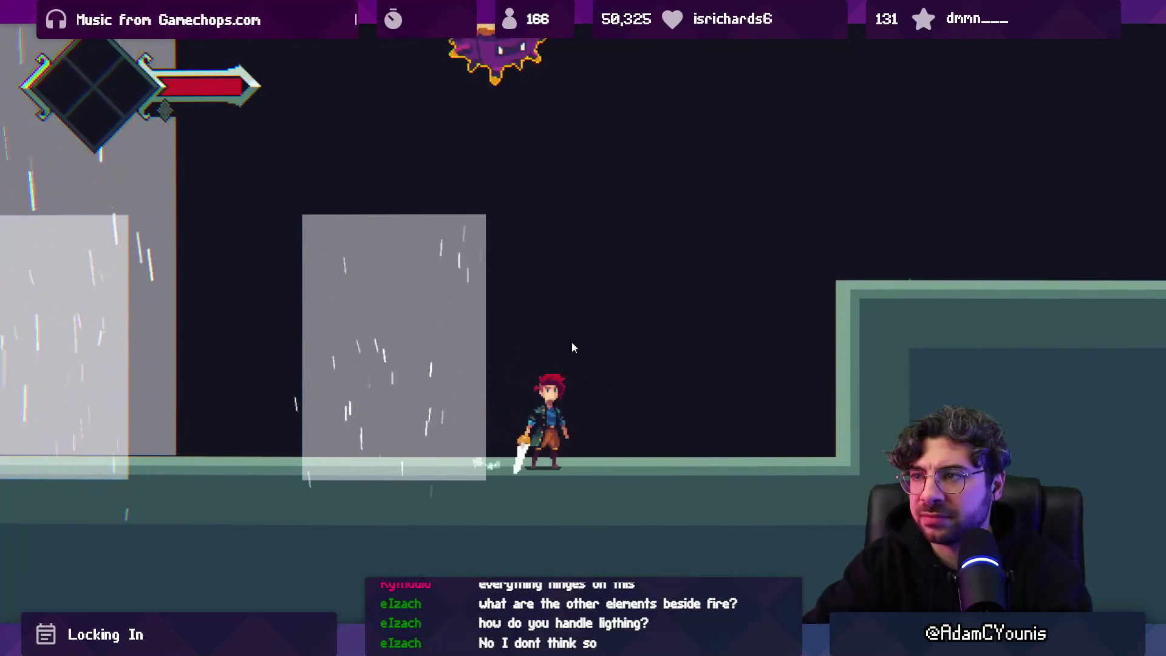
Step: Slash the enemy, jump onto the upper ledge and perform fiery plunges
click(573, 348)
key(space)
key(Left)
key(space)
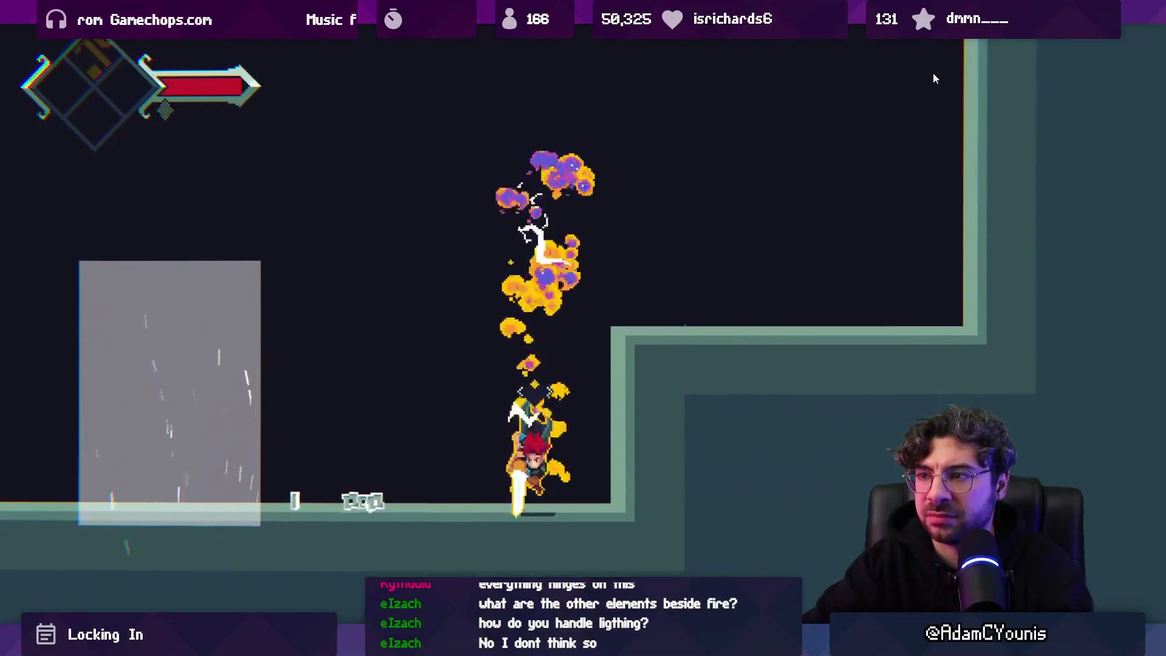
key(Right)
key(space)
key(space)
click(934, 79)
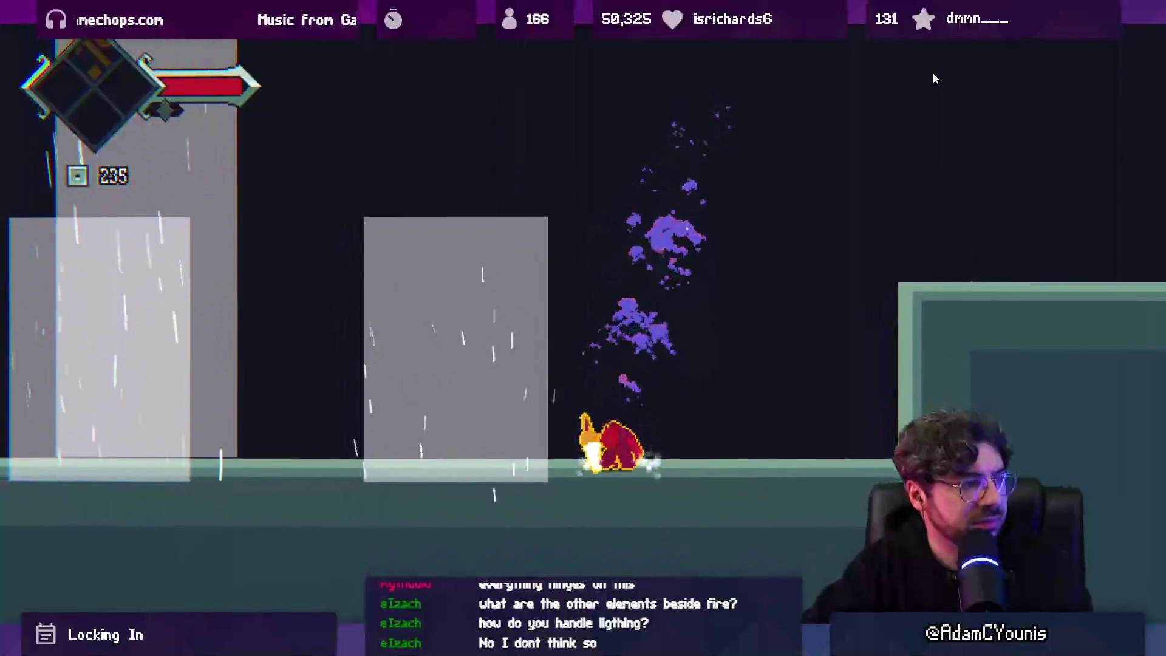
key(space)
key(Right)
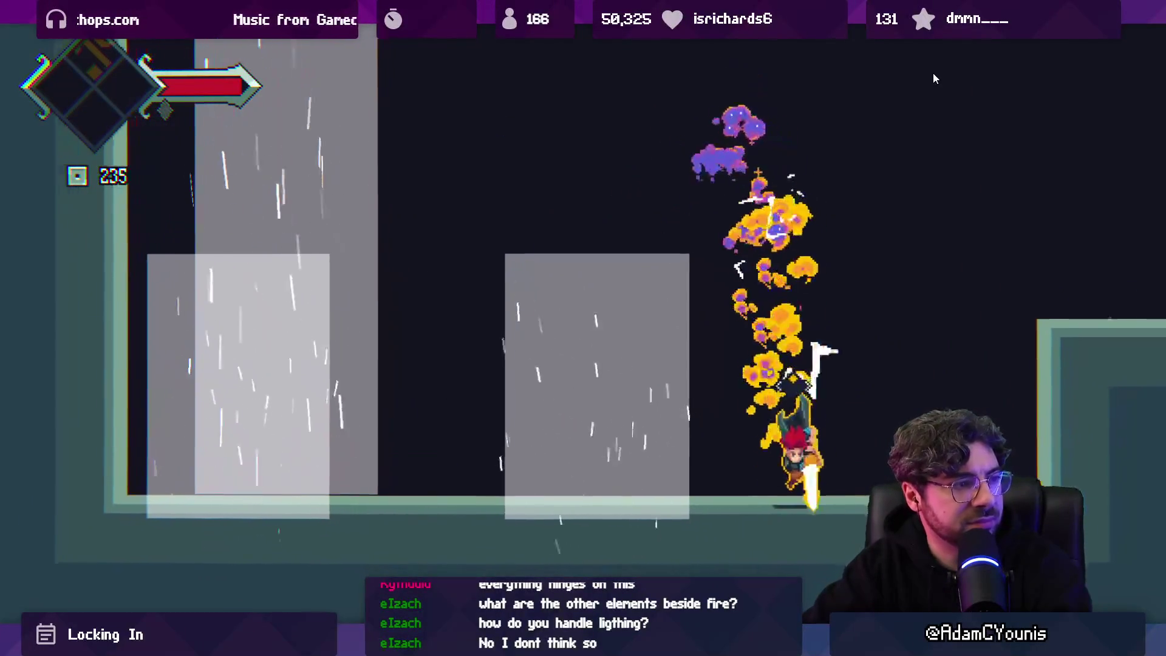
Step: Run and jump for the fiery upward attack and downward dive, then stop the playtest
key(Left)
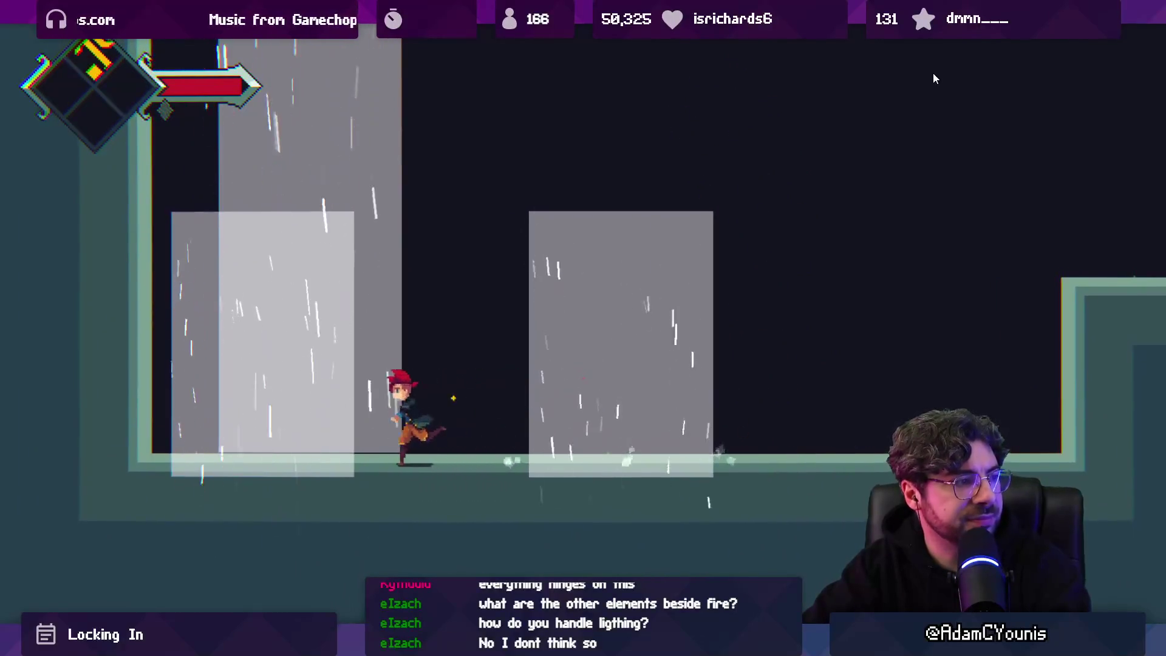
key(space)
key(space)
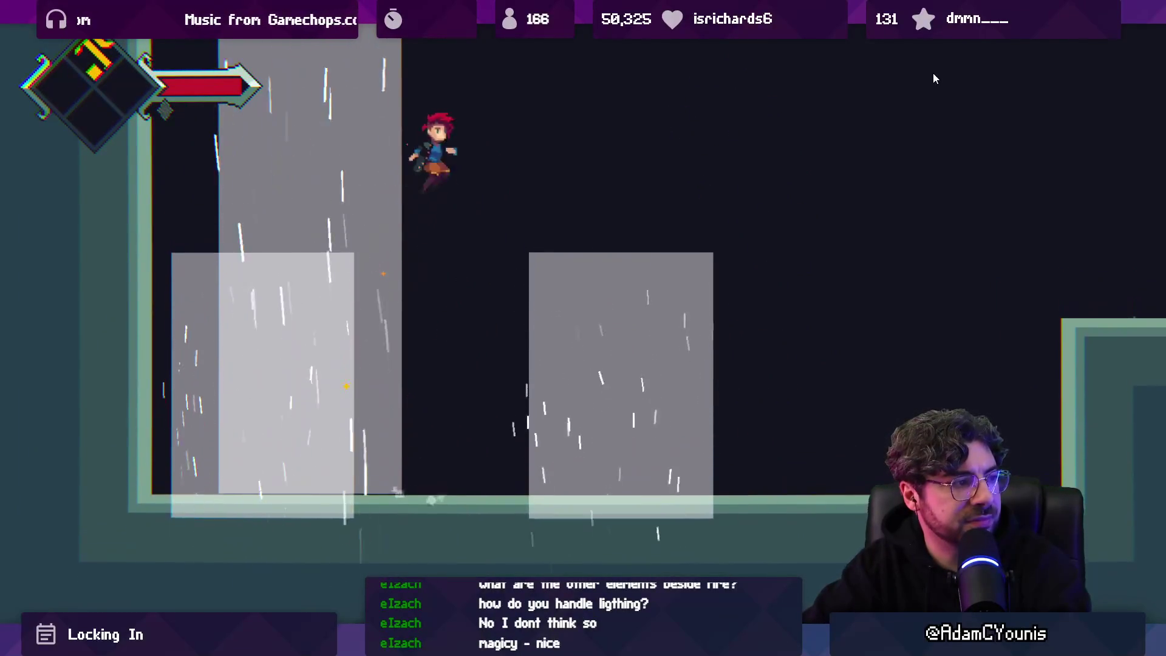
key(Left)
key(space)
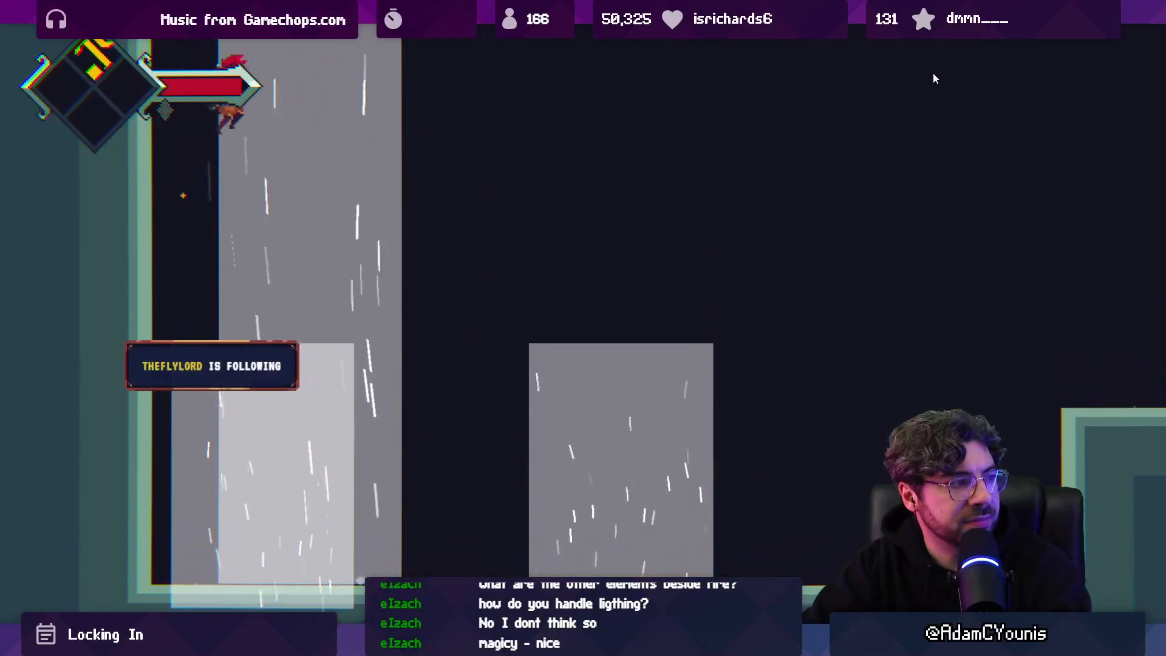
key(Right)
key(space)
key(Down)
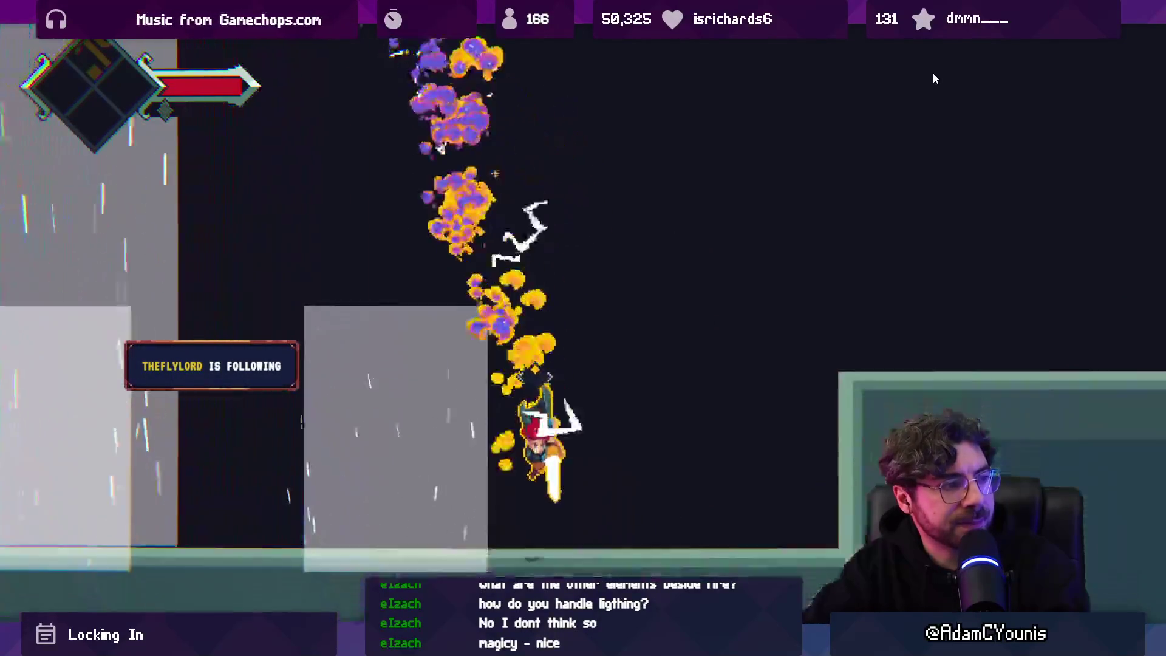
key(ctrl+p)
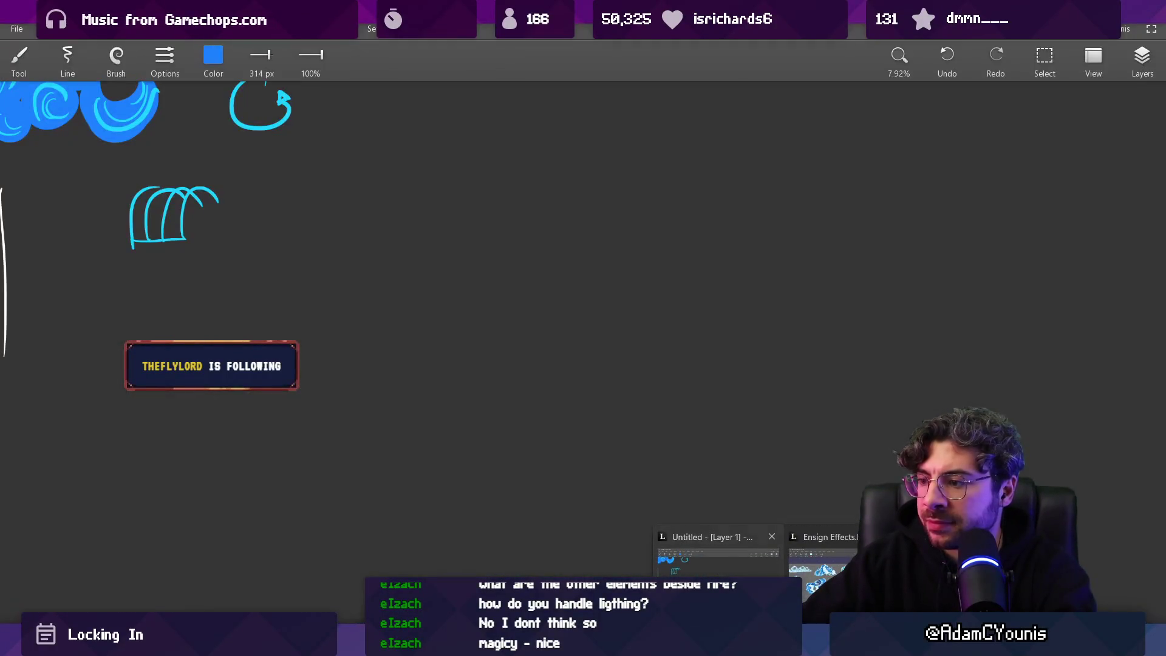
click(715, 550)
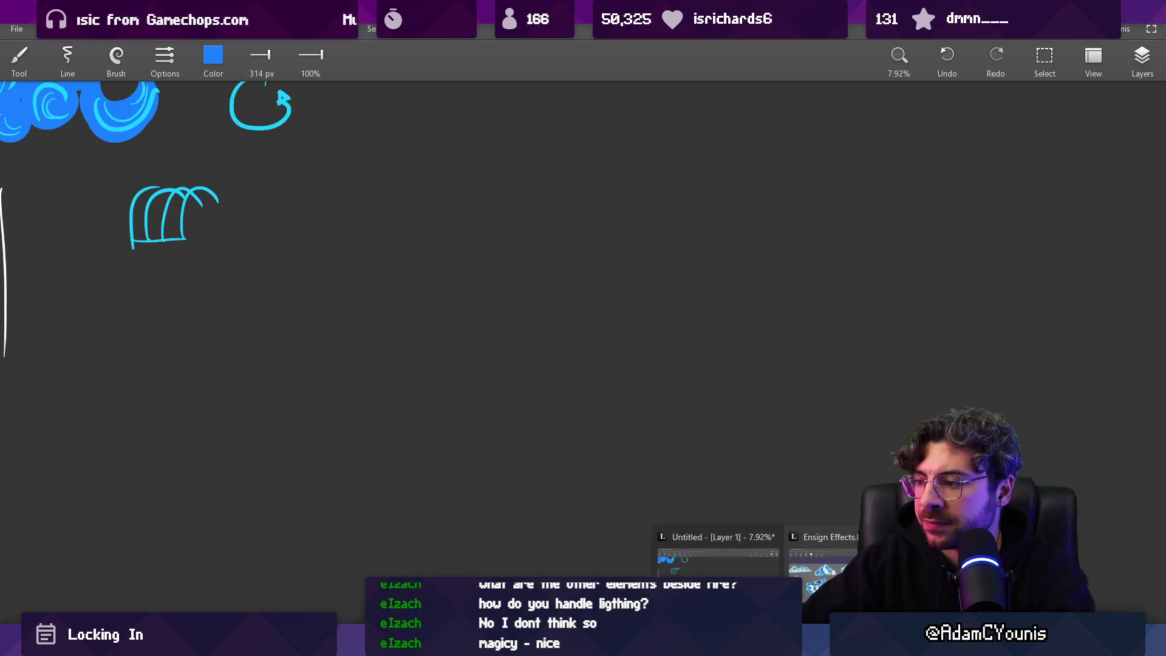
Step: Bring up the effects reference board and scroll around its sketches
click(729, 562)
scroll(560, 525, up, 3)
scroll(560, 525, up, 5)
scroll(559, 525, left, 5)
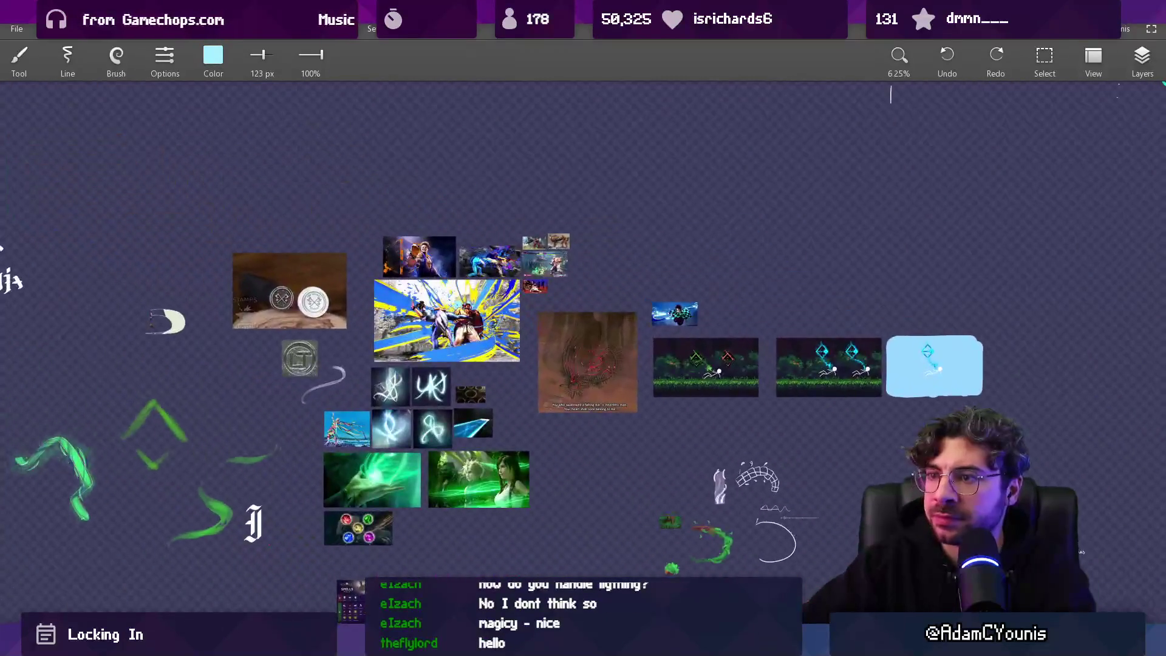
scroll(609, 300, up, 4)
scroll(547, 328, right, 6)
scroll(425, 377, up, 3)
scroll(298, 435, right, 6)
scroll(297, 434, right, 1)
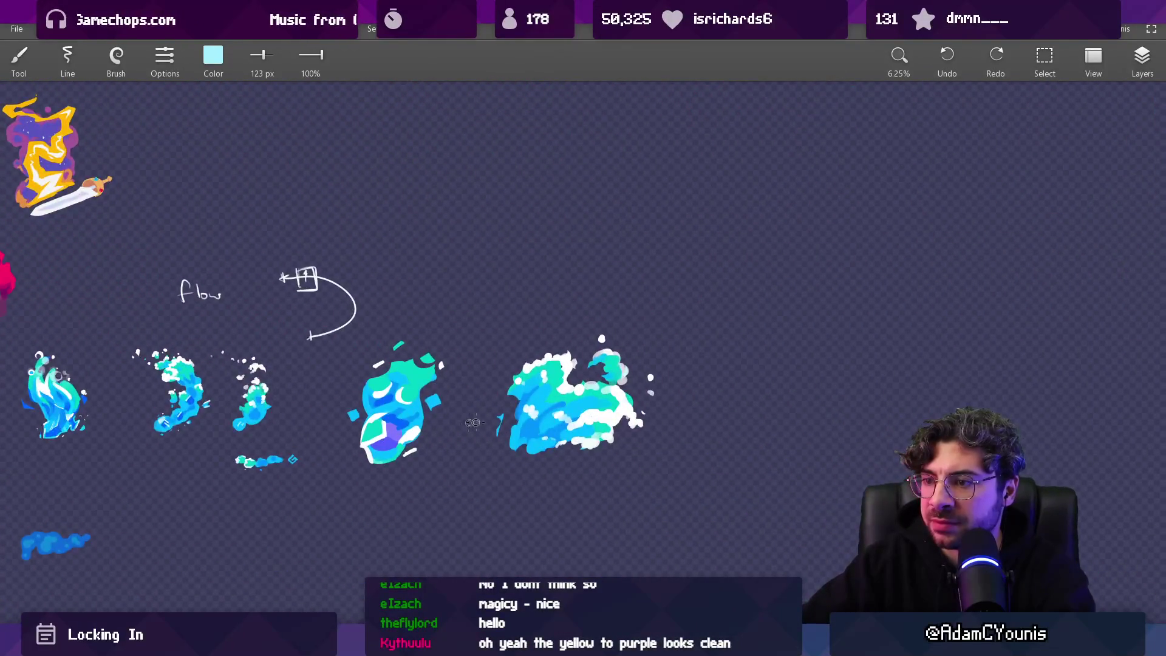
scroll(517, 403, left, 10)
scroll(517, 403, up, 3)
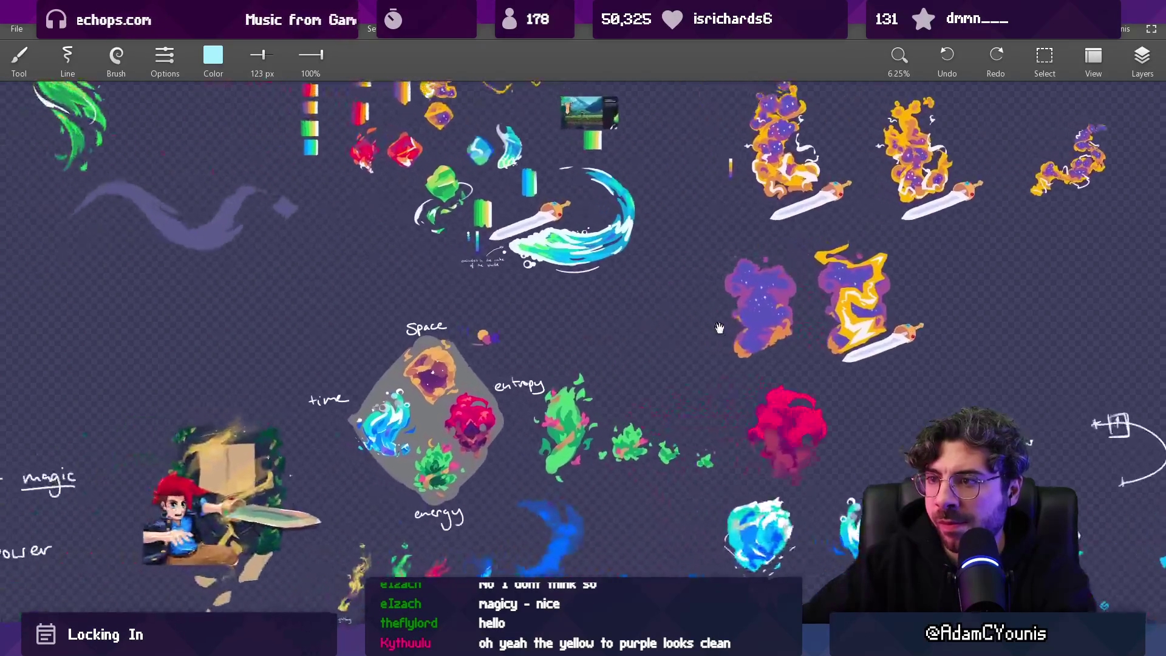
scroll(600, 311, up, 5)
scroll(534, 364, down, 4)
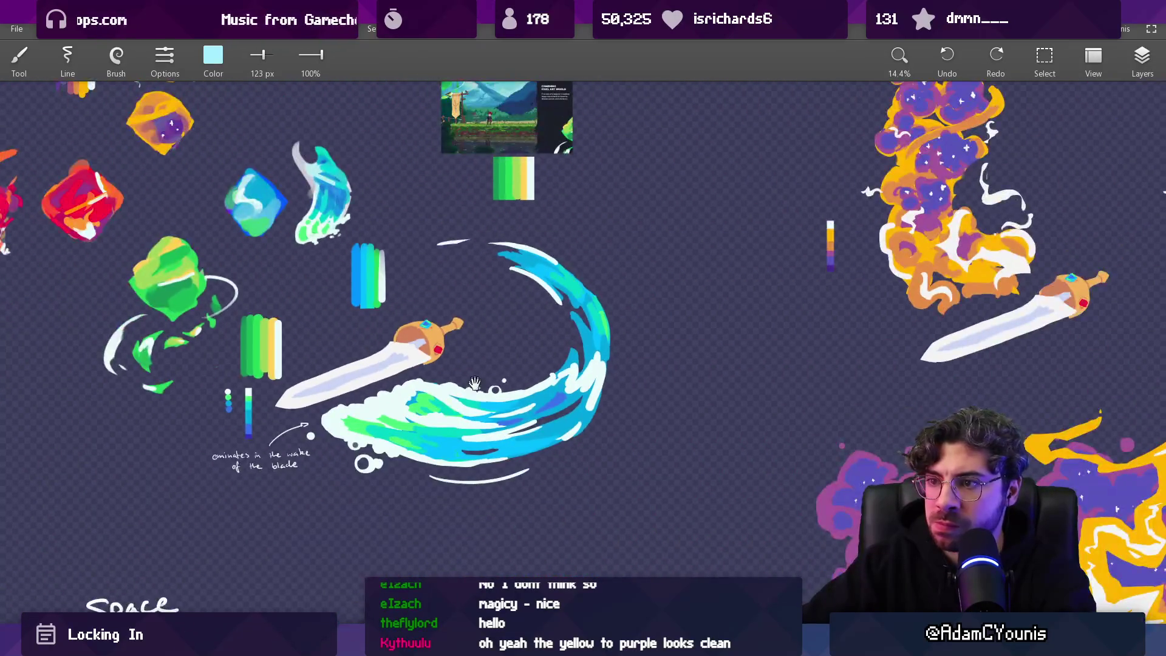
scroll(480, 419, up, 2)
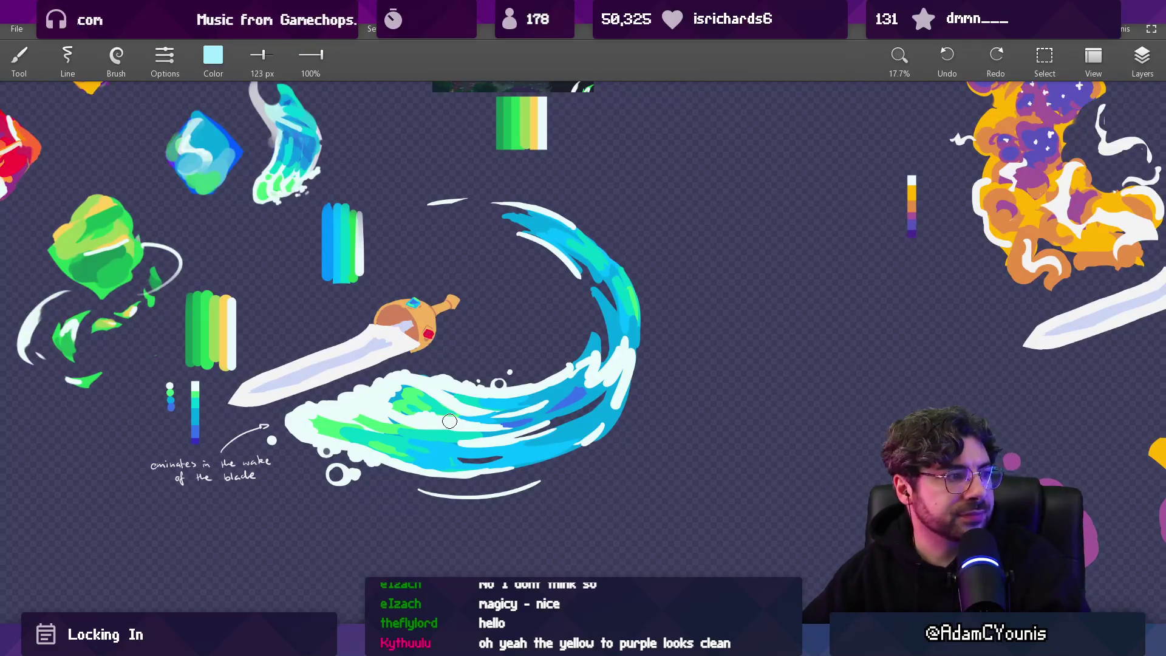
scroll(450, 421, down, 3)
scroll(410, 413, up, 3)
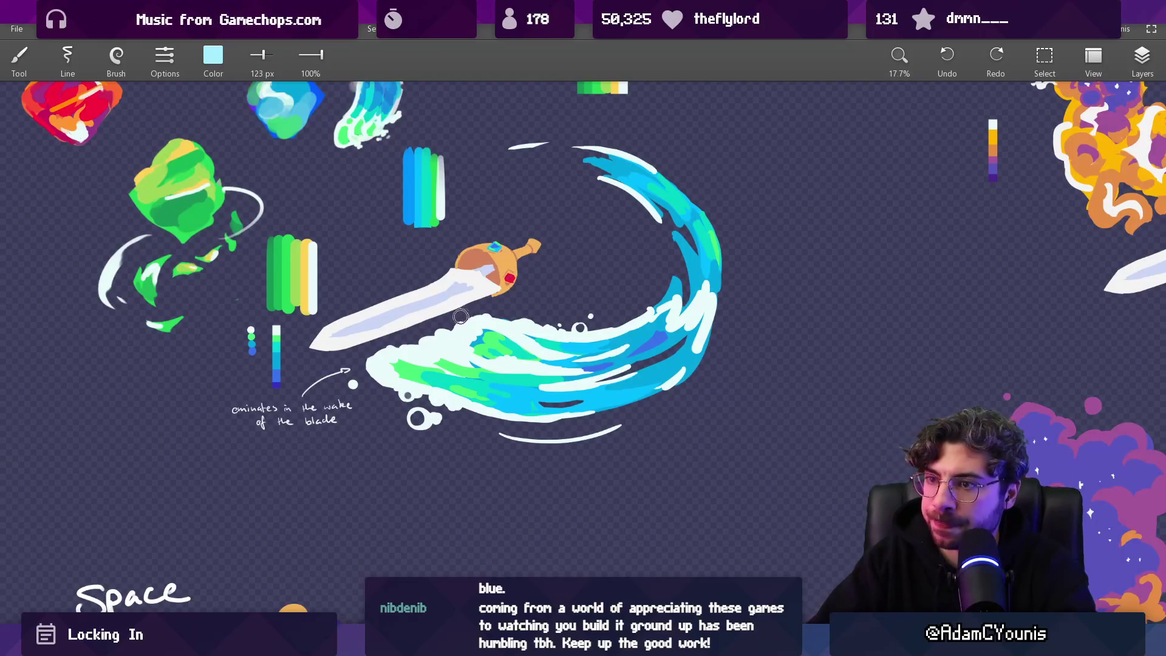
Step: Pan across the board to frame the sword with the blue-green wave slash
mouse_move(460, 339)
mouse_down()
mouse_move(486, 429)
mouse_move(681, 441)
mouse_move(722, 487)
mouse_up()
mouse_move(499, 326)
mouse_down()
mouse_move(567, 331)
mouse_move(563, 398)
mouse_move(540, 293)
mouse_move(445, 322)
mouse_up()
drag(479, 384, 424, 333)
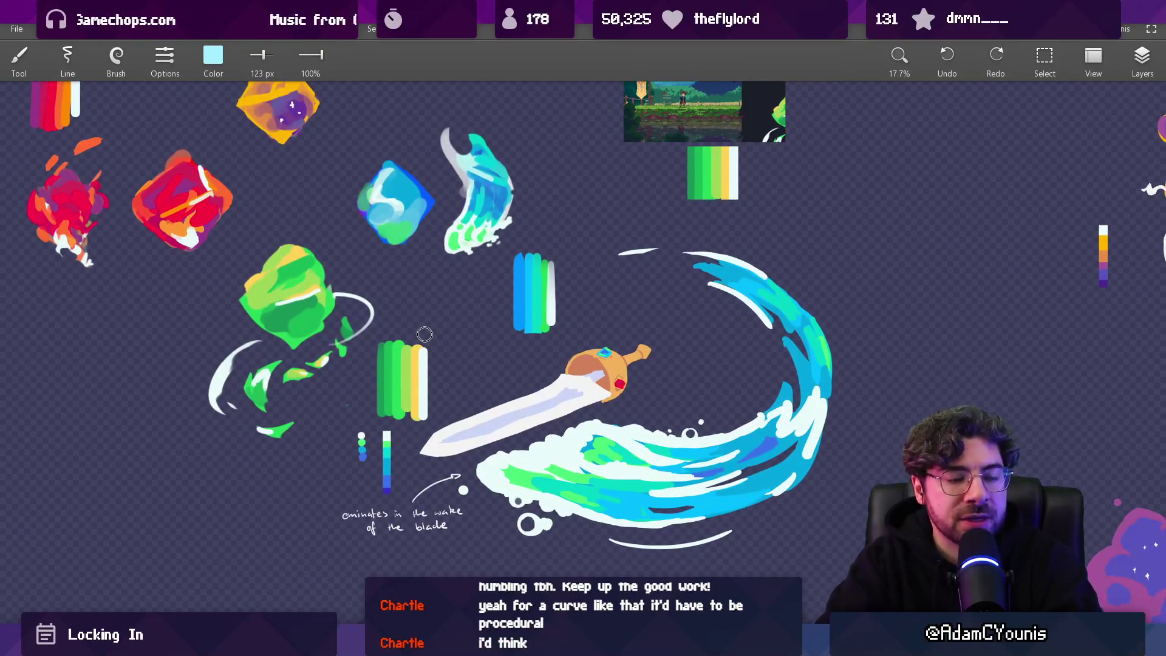
scroll(425, 335, right, 5)
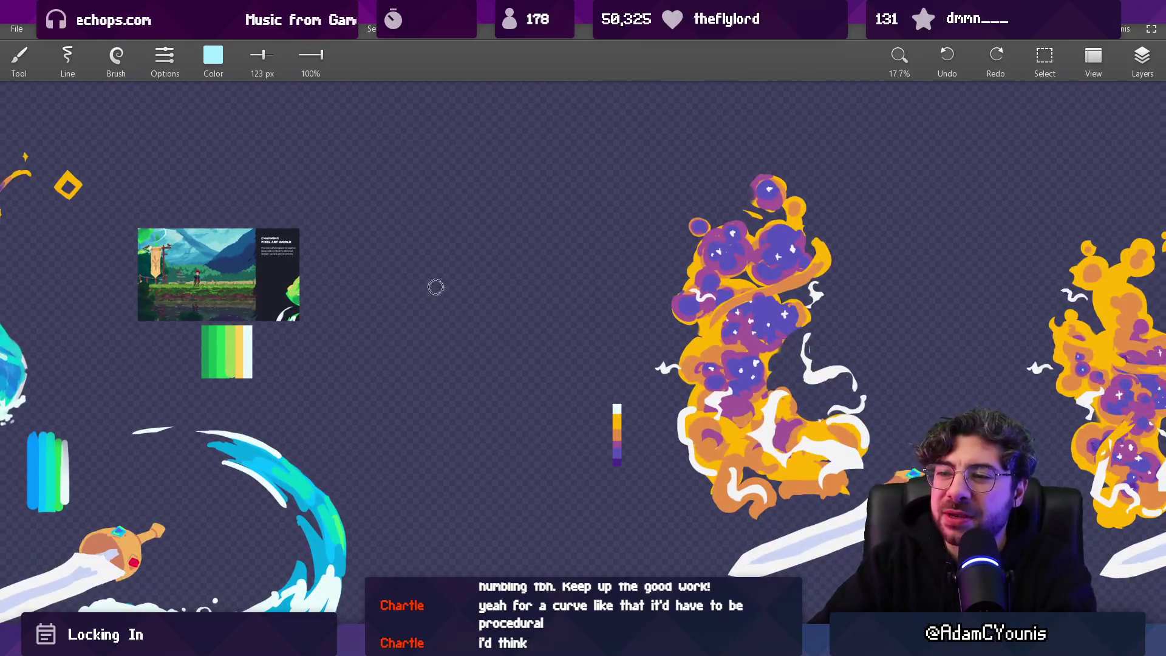
drag(480, 254, 507, 300)
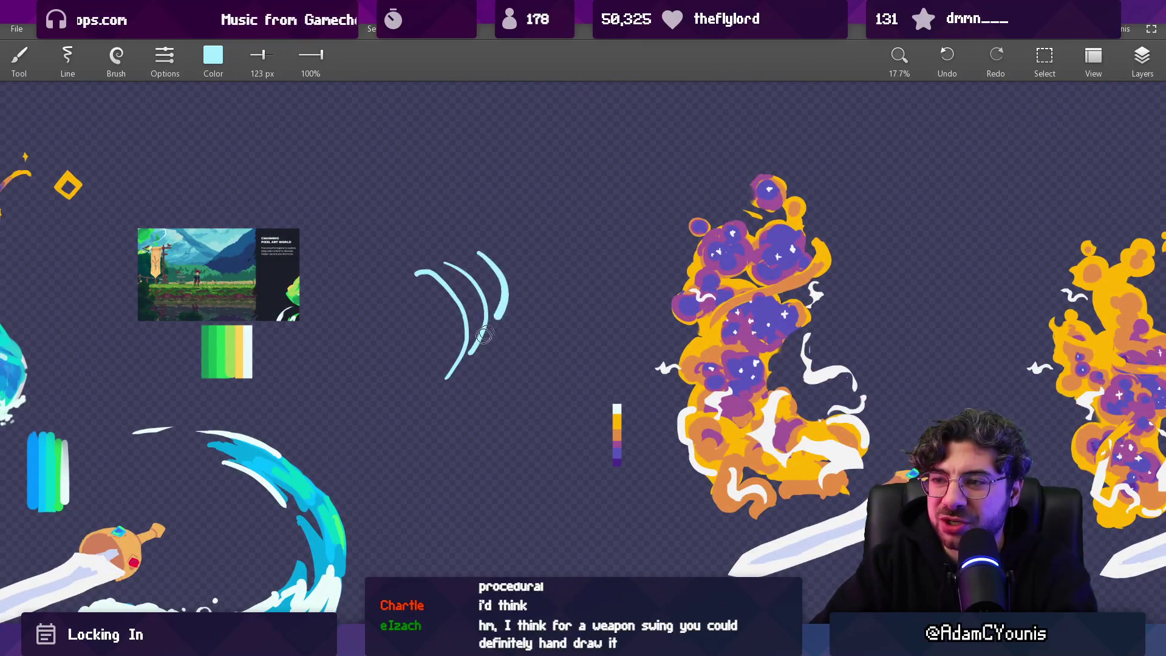
key(ctrl+z)
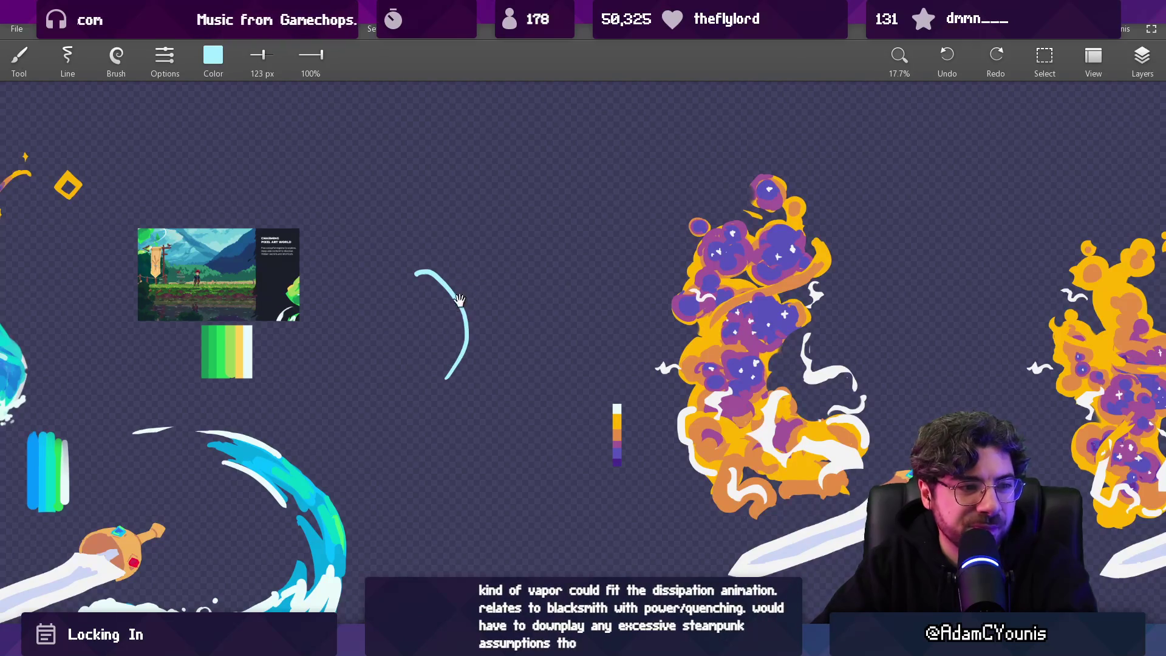
scroll(461, 297, down, 2)
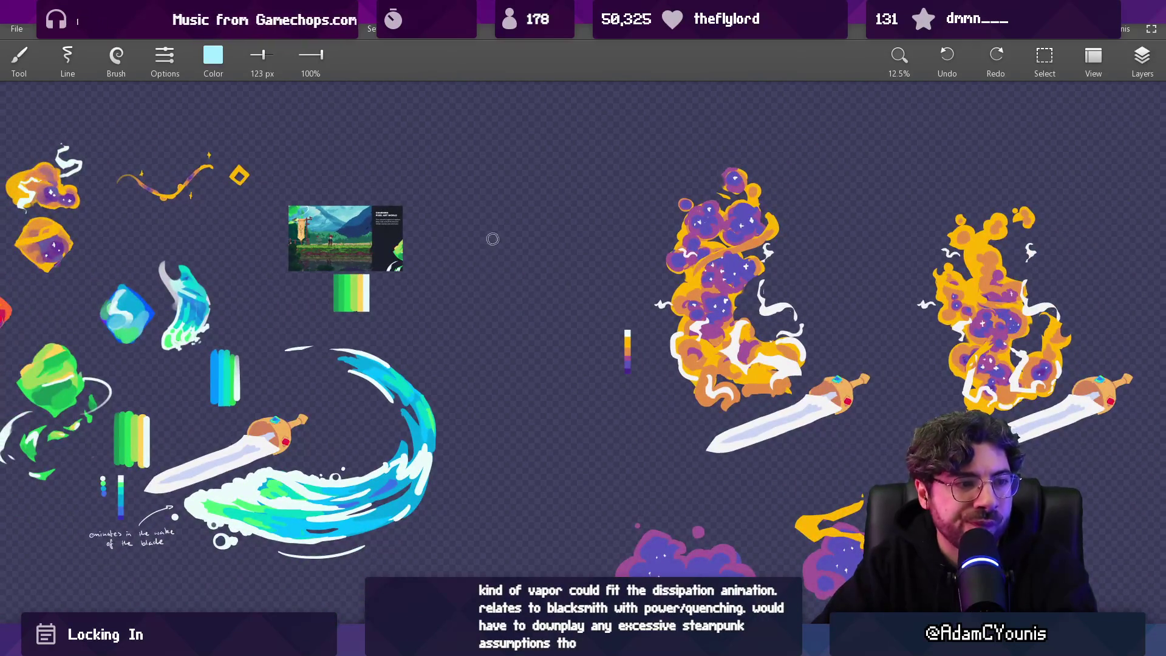
drag(445, 310, 527, 284)
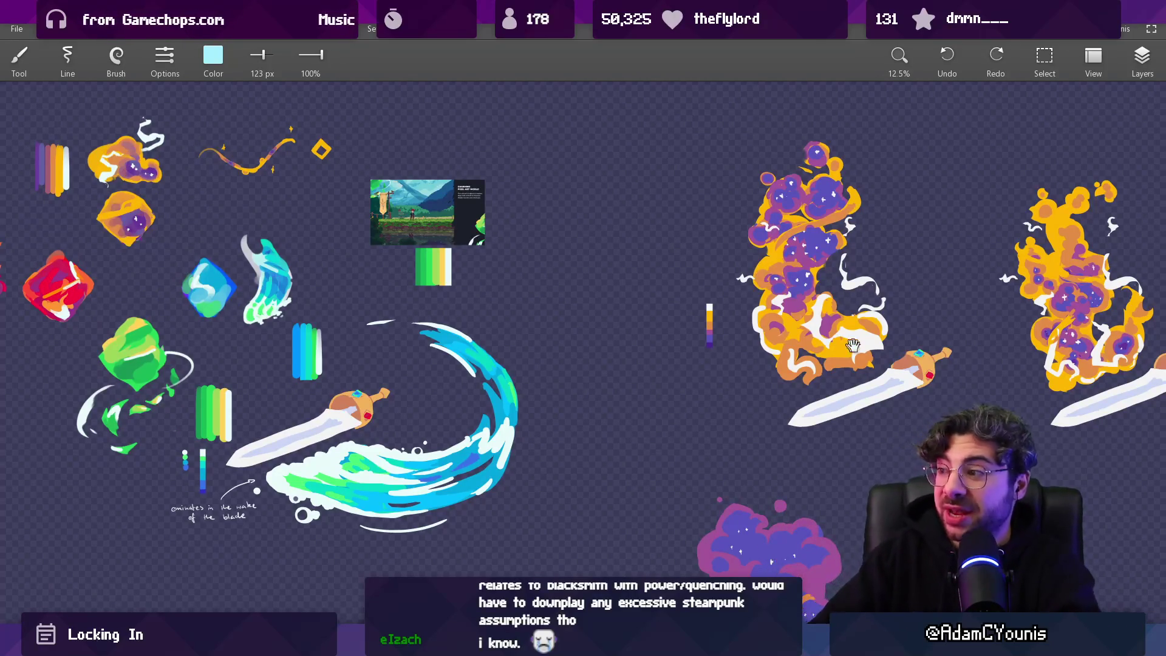
drag(846, 345, 331, 344)
mouse_move(318, 150)
mouse_down()
mouse_move(415, 196)
mouse_move(226, 169)
mouse_up()
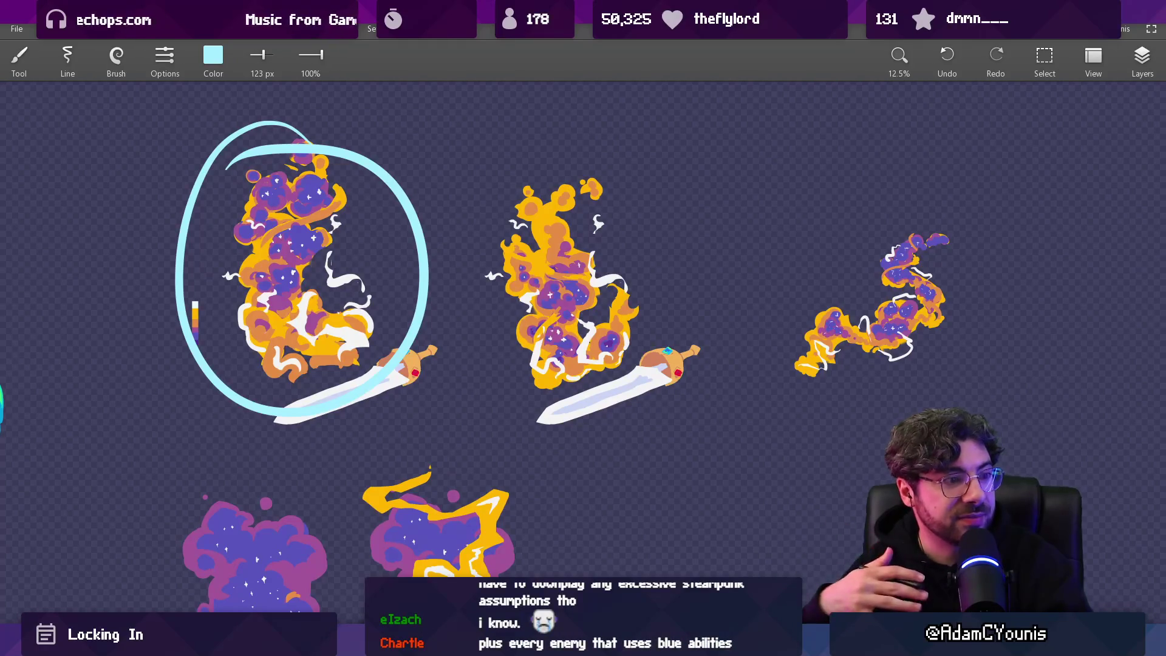
key(ctrl+z)
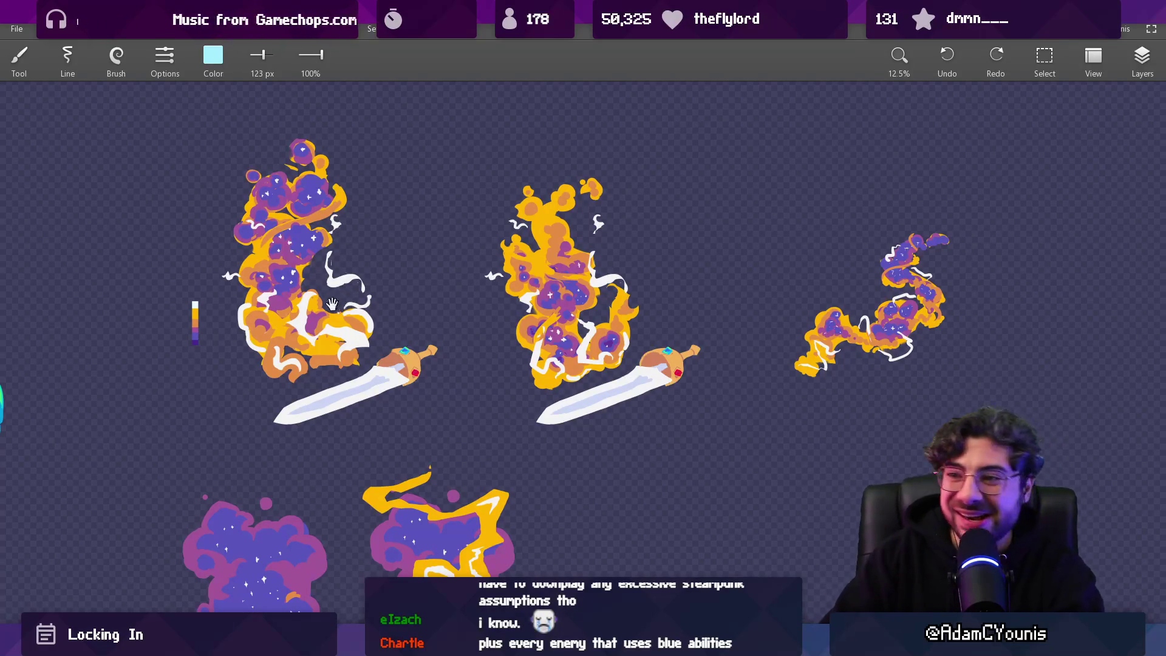
drag(335, 303, 528, 291)
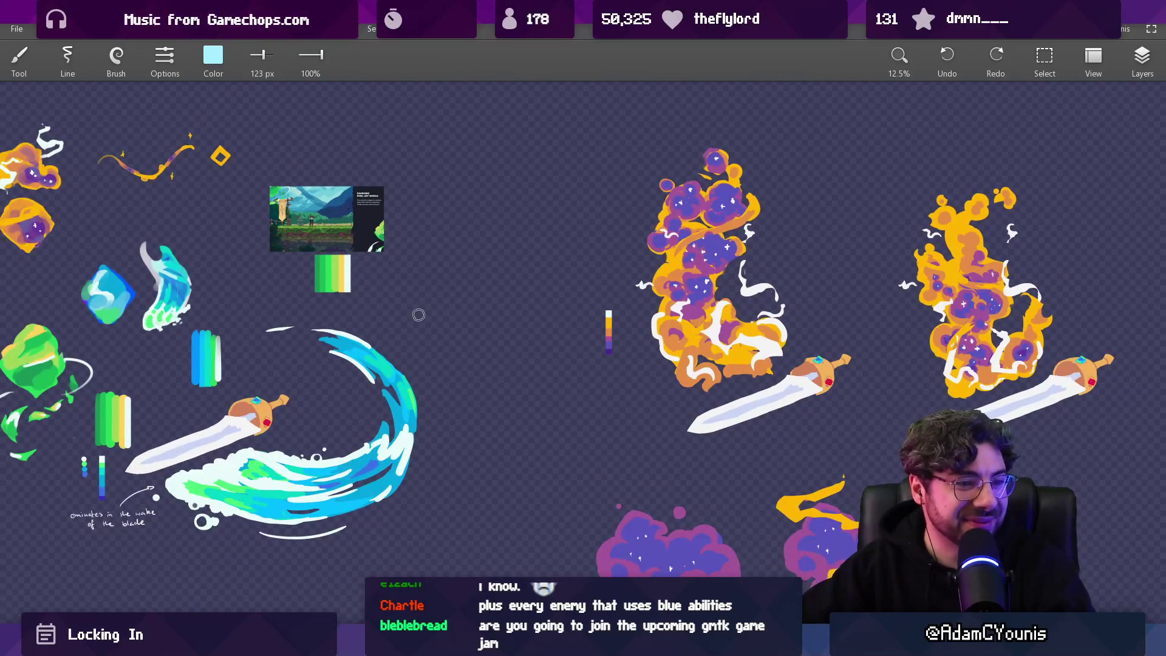
scroll(419, 314, down, 1)
drag(419, 314, 546, 408)
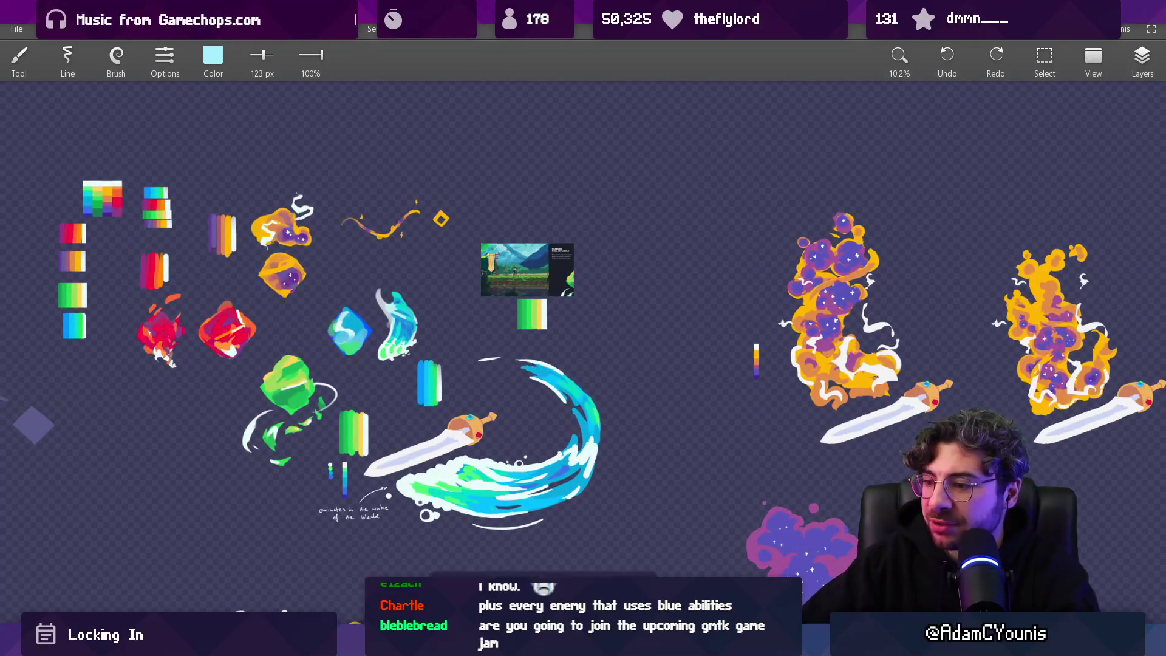
mouse_move(543, 644)
click(584, 552)
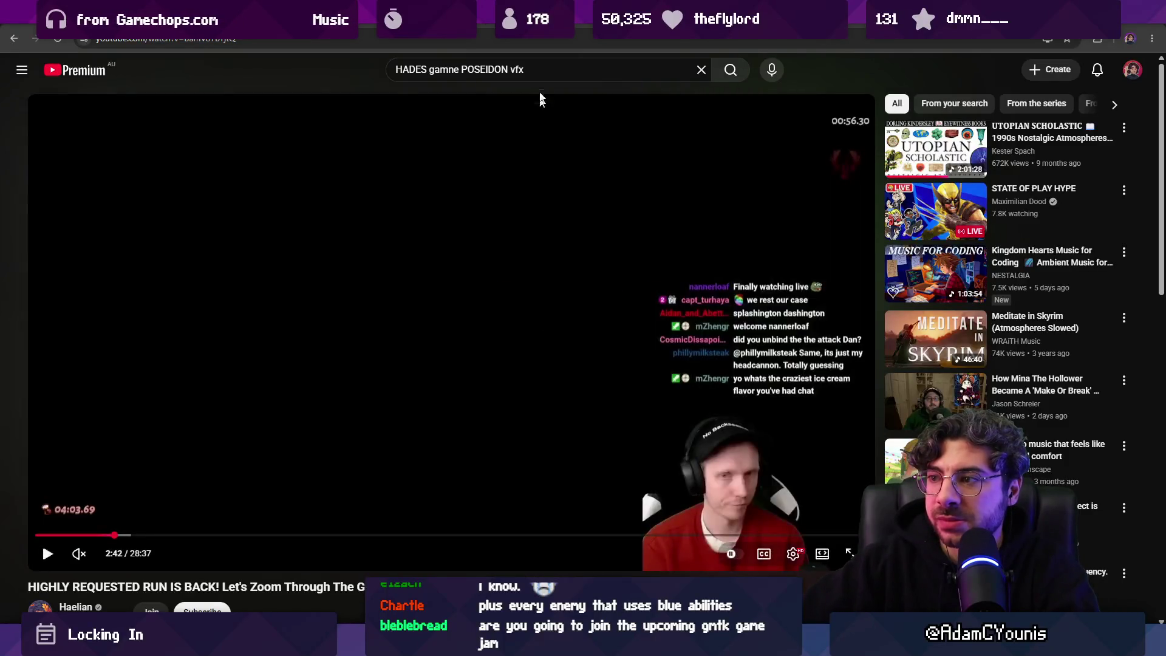
Step: Search YouTube for 'water vfx'
click(536, 73)
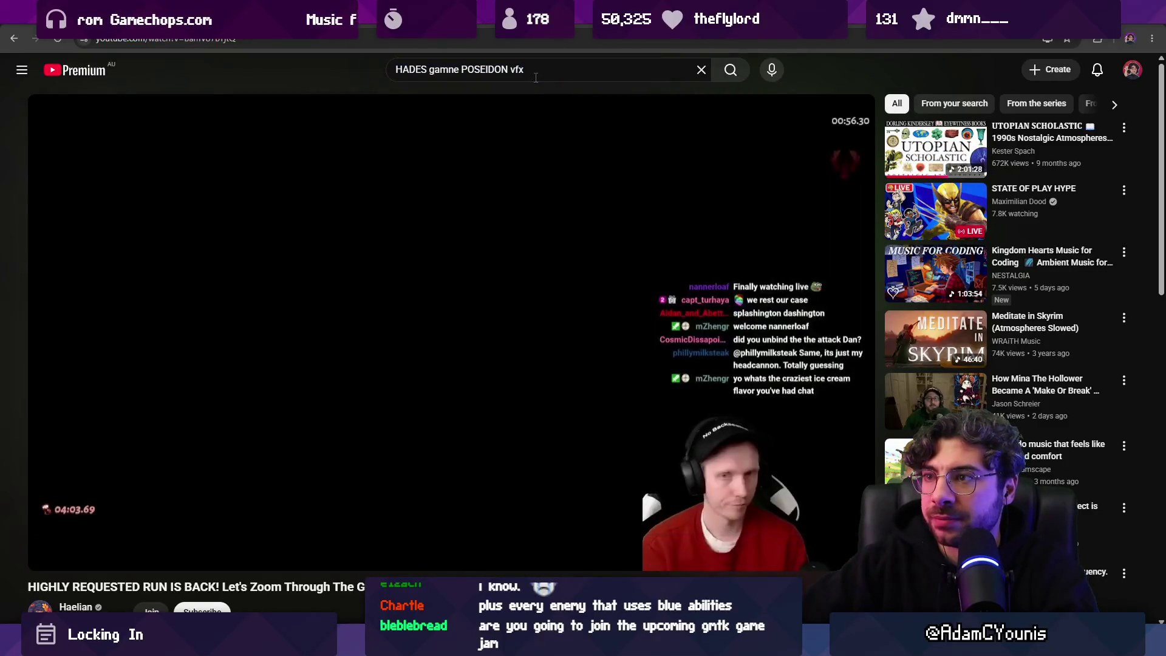
key(ctrl+a)
text(water vfx)
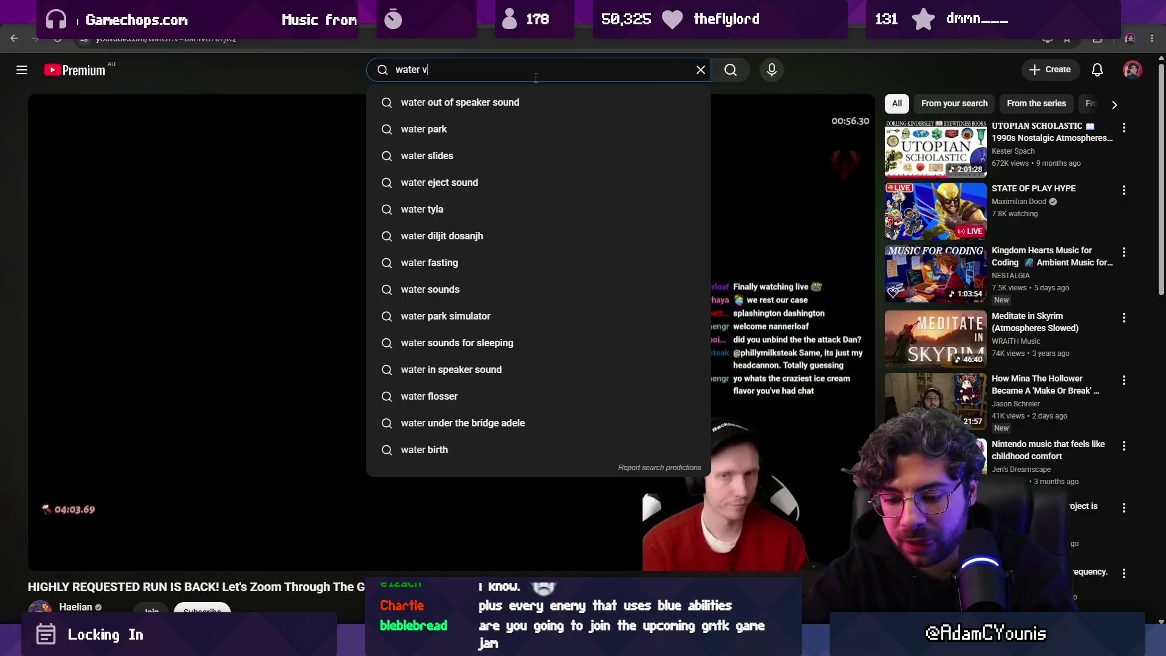
key(Return)
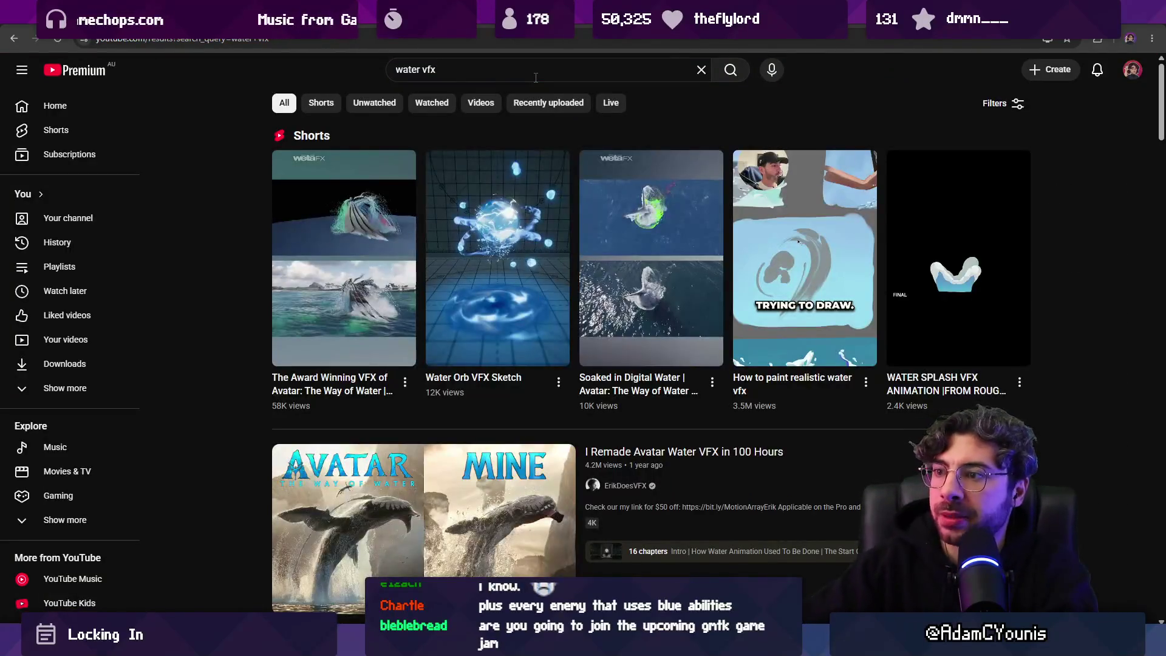
Step: View the water splash VFX short, then open the Stylized Water Tornado video from the results
mouse_move(476, 252)
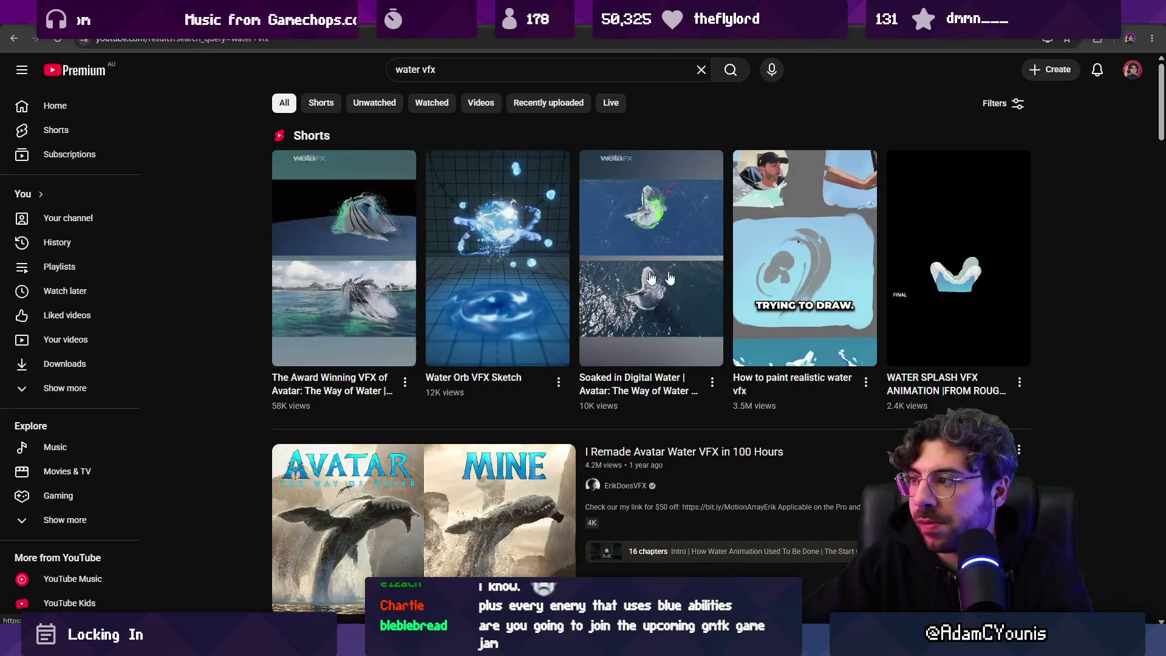
click(967, 274)
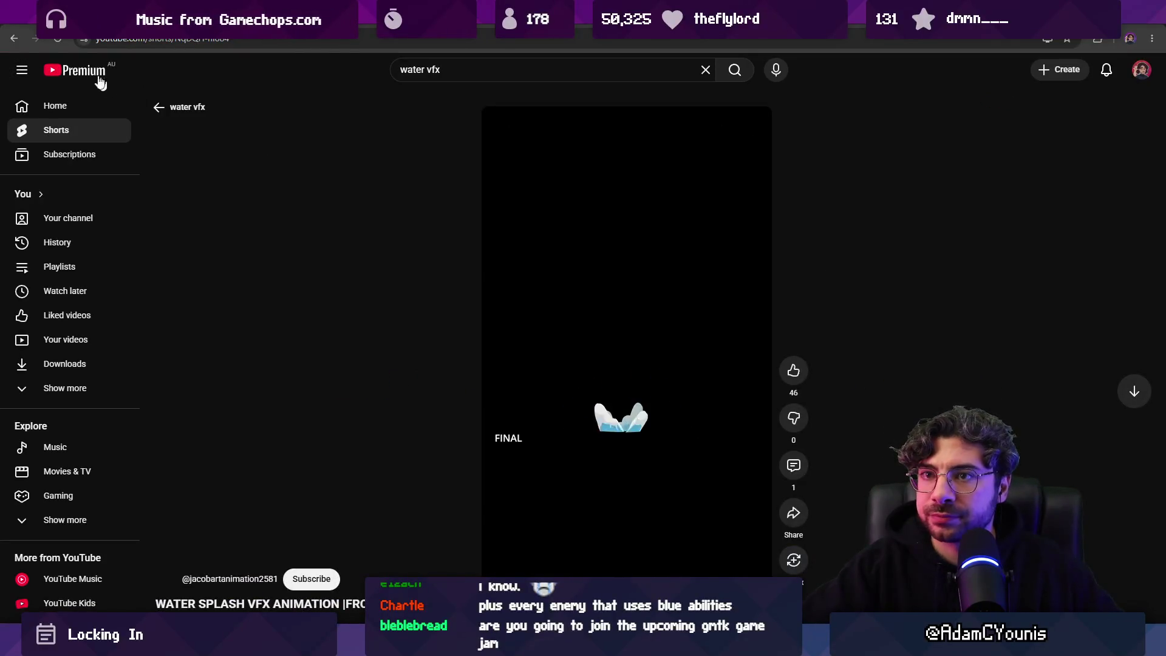
click(14, 38)
scroll(492, 301, down, 5)
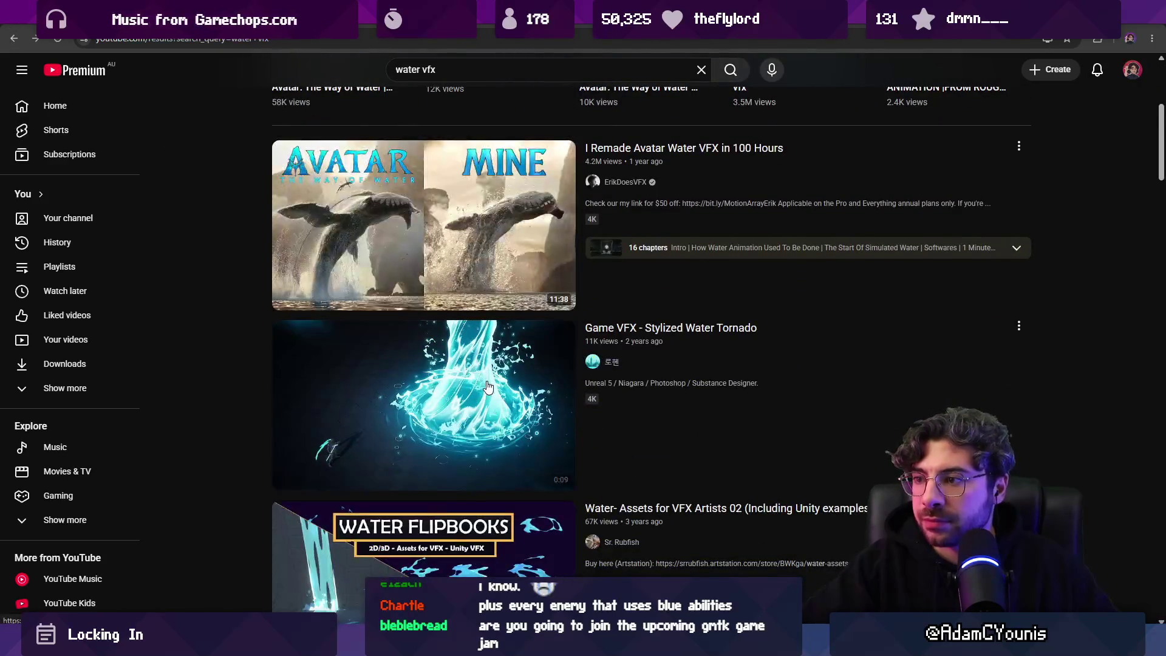
click(487, 380)
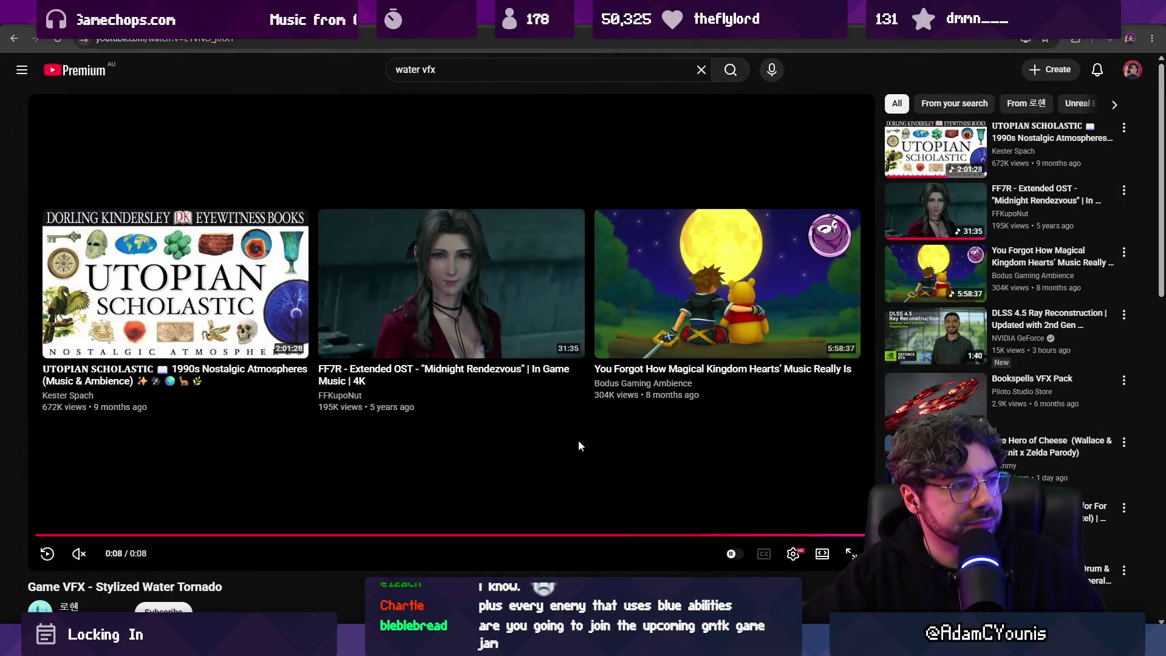
Step: Replay the tornado video, pause on a splash frame, and switch back to the sketching canvas
click(333, 535)
click(532, 378)
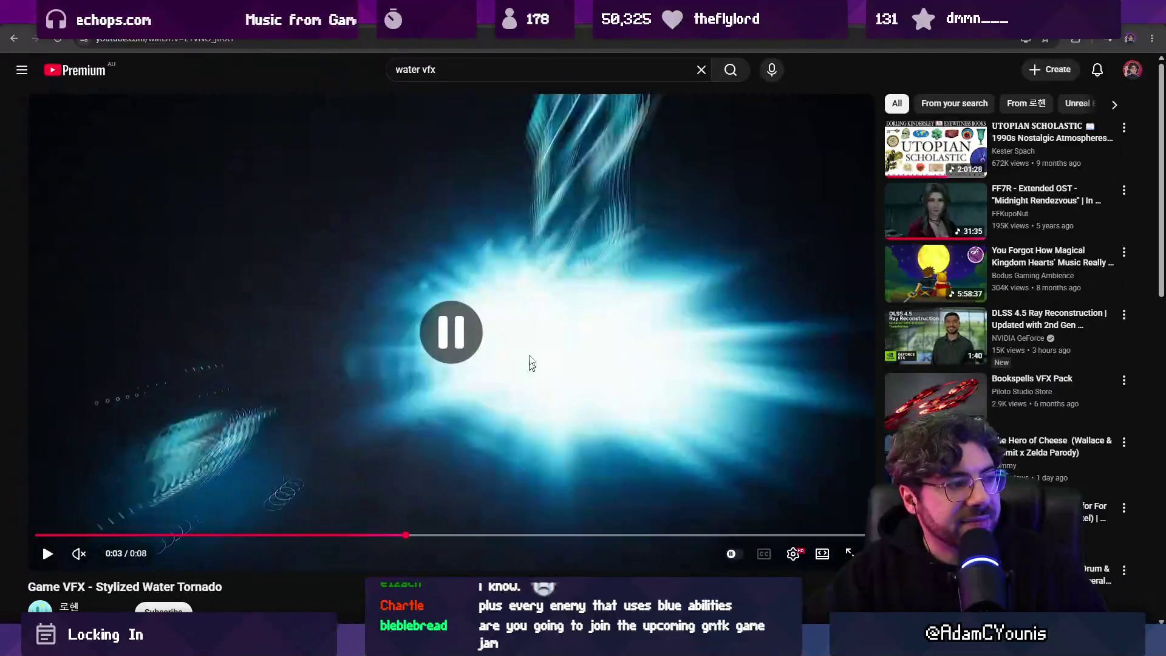
click(580, 378)
click(581, 391)
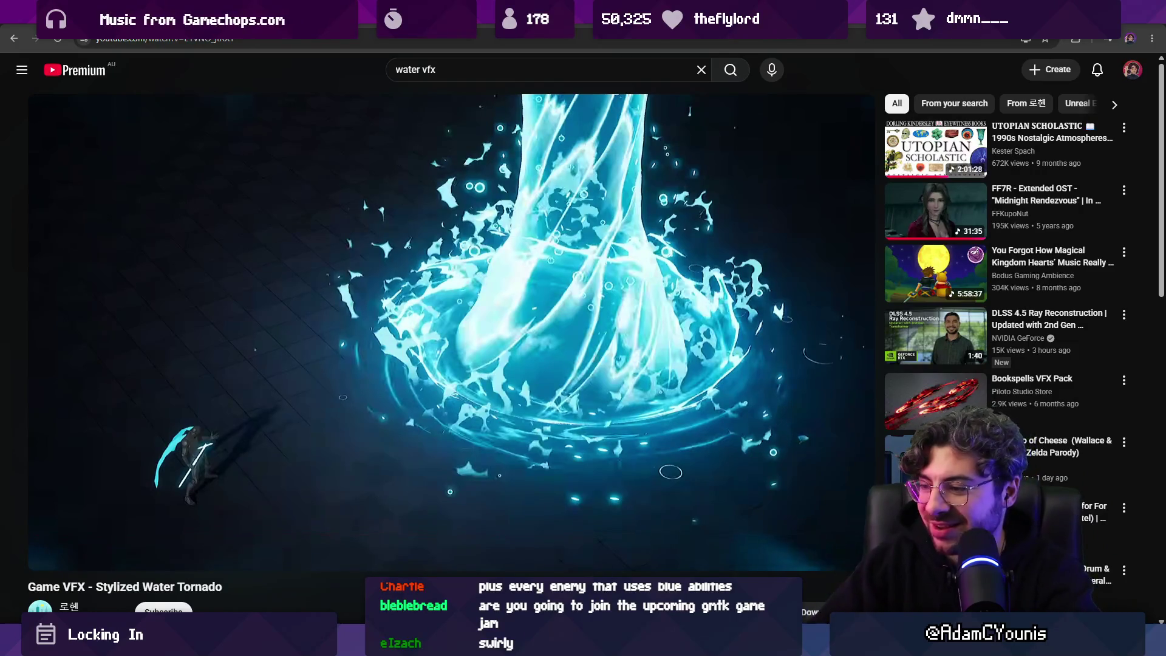
mouse_move(769, 644)
click(711, 544)
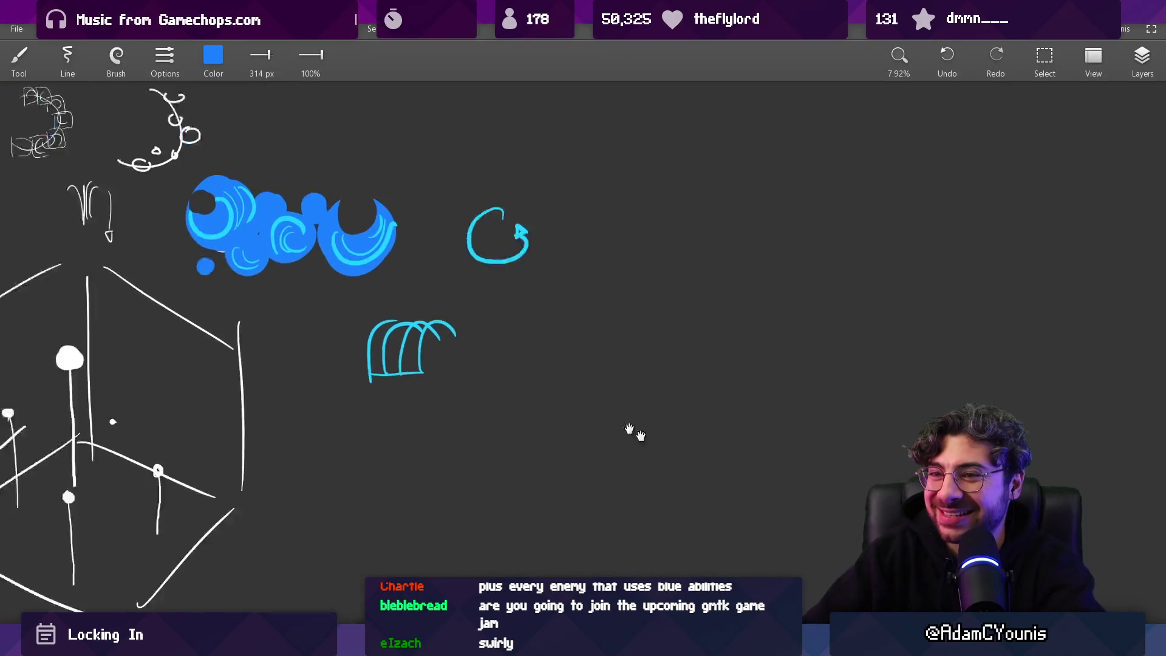
Step: Sample white, set the brush to 225 px, and paint a thick white zigzag splash stroke
drag(449, 265, 396, 188)
drag(261, 311, 262, 311)
mouse_move(555, 338)
mouse_down()
mouse_move(583, 308)
mouse_move(628, 319)
mouse_move(640, 294)
mouse_up()
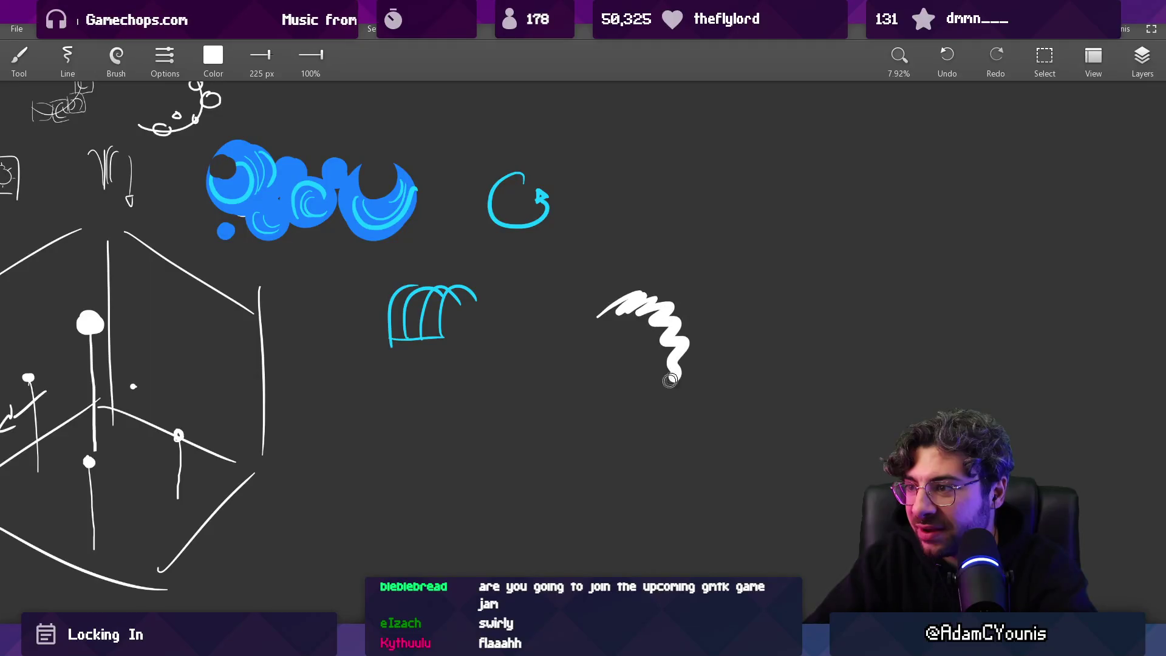
drag(665, 365, 622, 319)
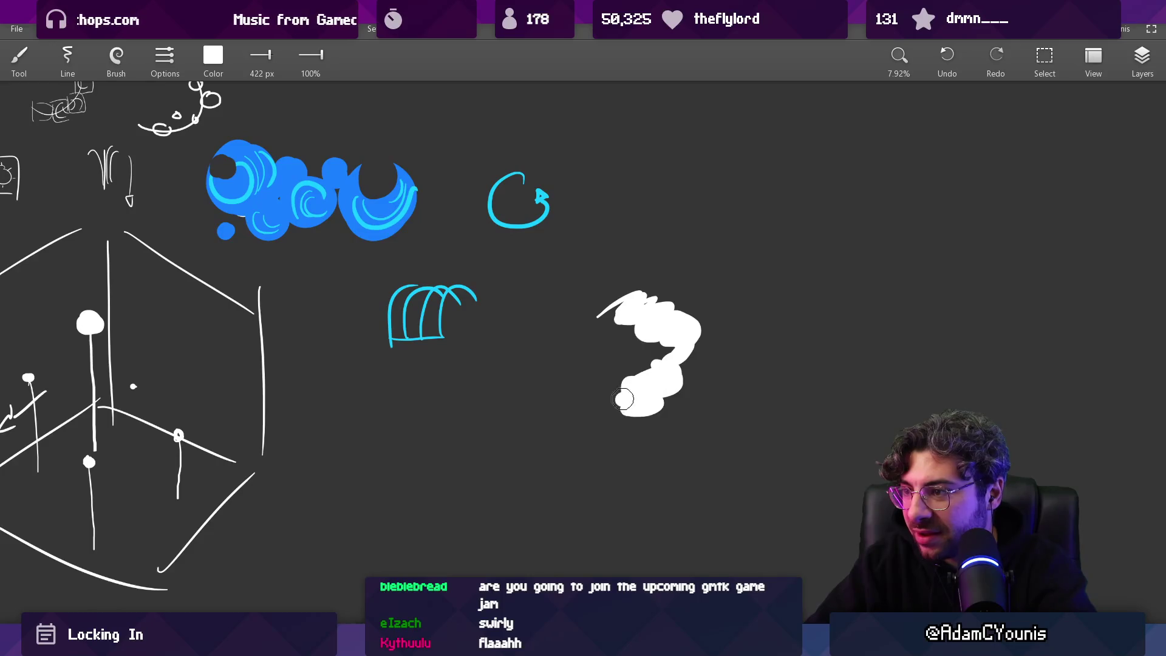
Step: Notch the splash's top edge, reshape its right side, and erase wedges from its bottom and left
scroll(624, 401, up, 2)
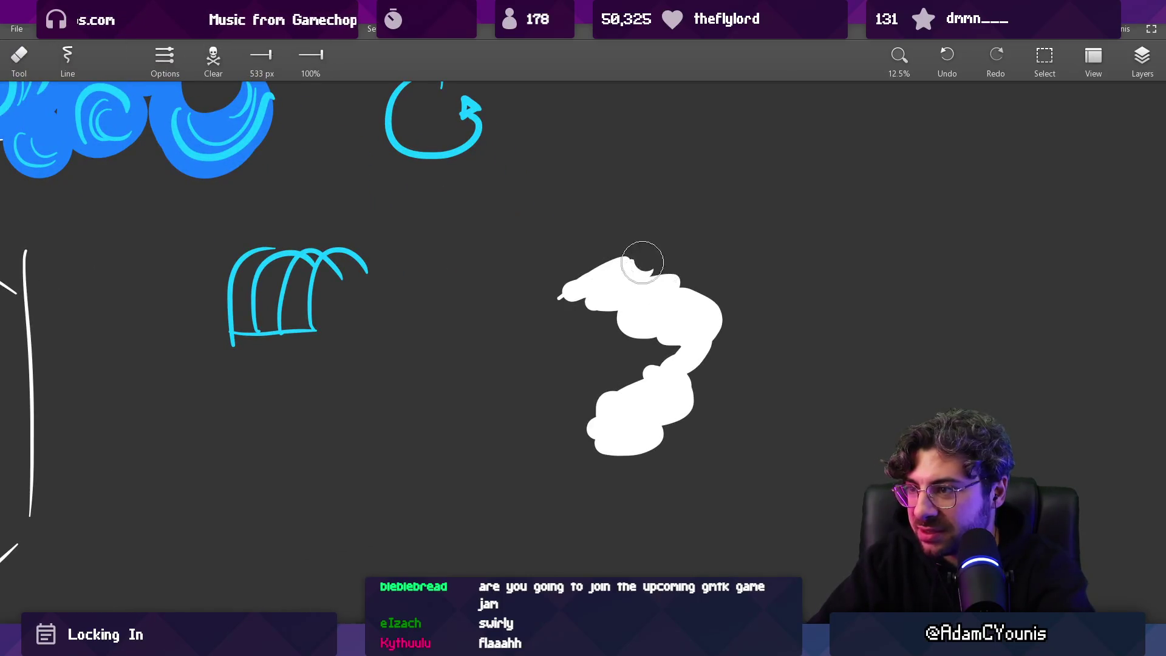
drag(646, 255, 690, 268)
mouse_move(704, 312)
mouse_down()
mouse_move(725, 346)
mouse_move(690, 318)
mouse_up()
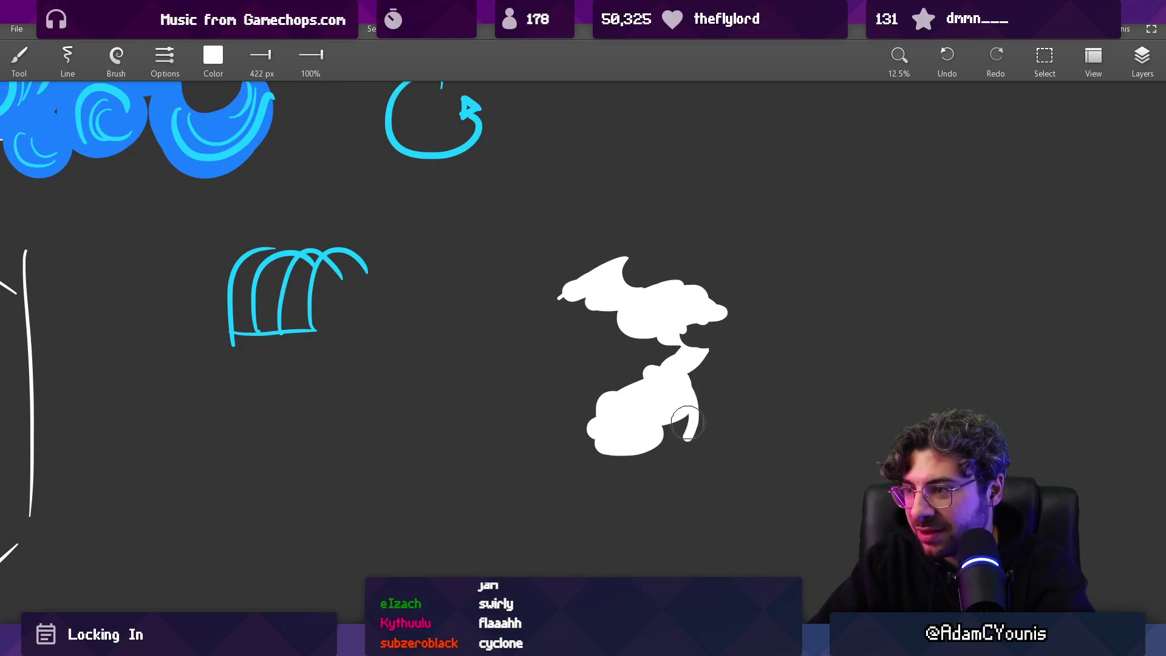
key(e)
drag(666, 429, 629, 459)
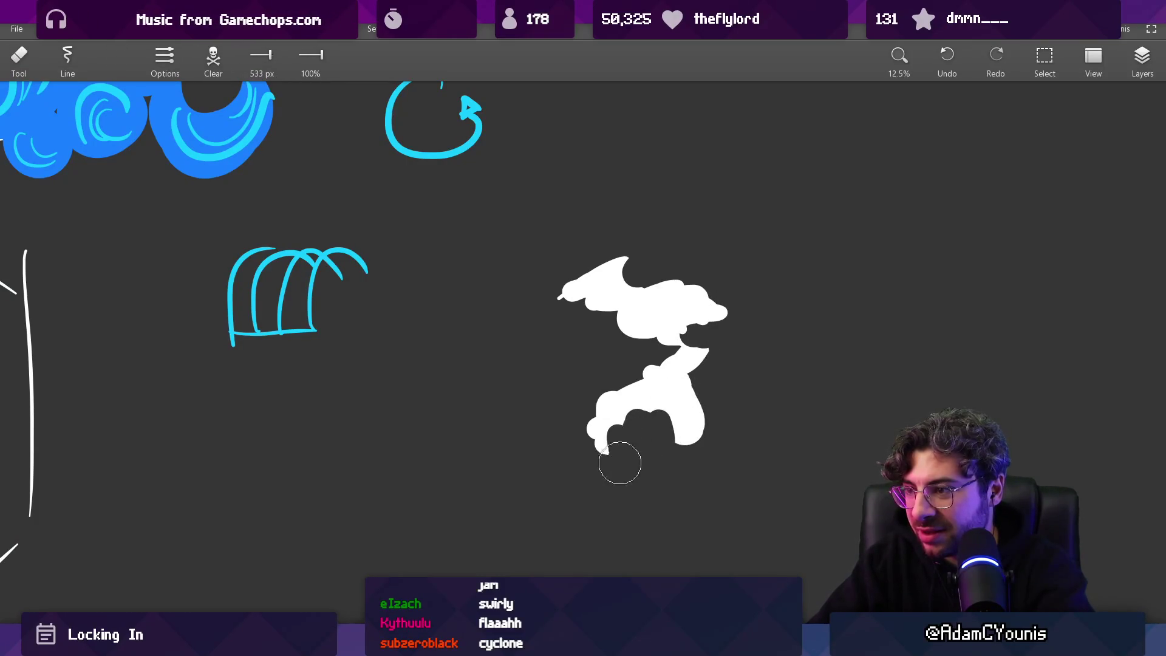
key(bracketleft)
key(bracketleft)
drag(631, 331, 579, 315)
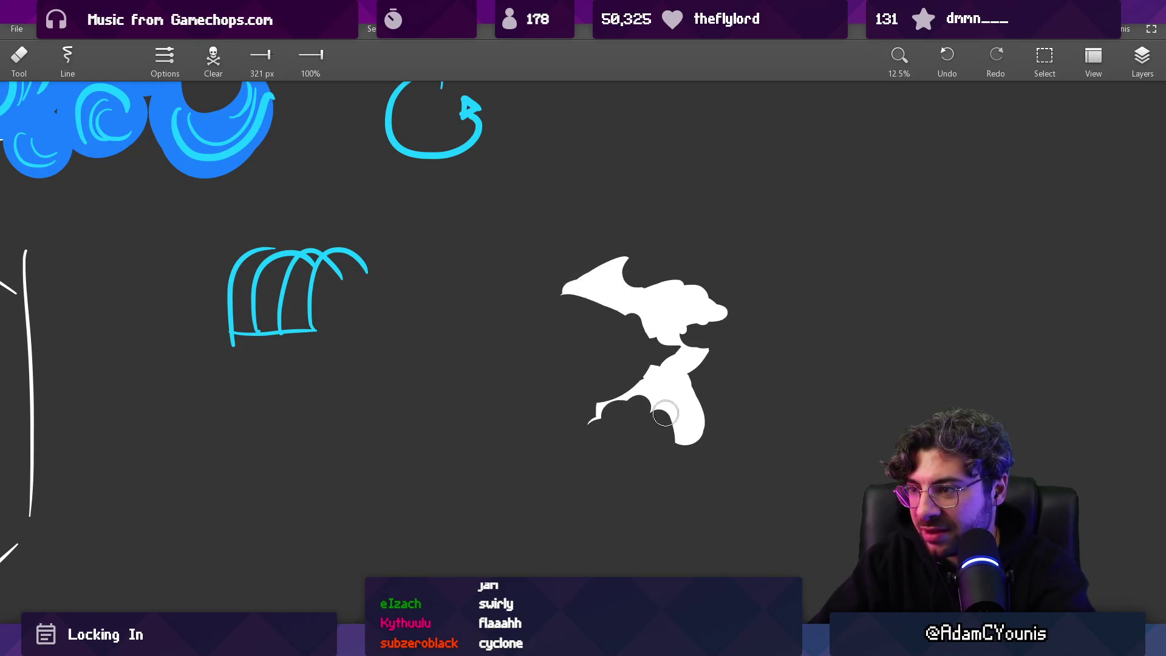
Step: Repaint the bottom notch, trim the left edge further, and lasso-select the whole white splash
key(b)
drag(665, 414, 689, 432)
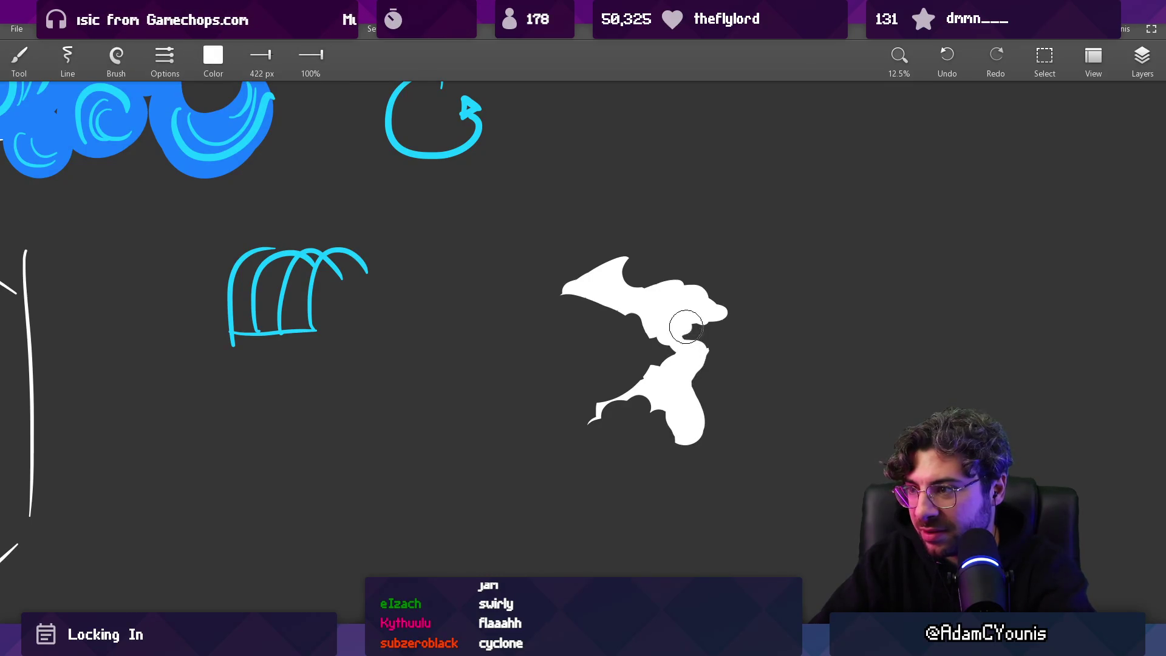
scroll(612, 287, down, 5)
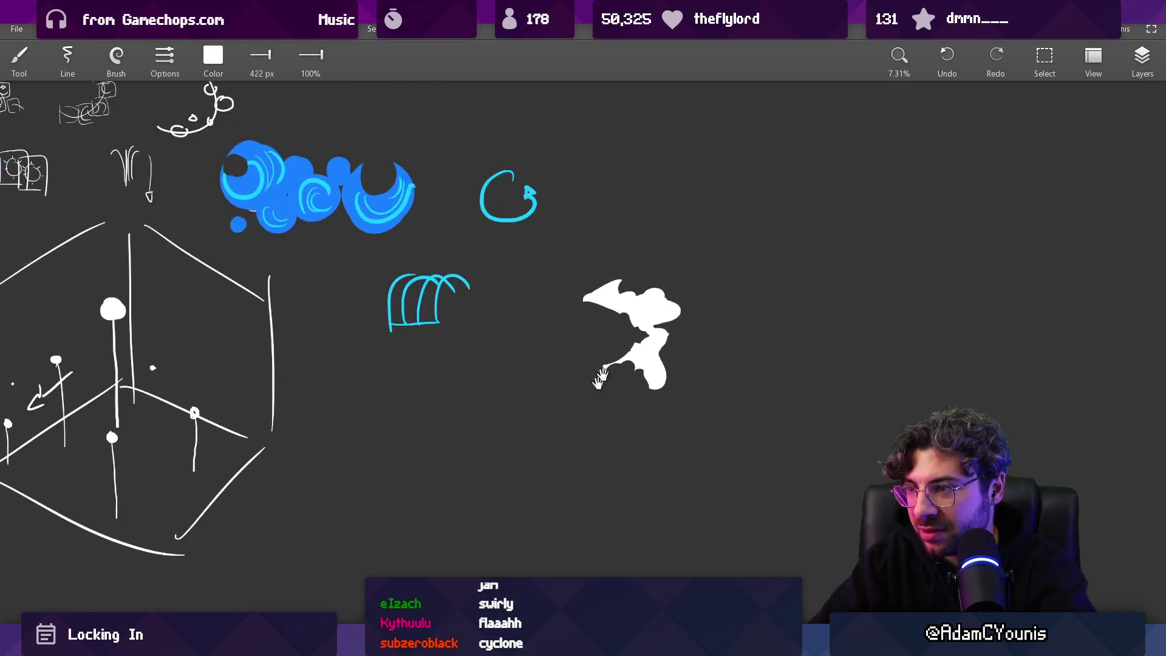
scroll(596, 359, up, 4)
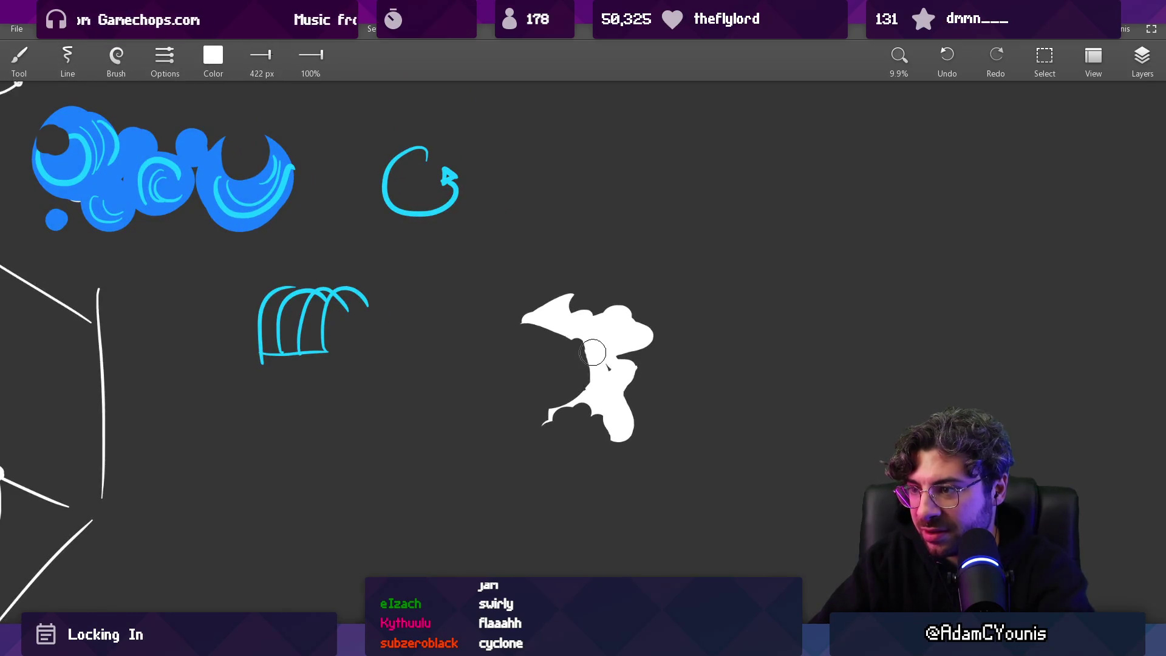
key(e)
drag(574, 348, 554, 343)
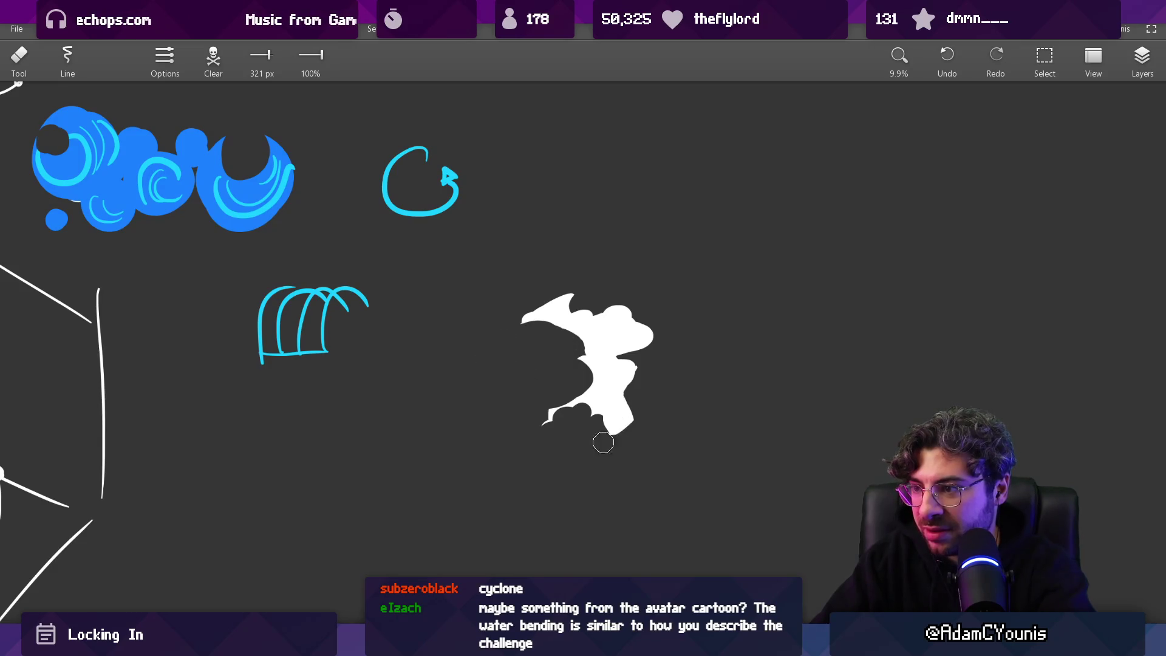
scroll(632, 420, down, 5)
scroll(560, 362, up, 4)
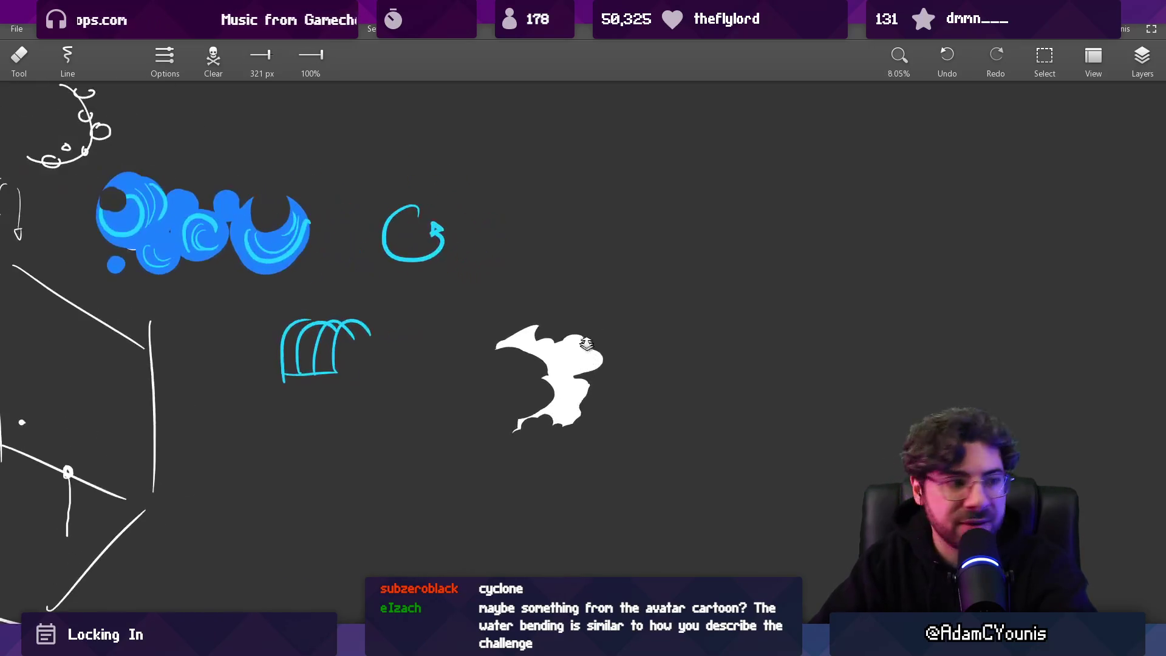
key(l)
mouse_move(586, 315)
mouse_down()
mouse_move(577, 255)
mouse_move(587, 319)
mouse_up()
Step: Drop the splash selection and undo an accidental erase on the blue cloud
key(b)
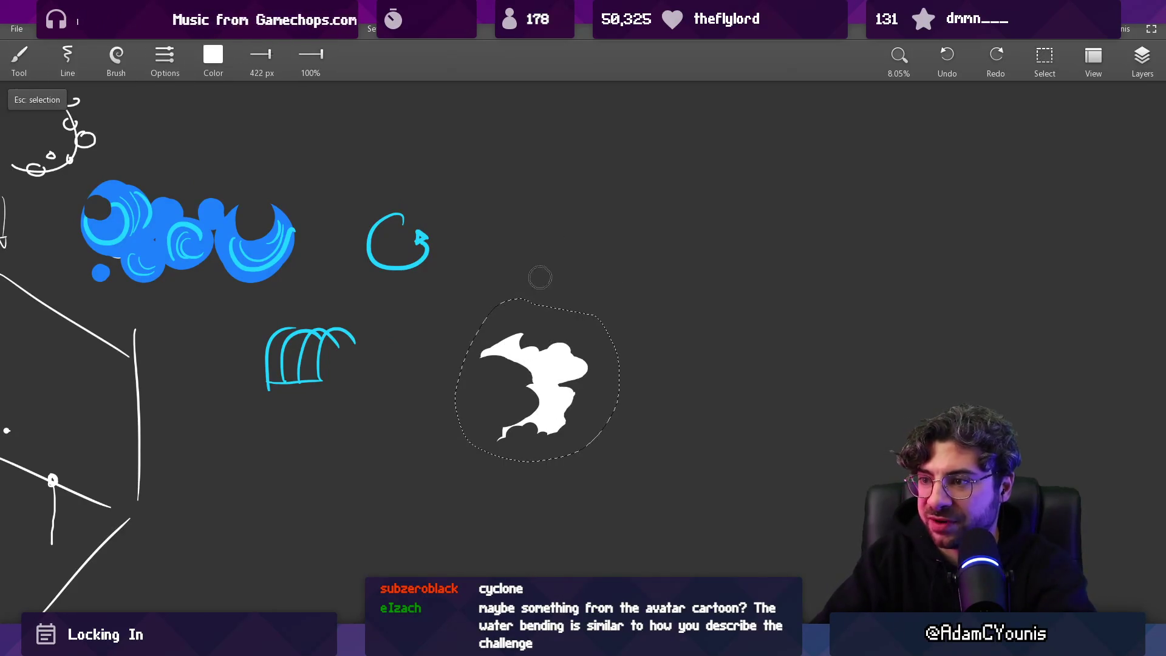
key(Escape)
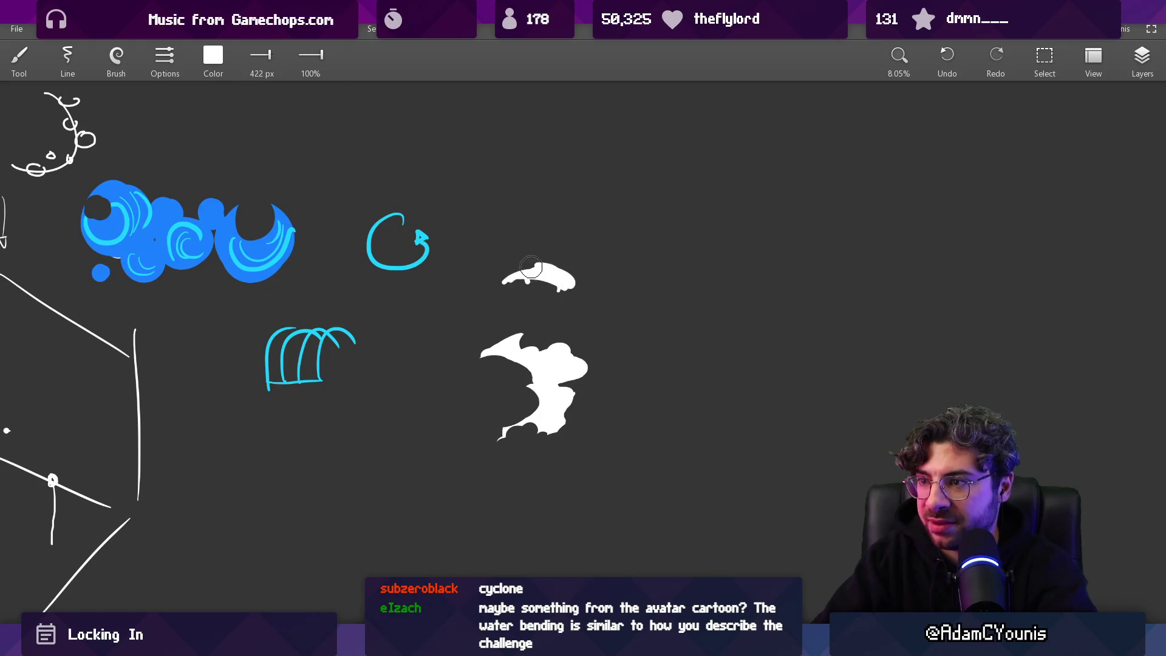
key(e)
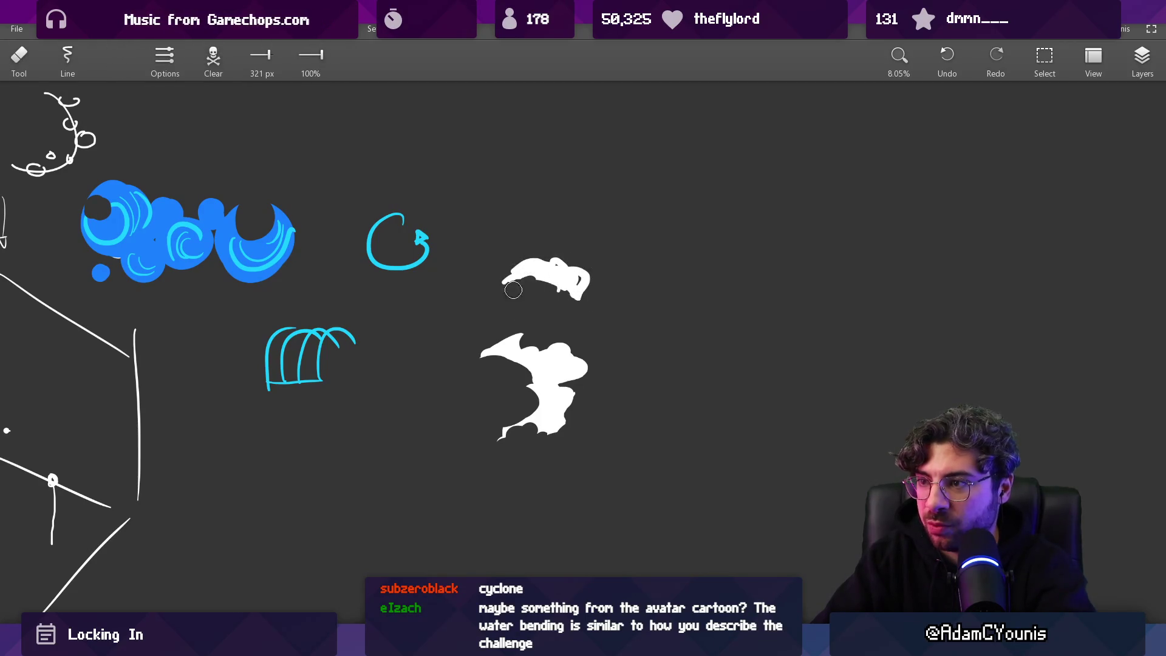
drag(234, 262, 256, 231)
key(ctrl+z)
Step: Flood-fill the lower and upper white splashes with cyan
key(g)
click(543, 359)
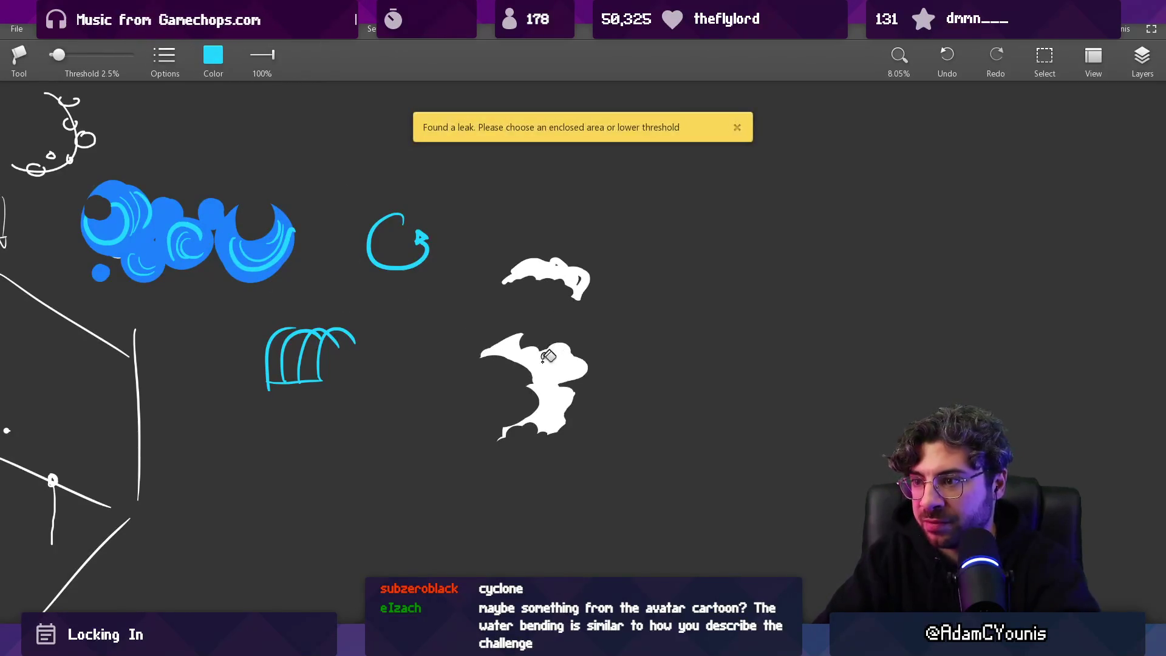
click(544, 357)
click(546, 267)
Step: Erase part of the upper splash's lower edge and paint the notch back in
key(b)
key(e)
drag(538, 278, 517, 279)
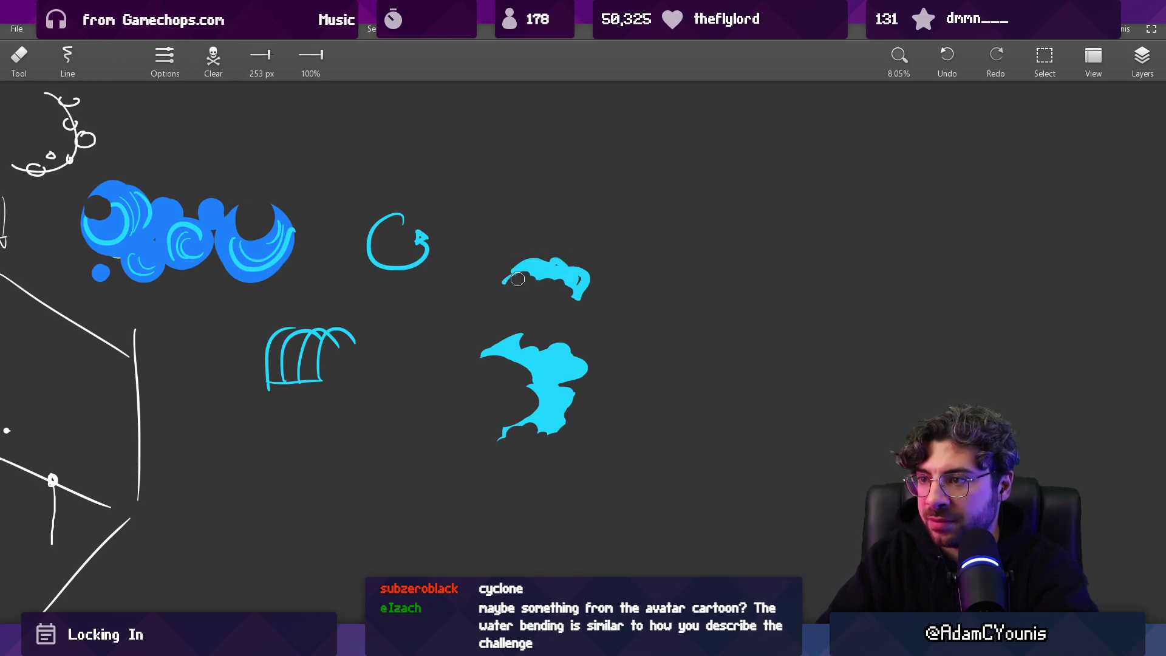
key(b)
click(584, 281)
Step: Pan the canvas slightly and bring the water tornado reference video back up
scroll(586, 301, down, 2)
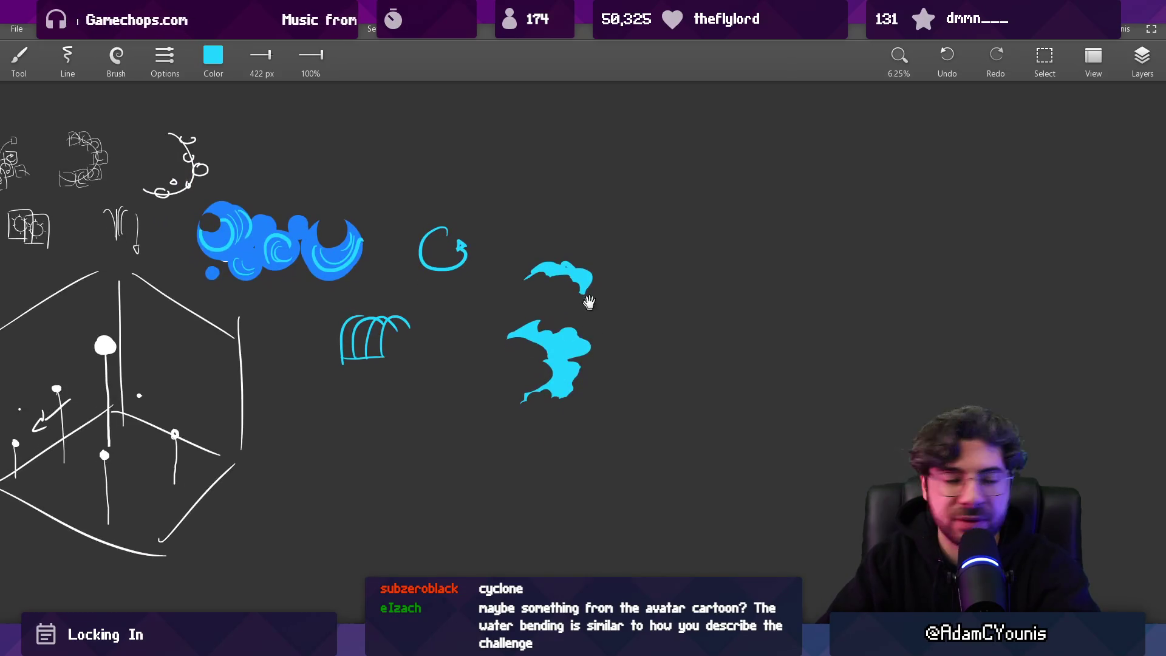
drag(587, 306, 563, 277)
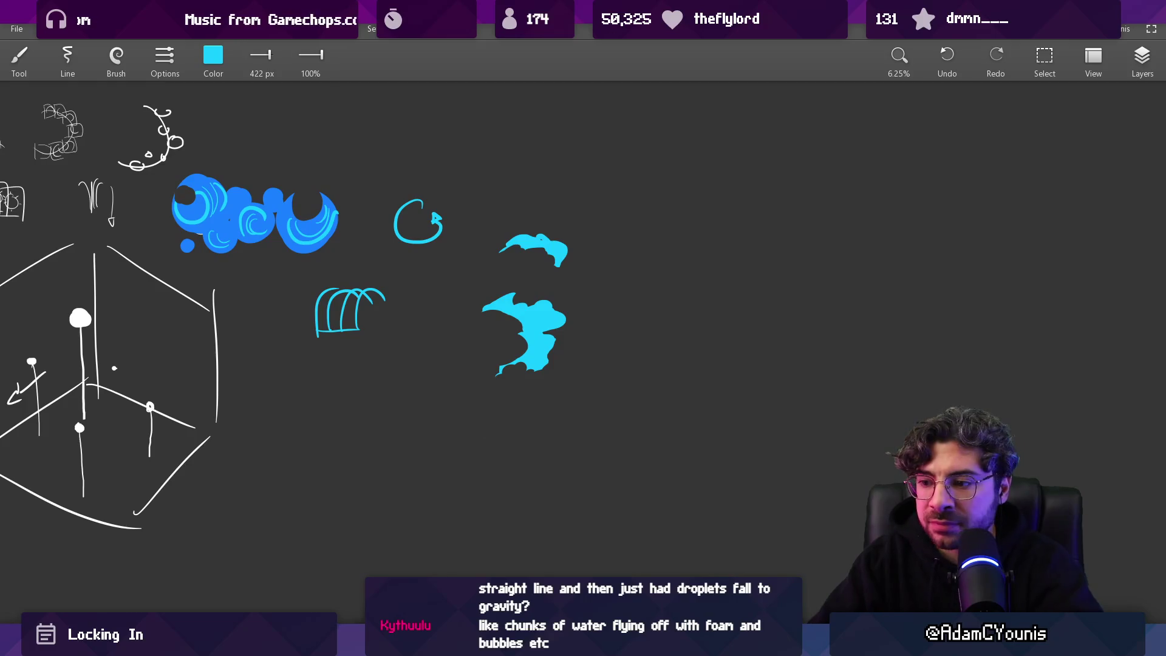
click(613, 561)
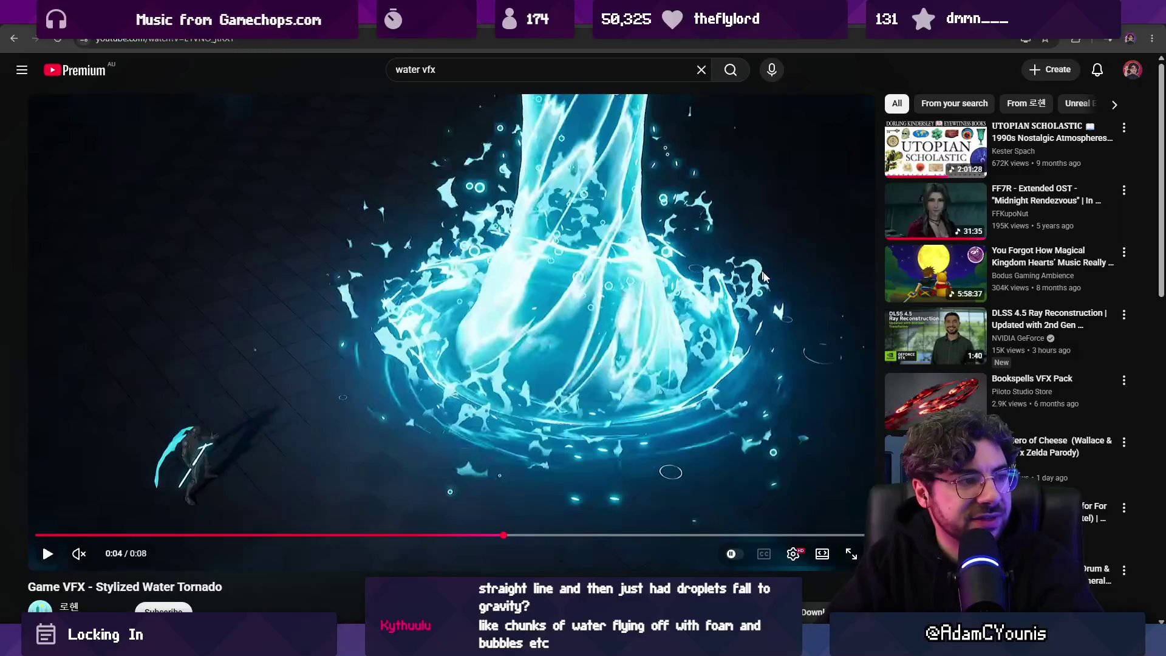
Step: Glance at the pixel-art water animation, then draw a large cyan curling wave at the right
click(760, 645)
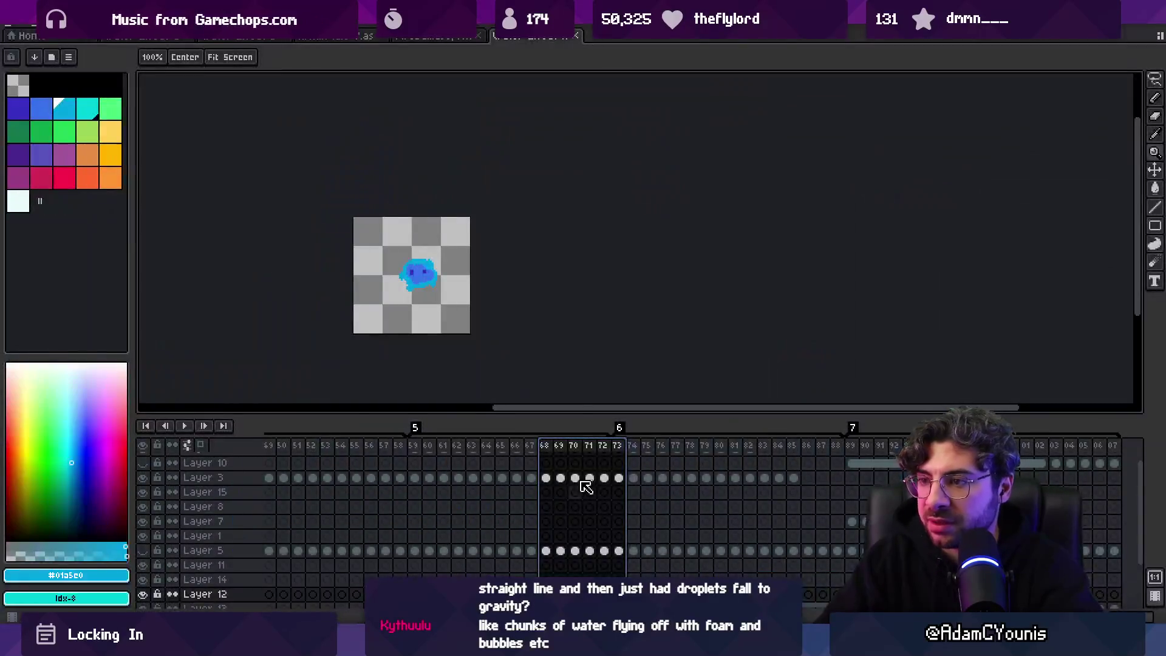
click(719, 563)
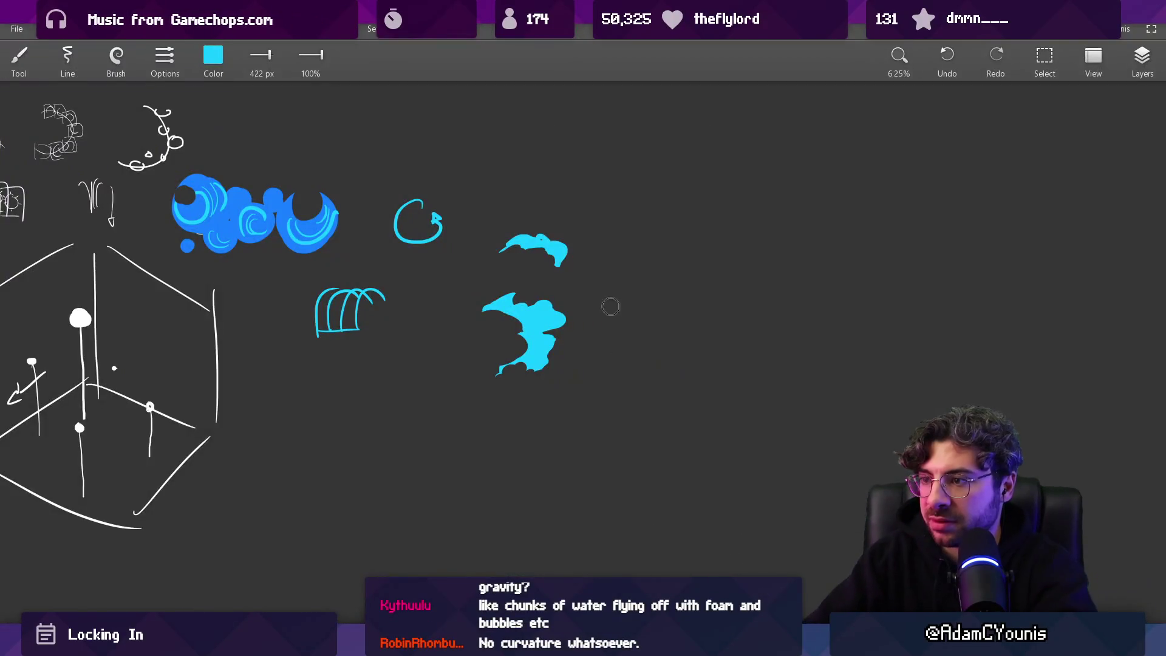
drag(684, 273, 724, 237)
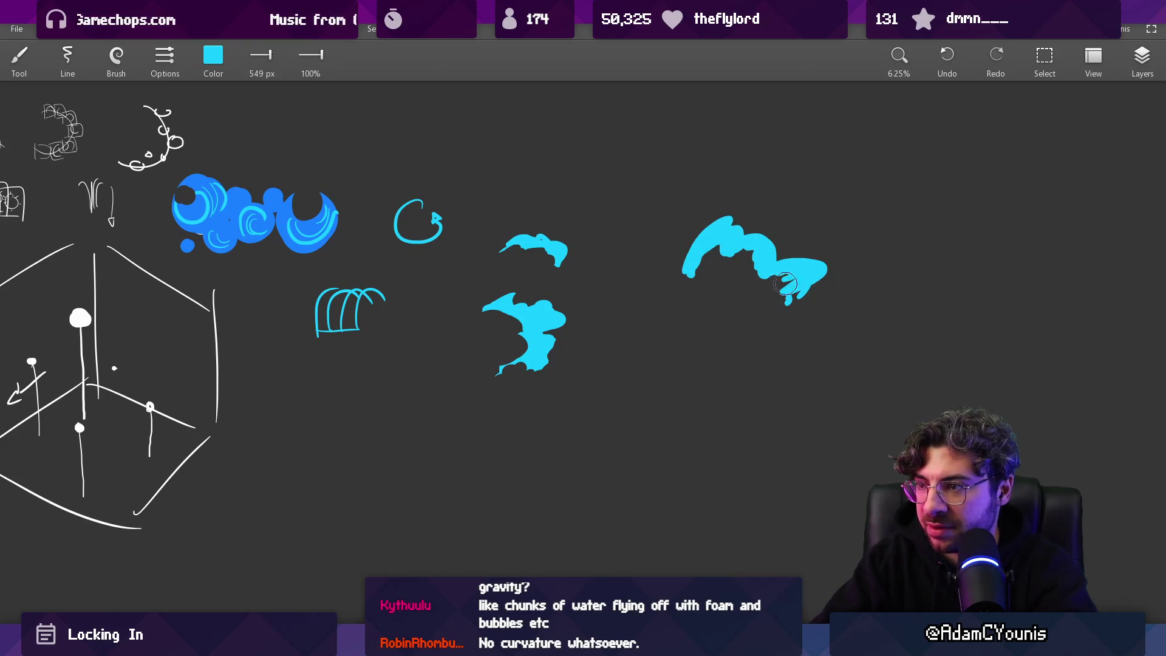
Step: Scroll around the canvas, then bring the water tornado video back up
scroll(677, 301, up, 2)
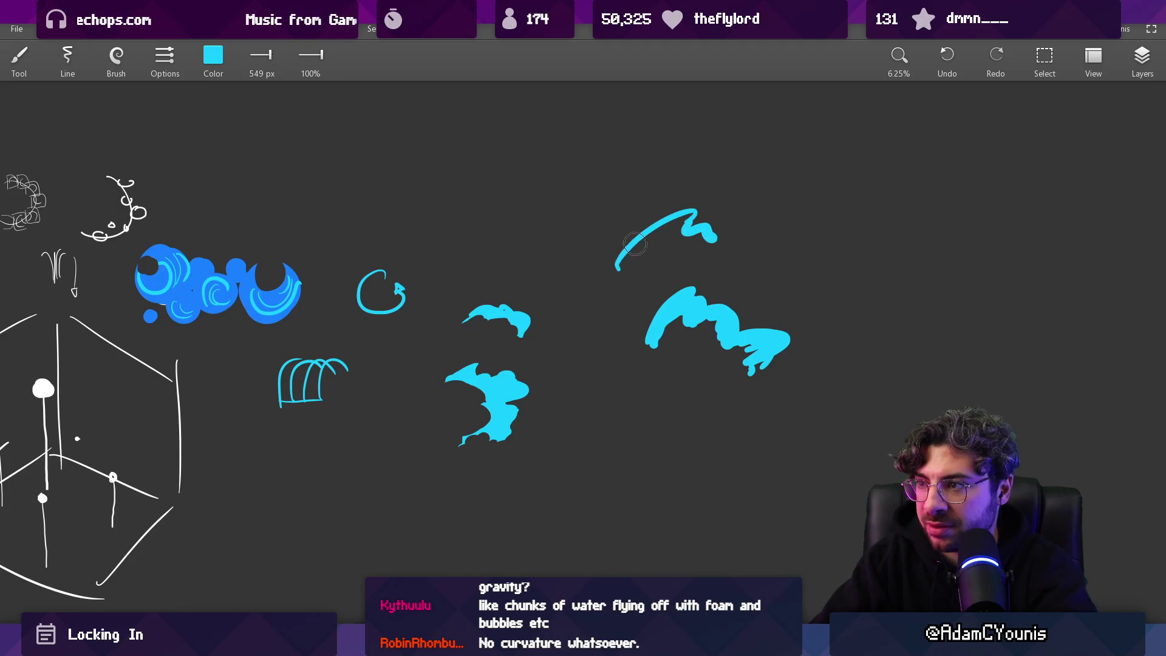
scroll(680, 320, right, 2)
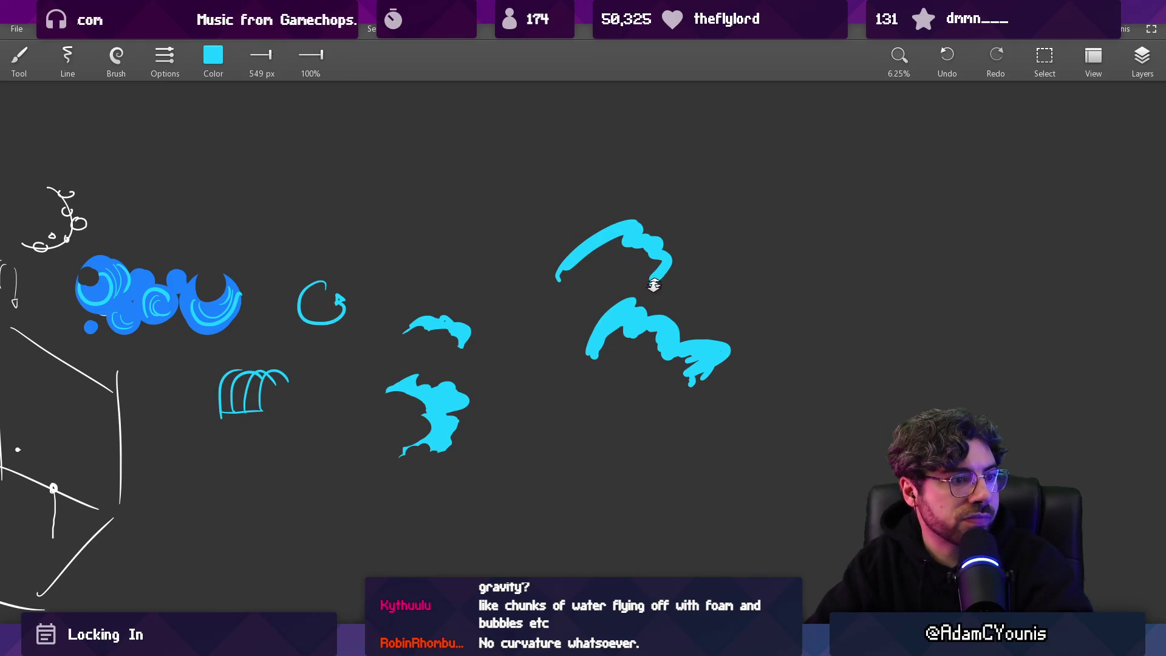
scroll(634, 277, down, 1)
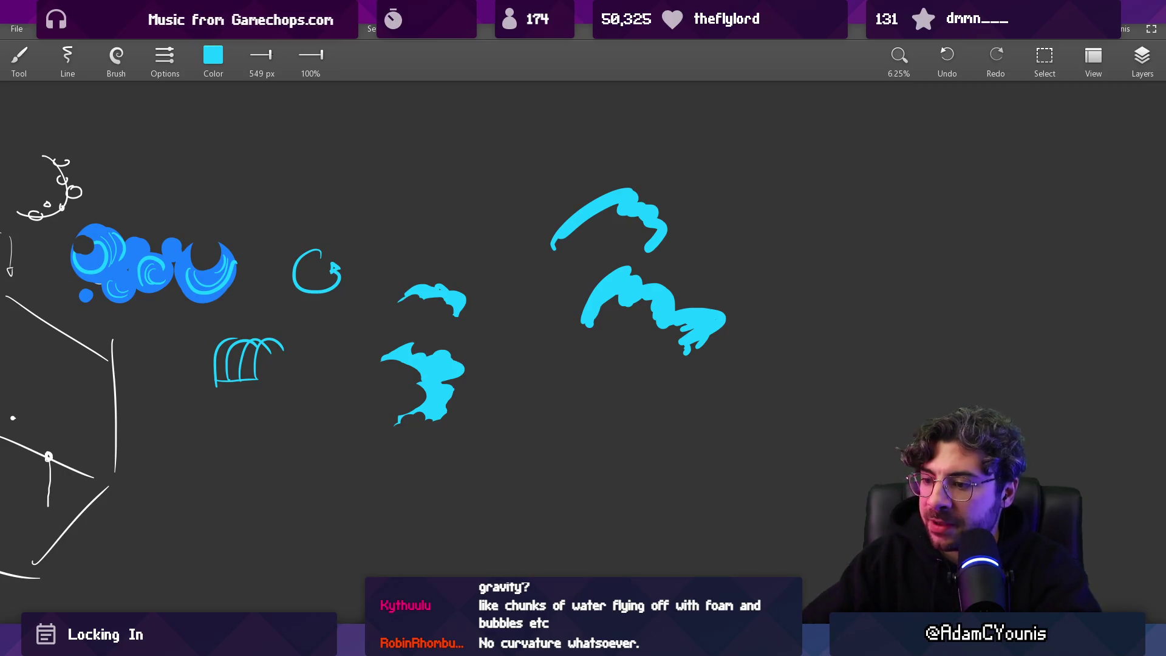
mouse_move(461, 644)
click(592, 556)
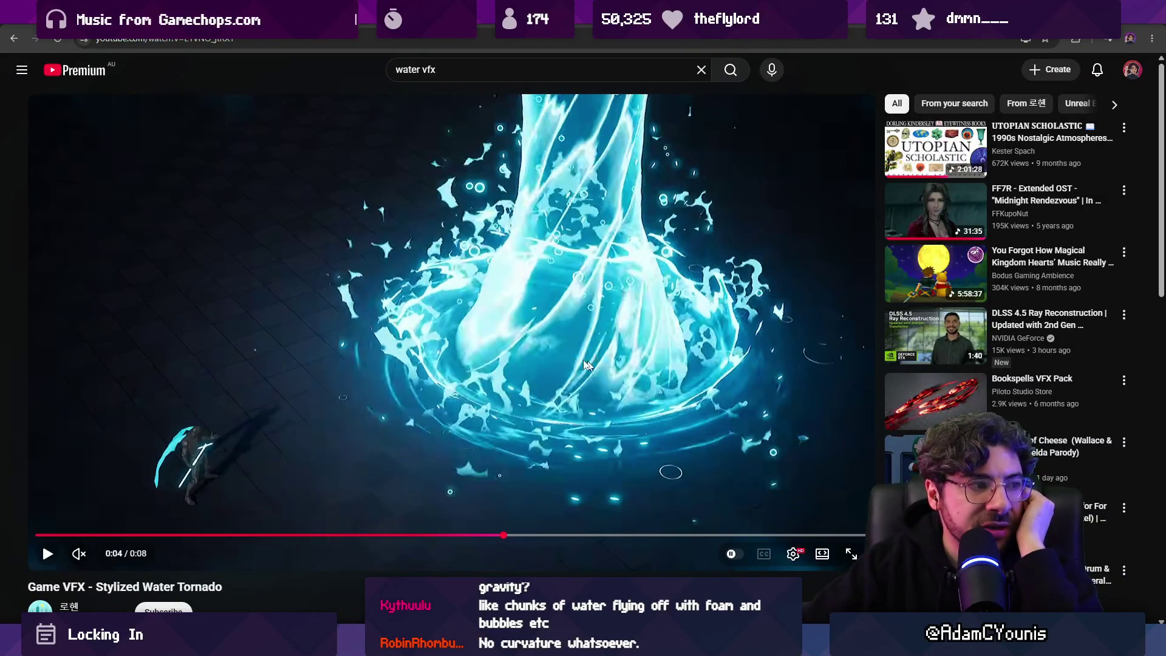
Step: Resume the tornado video, then open 'Water- Assets for VFX Artists 02' from the search results
click(552, 330)
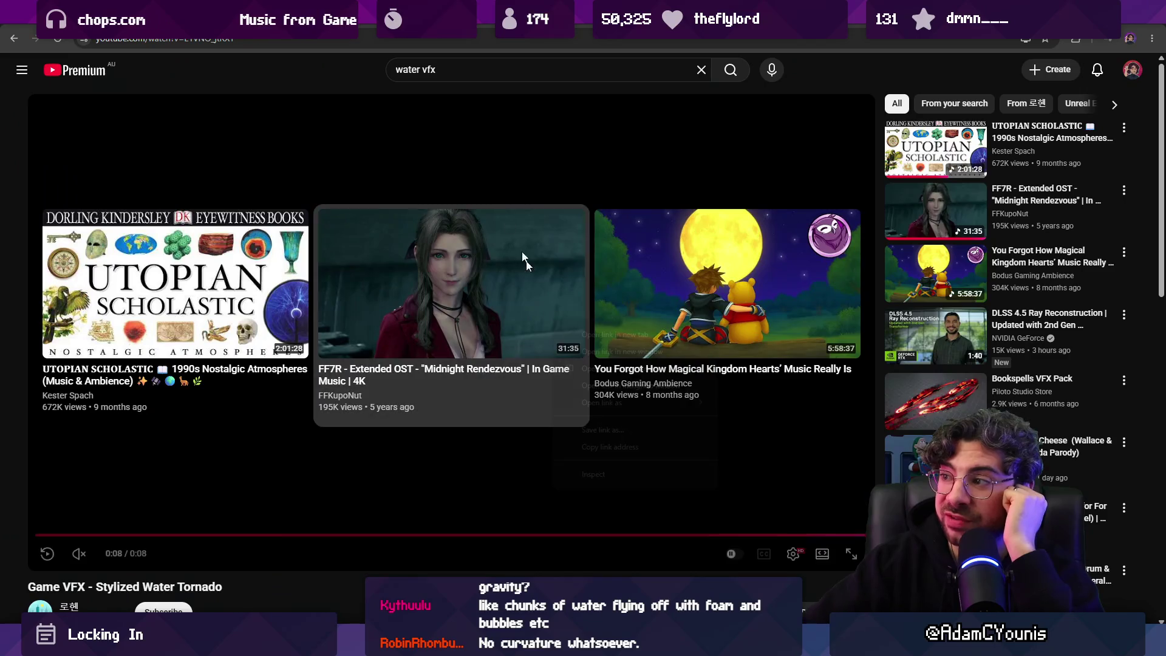
right_click(551, 318)
click(15, 37)
scroll(219, 334, down, 3)
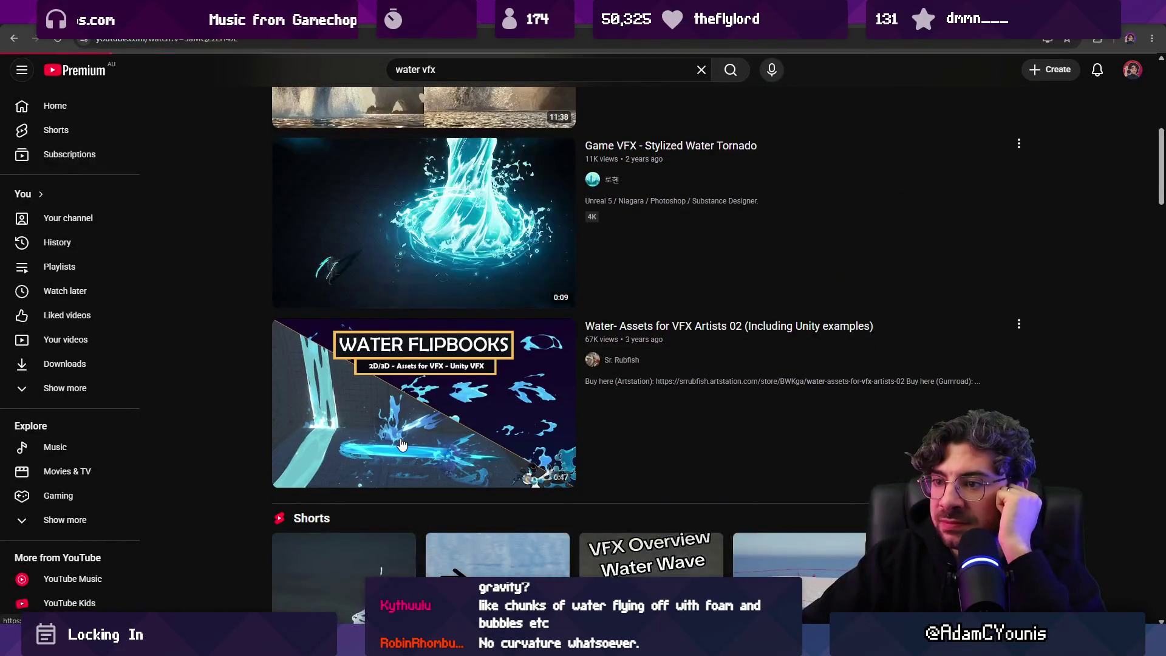
click(399, 410)
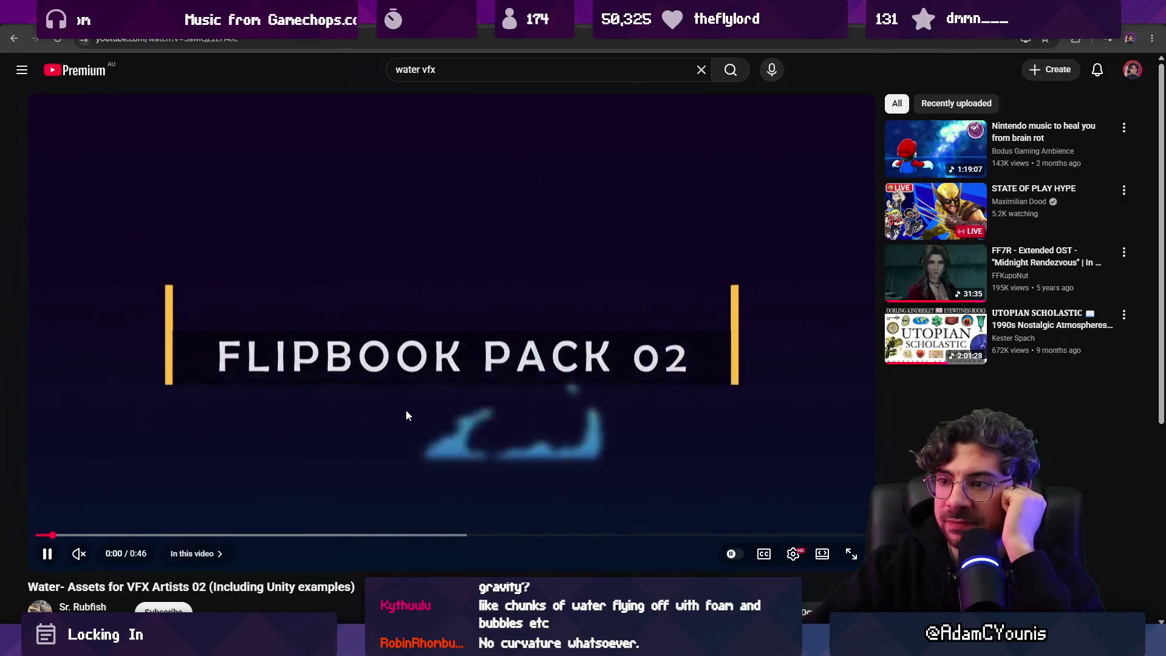
Step: Skip the assets video ahead three times toward the customisation part
key(Right)
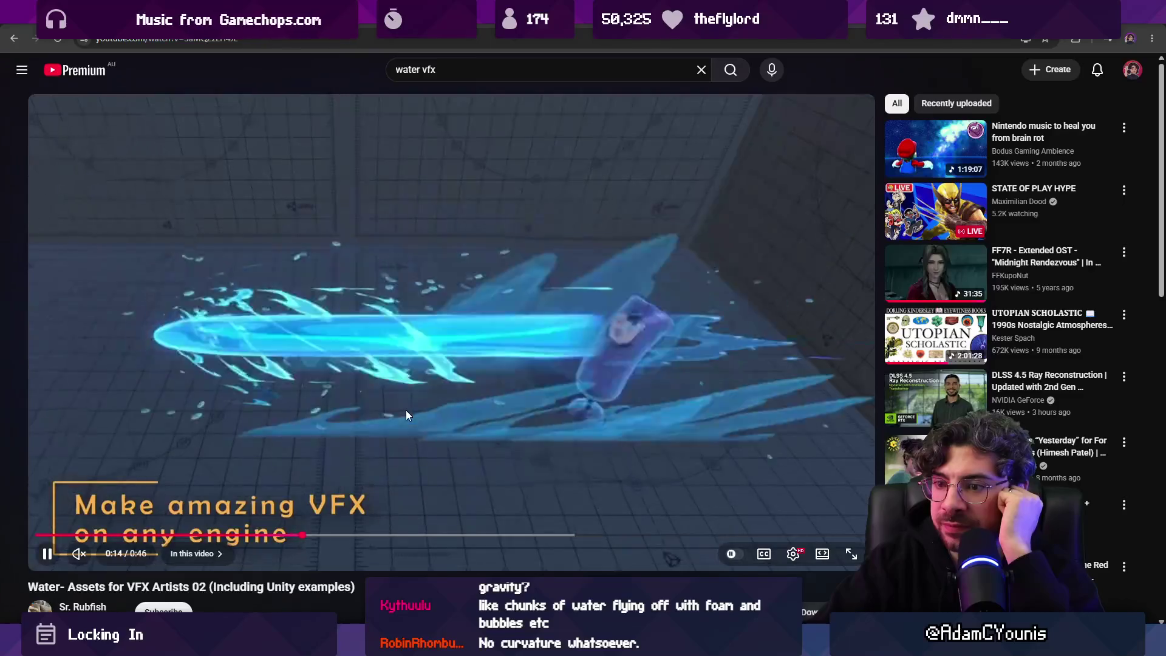
key(Right)
key(Right)
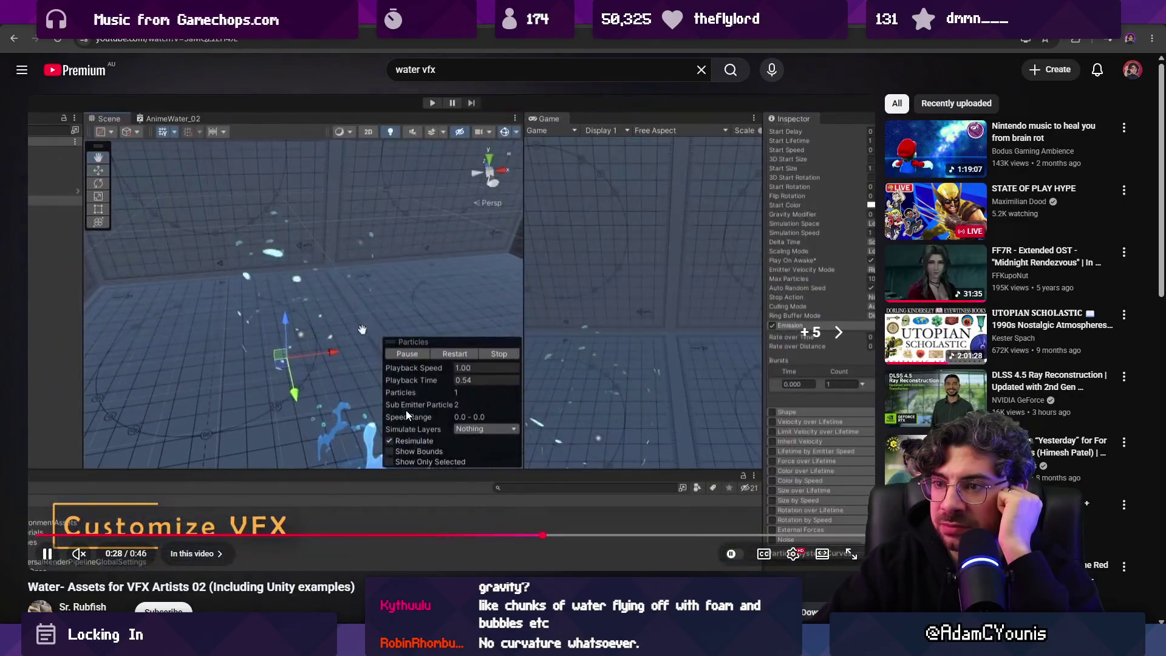
key(Right)
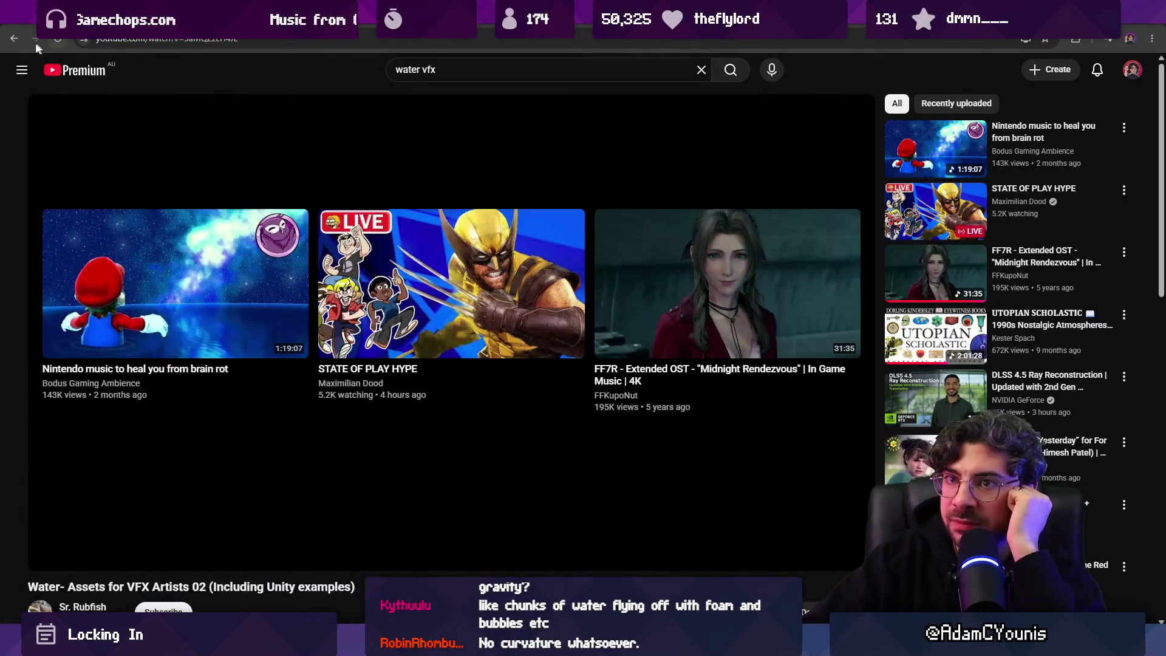
Step: Return to the 'water vfx' results and open the UE Niagara Water Blast VFX Sketch video
key(alt+Left)
scroll(261, 300, down, 3)
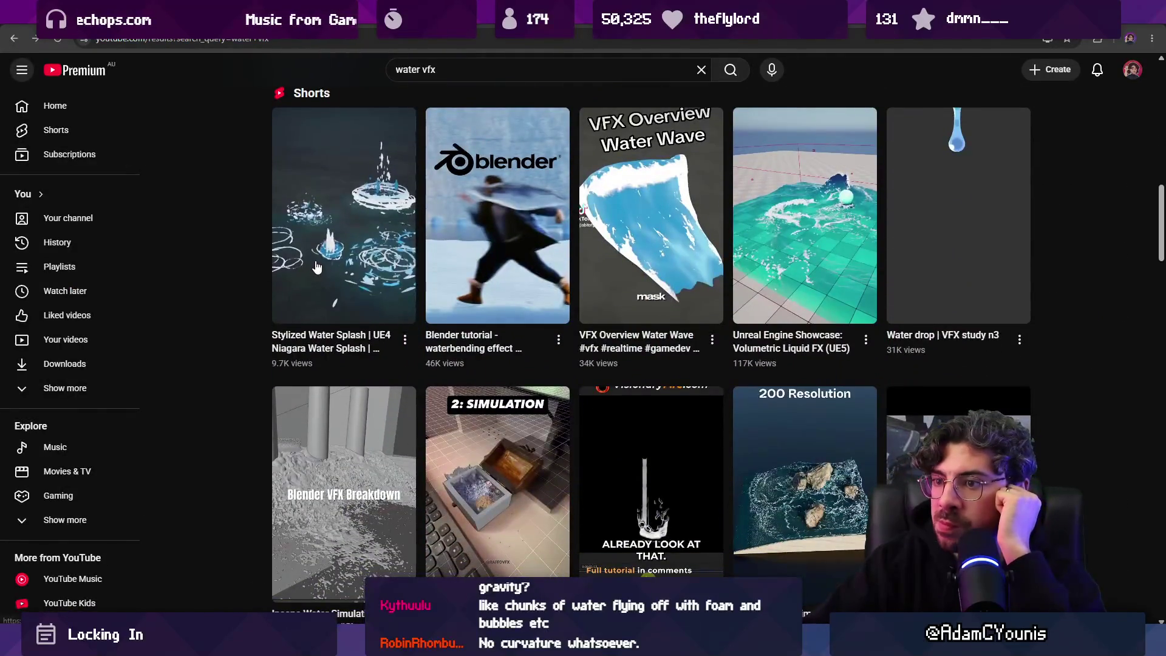
scroll(315, 263, down, 2)
scroll(316, 262, up, 3)
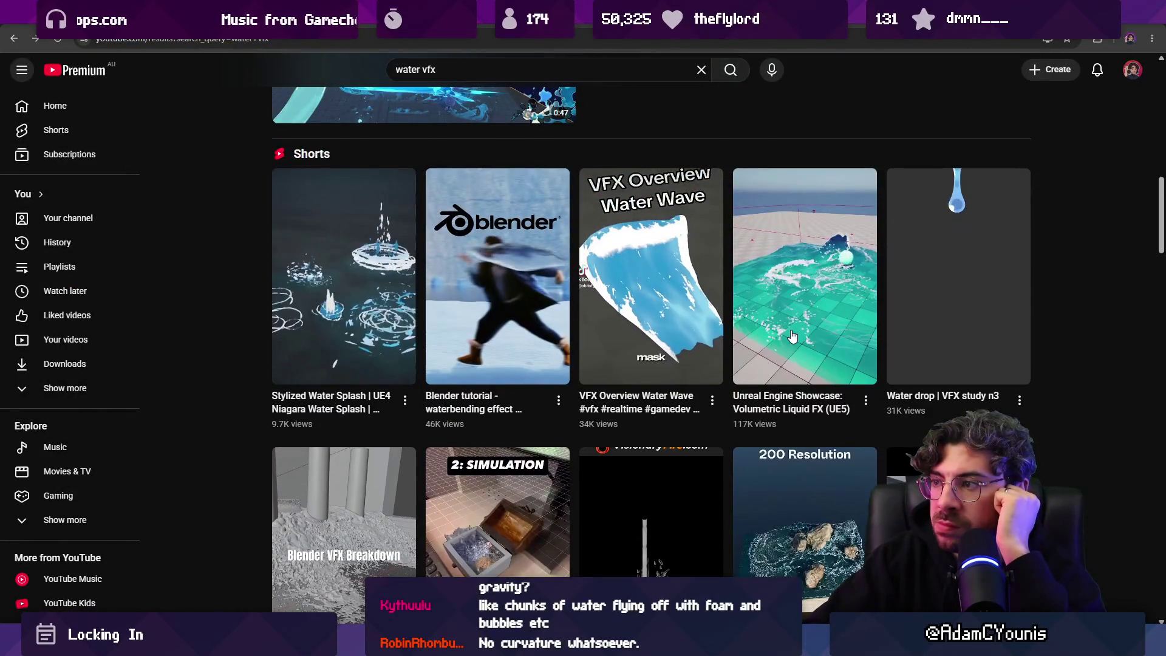
scroll(655, 299, down, 10)
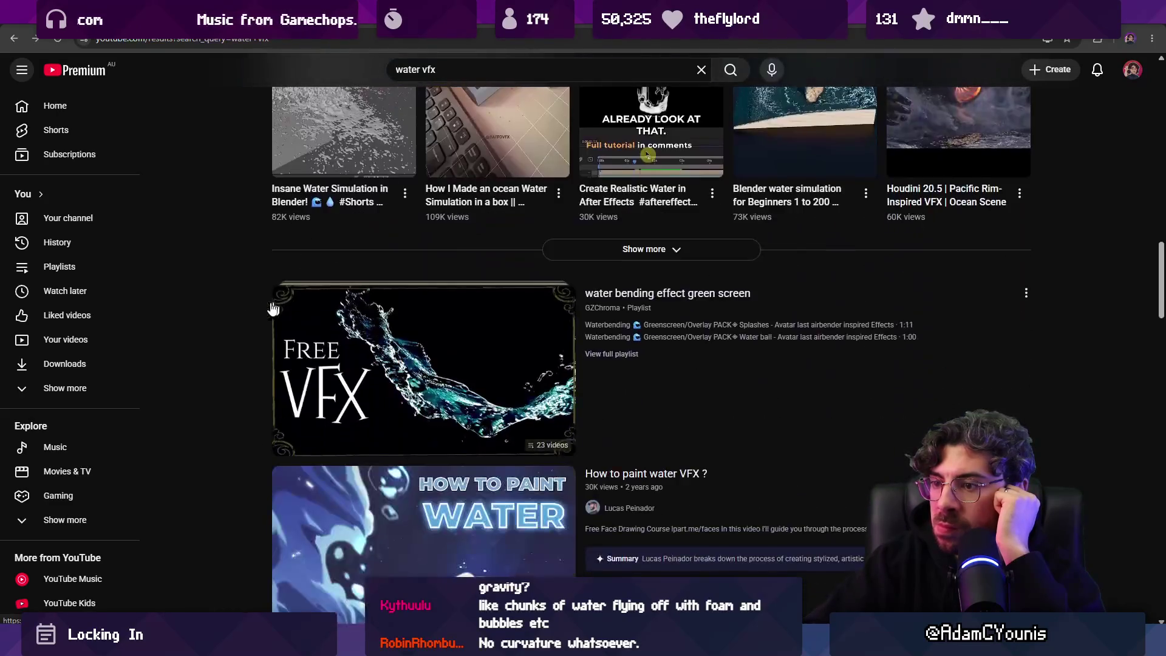
scroll(322, 254, down, 4)
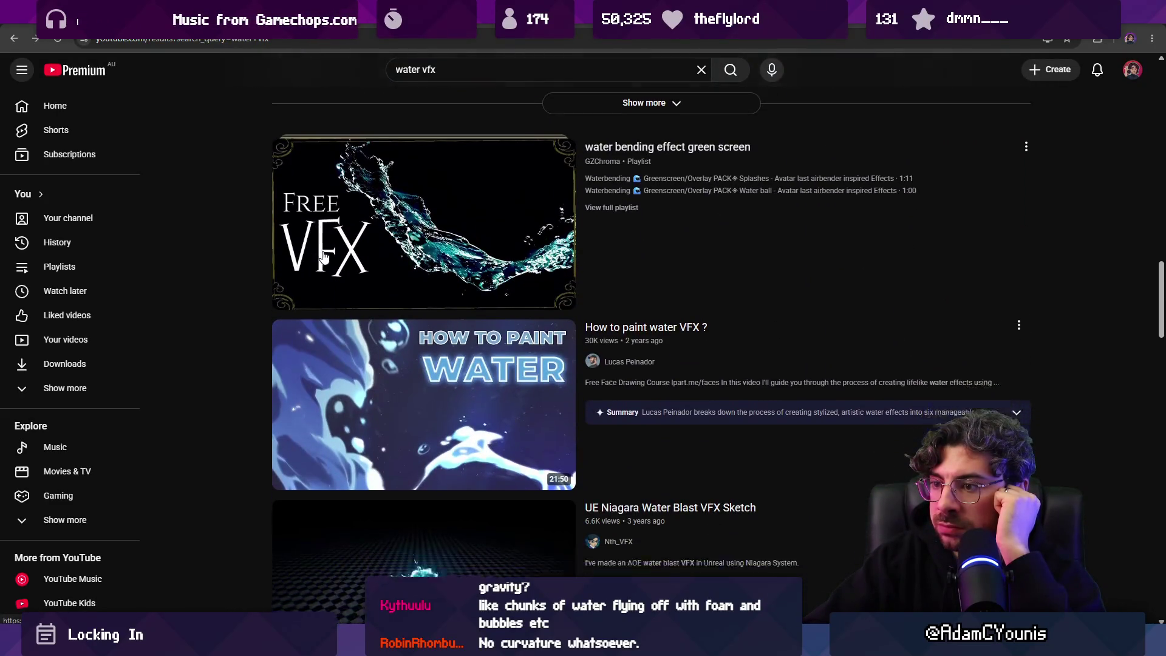
click(363, 350)
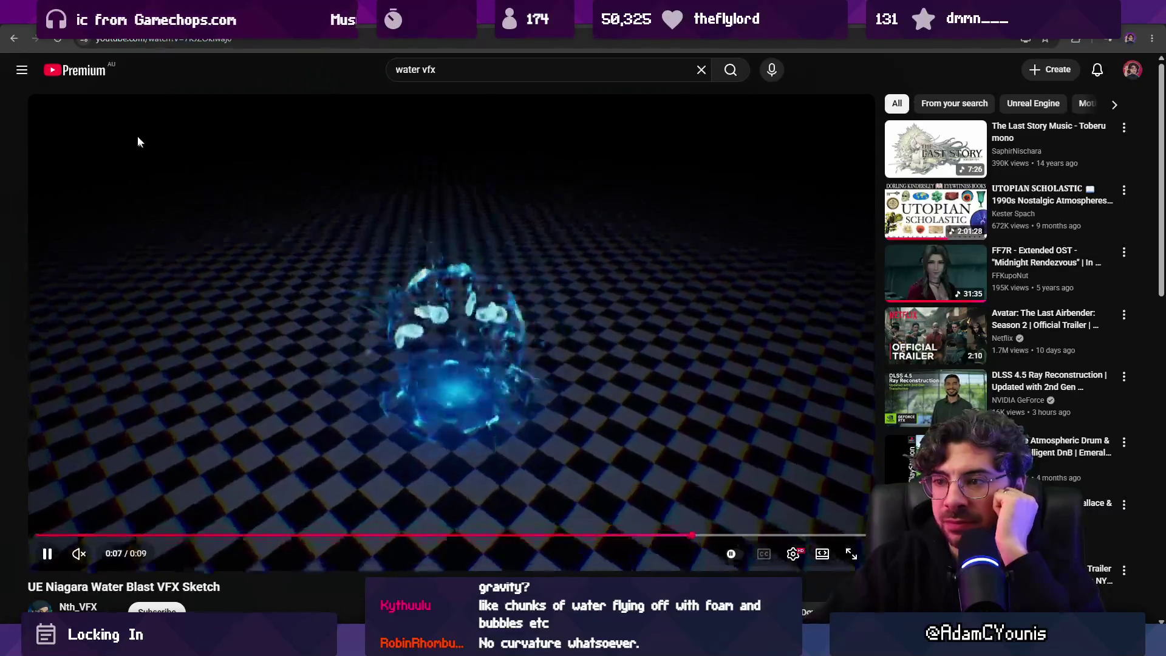
Step: Go back and open the Unity VFX Dragon-Rise Water Shield video
click(13, 38)
scroll(306, 305, down, 3)
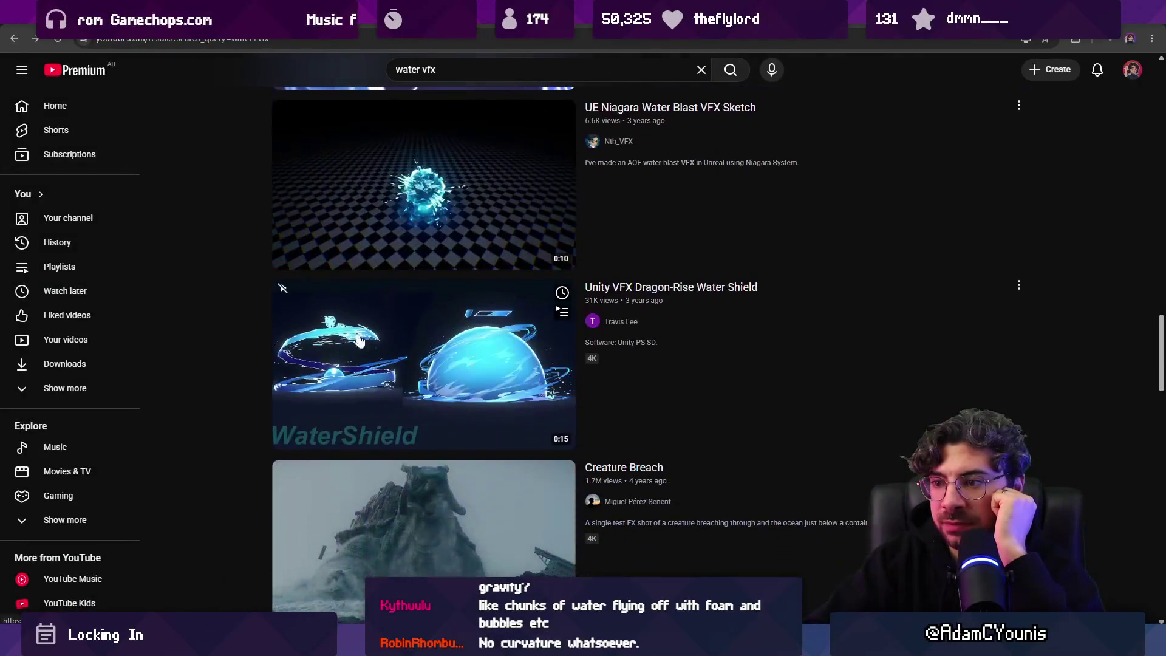
click(371, 345)
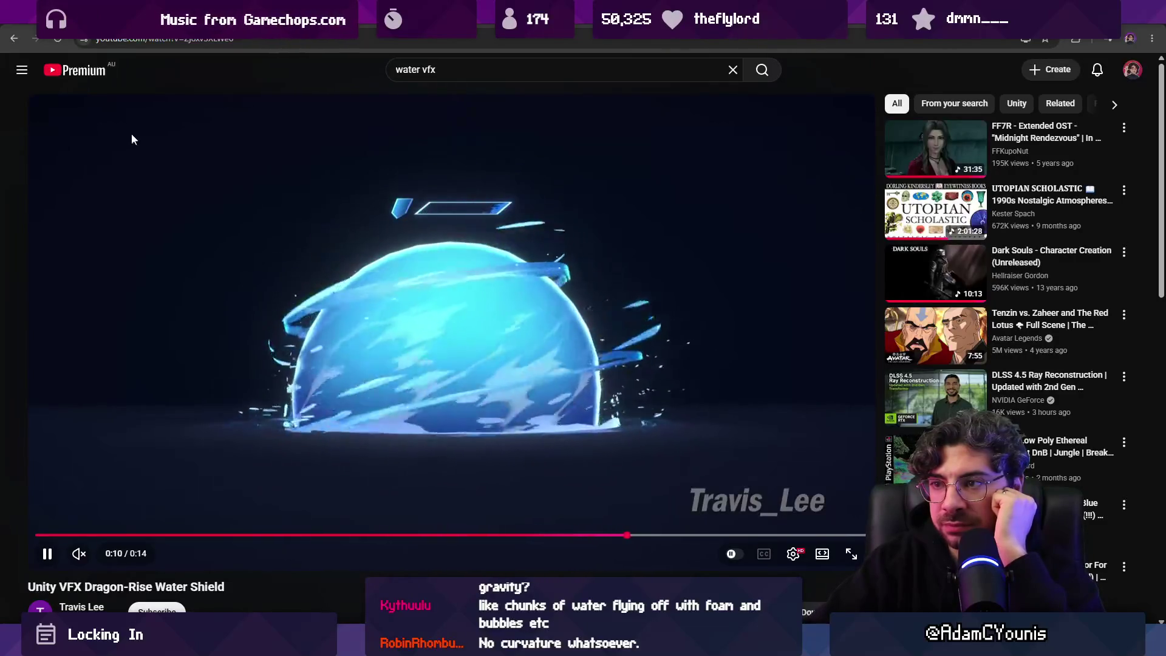
Step: Return to the 'water vfx' results and scroll further down the list
click(17, 42)
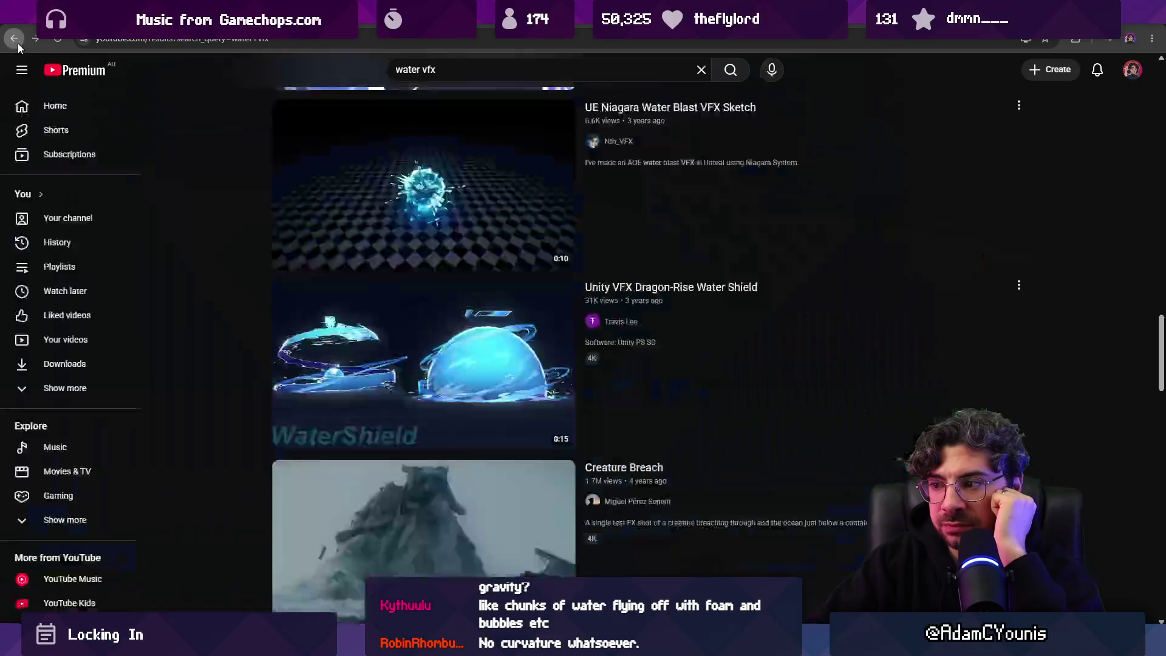
scroll(363, 277, down, 9)
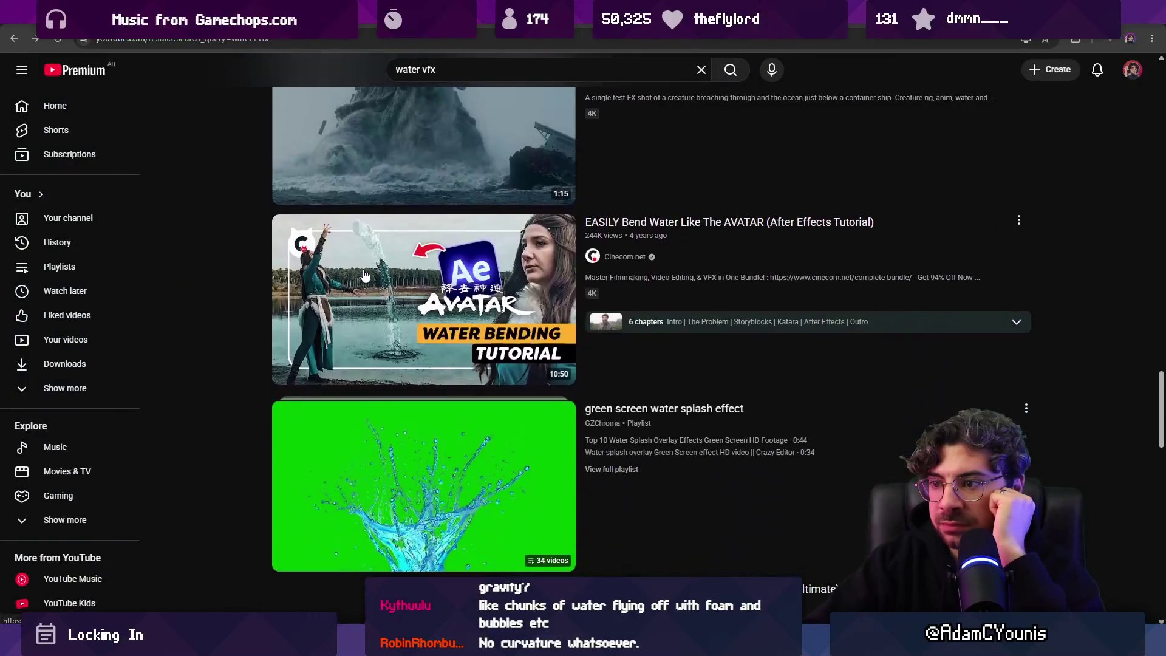
scroll(367, 271, down, 13)
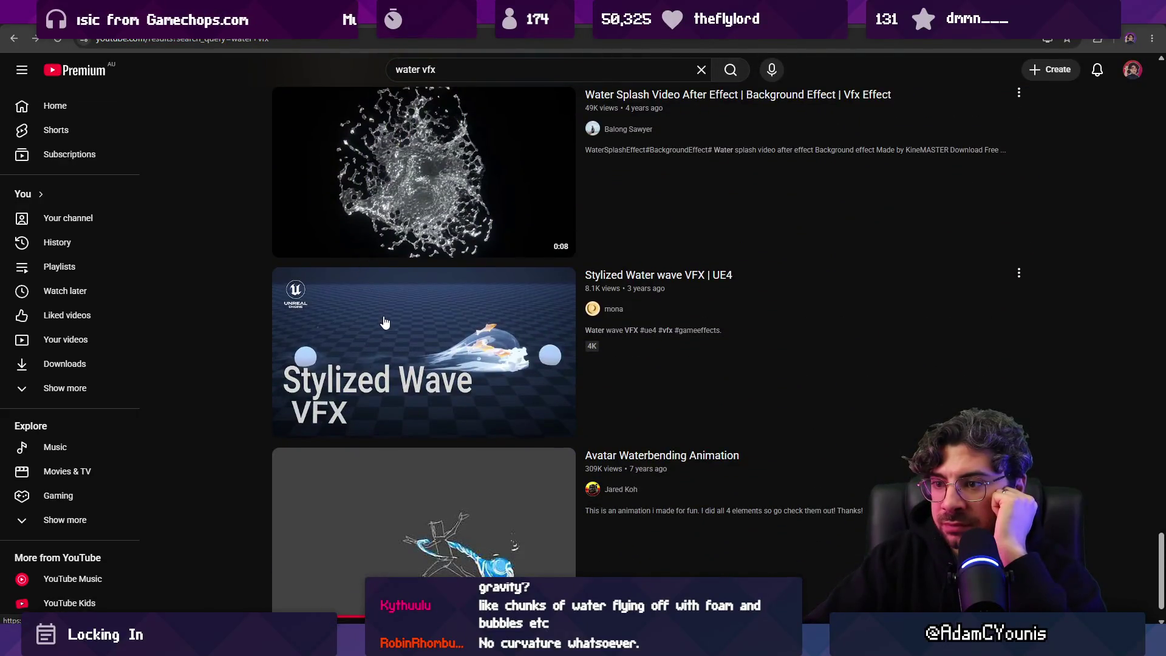
scroll(385, 324, down, 1)
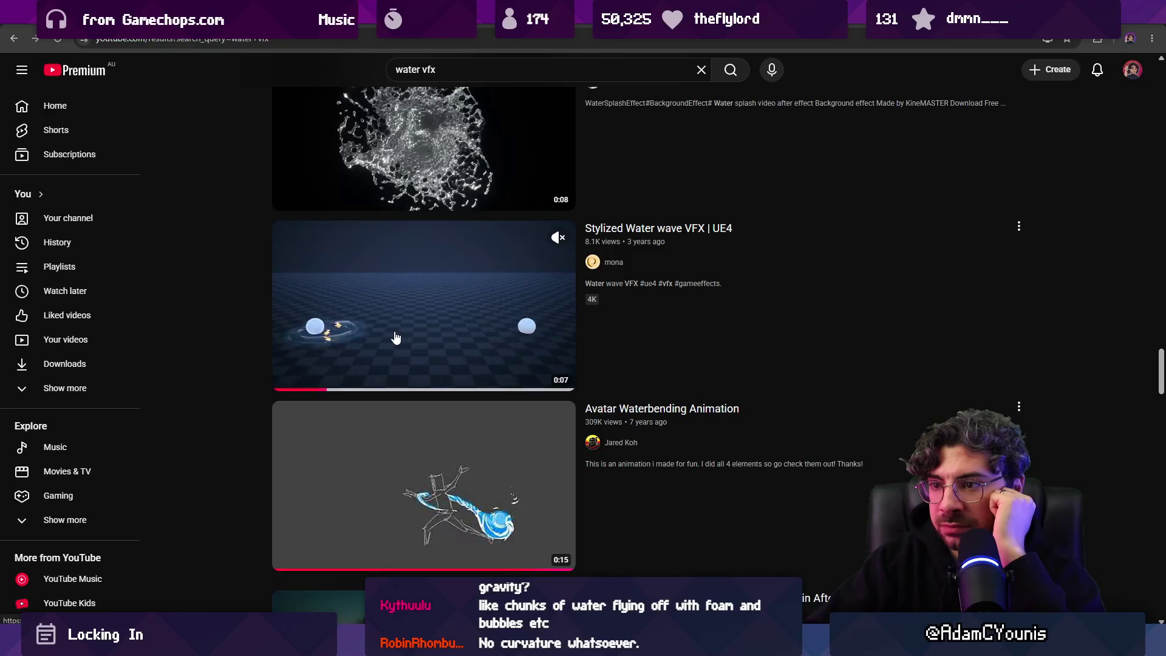
scroll(233, 300, down, 6)
scroll(233, 300, down, 12)
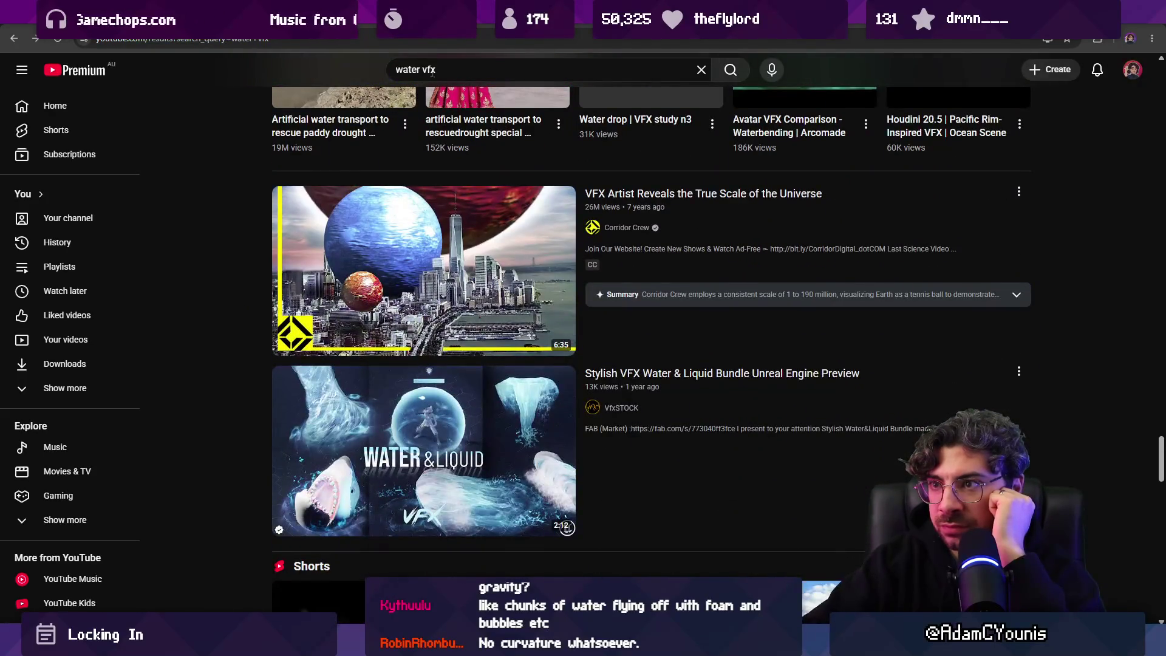
Step: Change the search to 'water trail vfx', correcting a typo
double_click(432, 69)
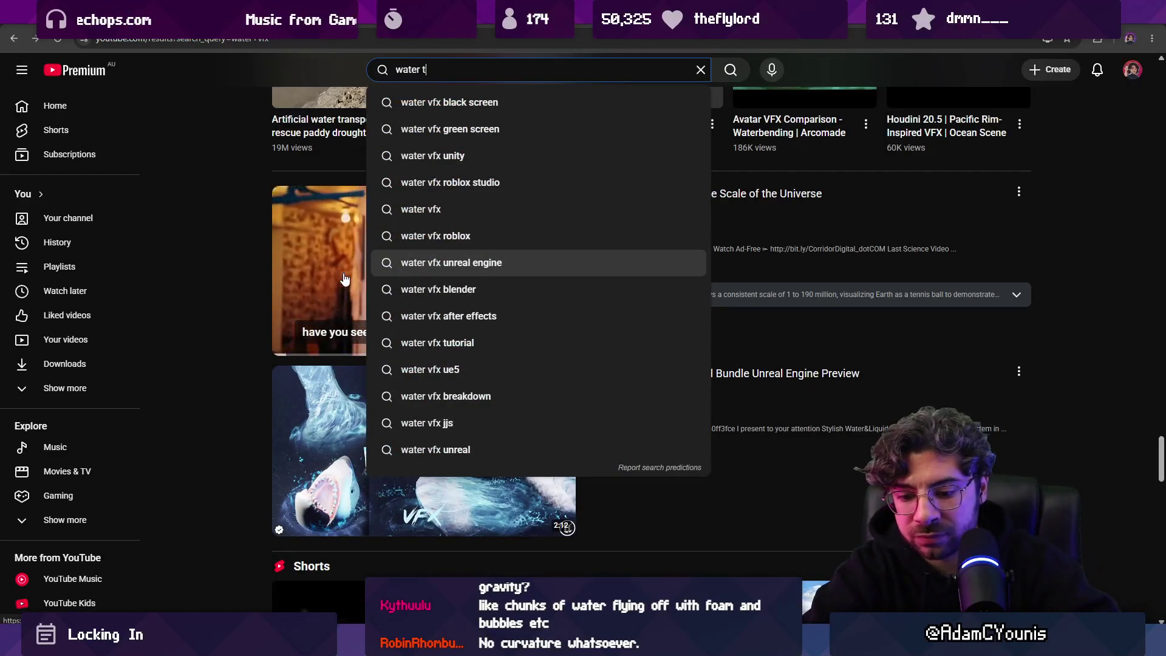
text(trail vbfx)
key(Return)
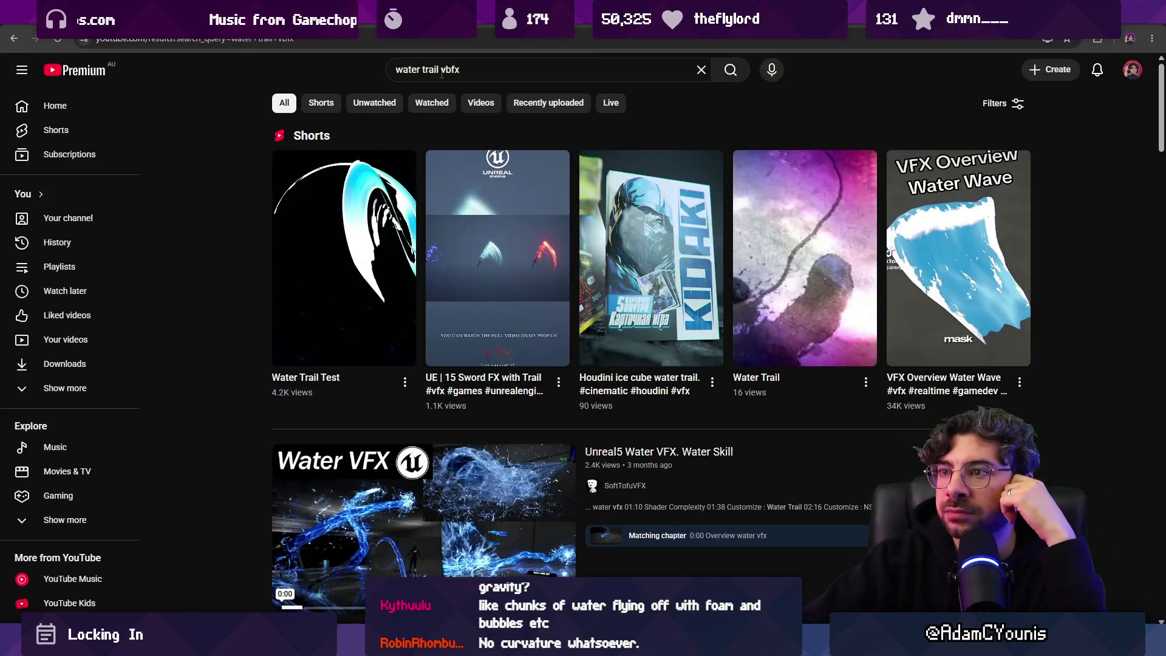
drag(443, 69, 449, 70)
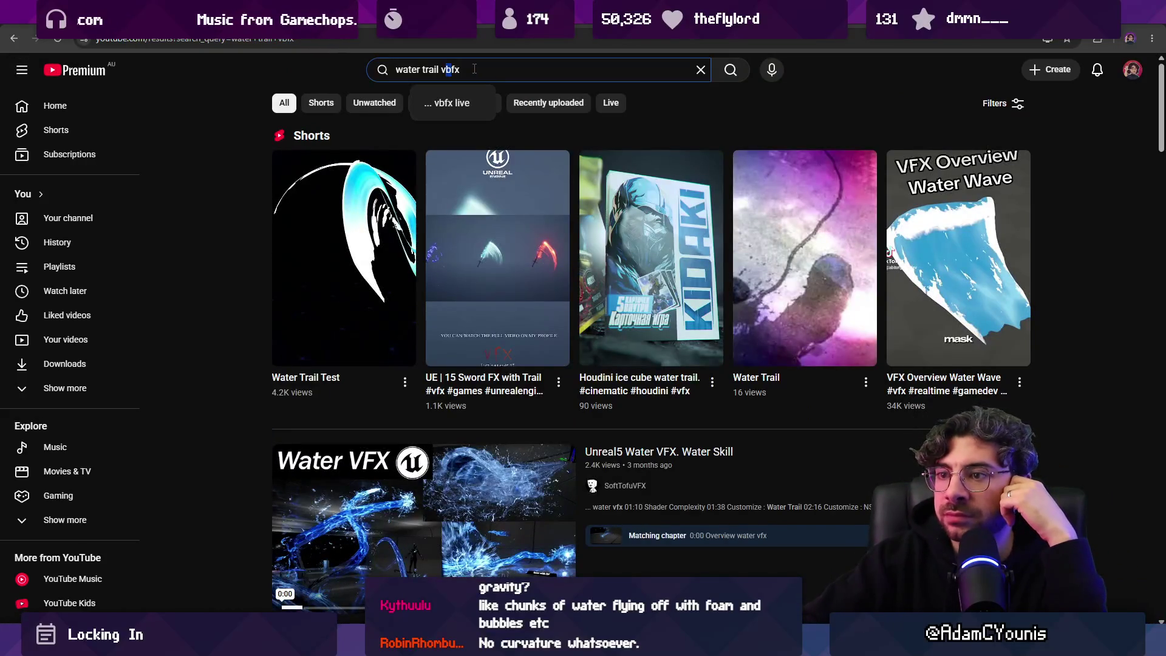
key(Return)
Step: Preview the Water Trail Test short, then open the Unreal5 Water VFX. Water Skill video
click(341, 389)
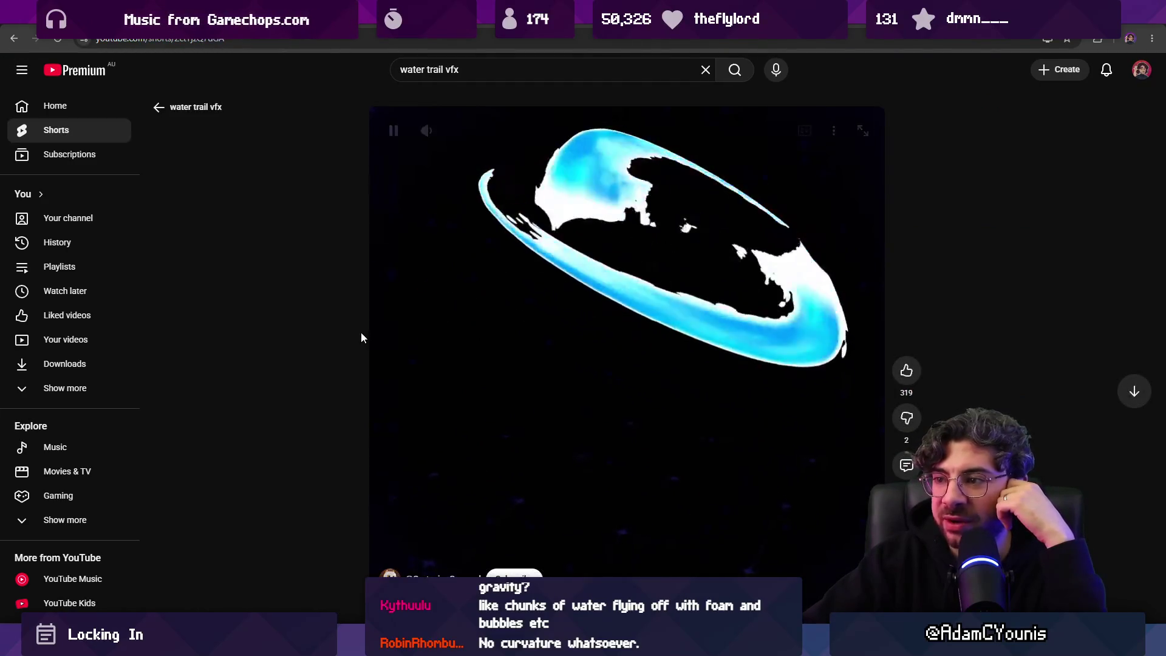
click(13, 38)
mouse_move(377, 261)
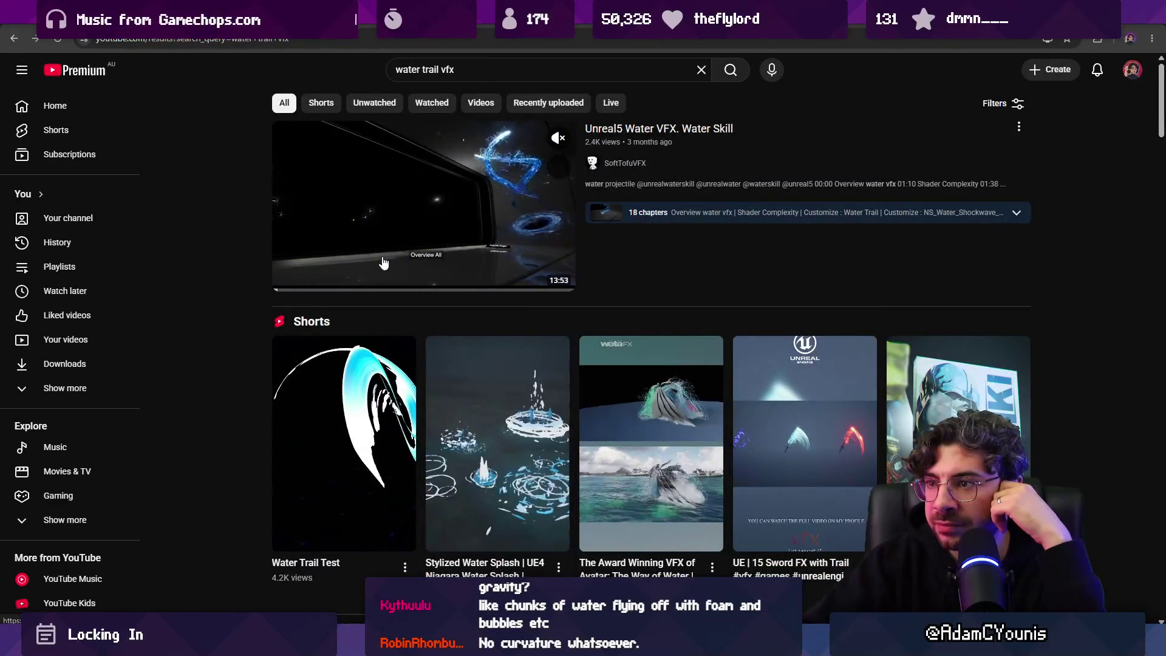
click(385, 260)
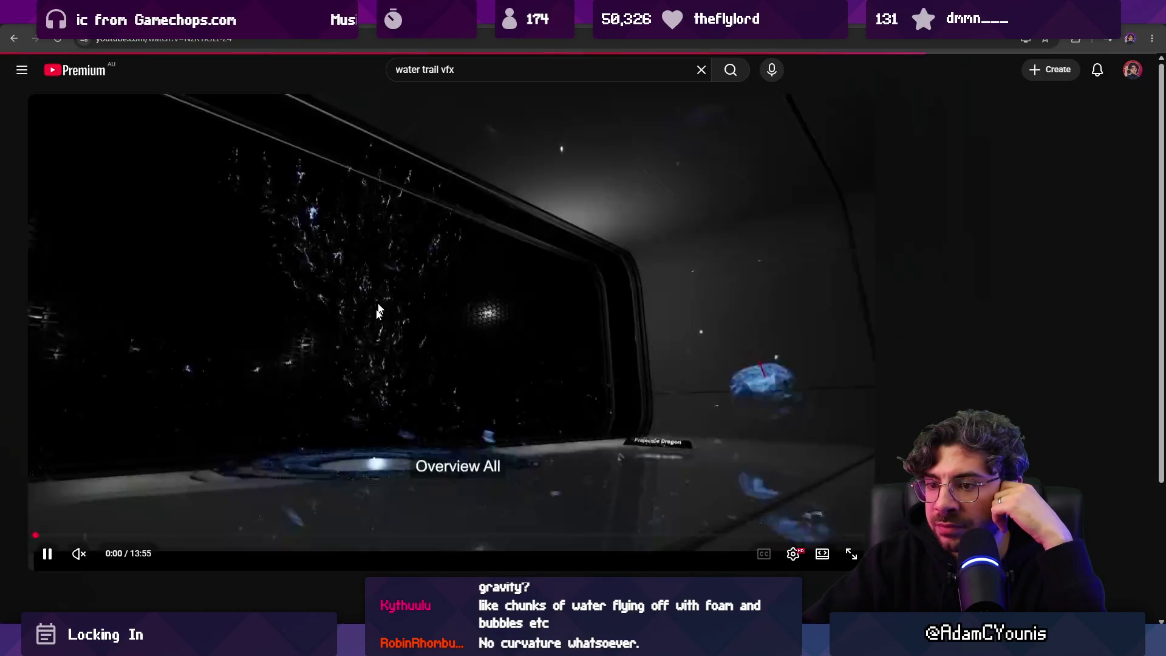
Step: Pause the Water Skill video near its start and switch back to the drawing canvas
click(391, 377)
click(625, 192)
click(613, 200)
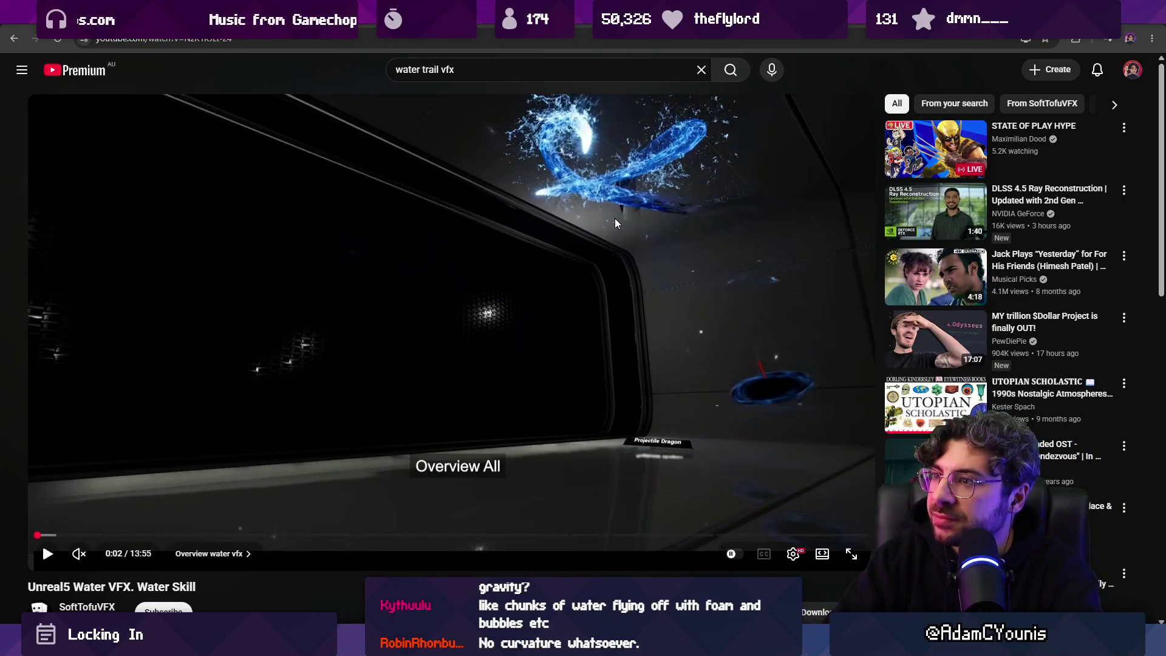
mouse_move(763, 645)
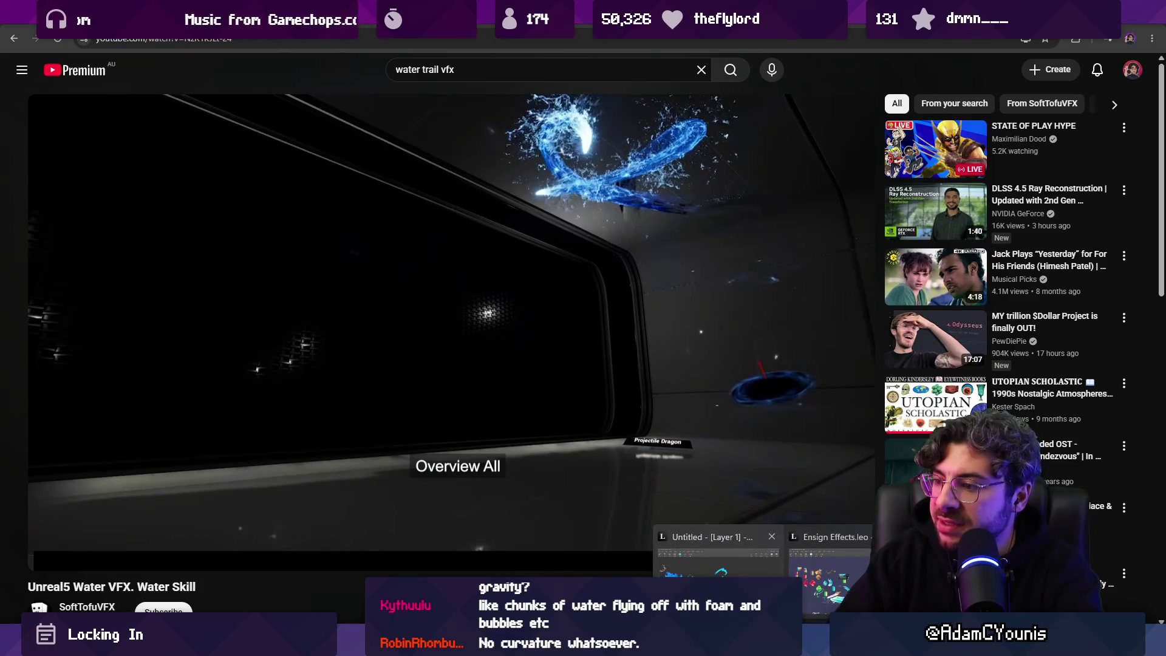
click(719, 562)
scroll(721, 528, down, 3)
Step: With a larger brush, paint a big cyan blob below the splashes, extending it right
key(bracketright)
key(bracketright)
drag(335, 370, 351, 379)
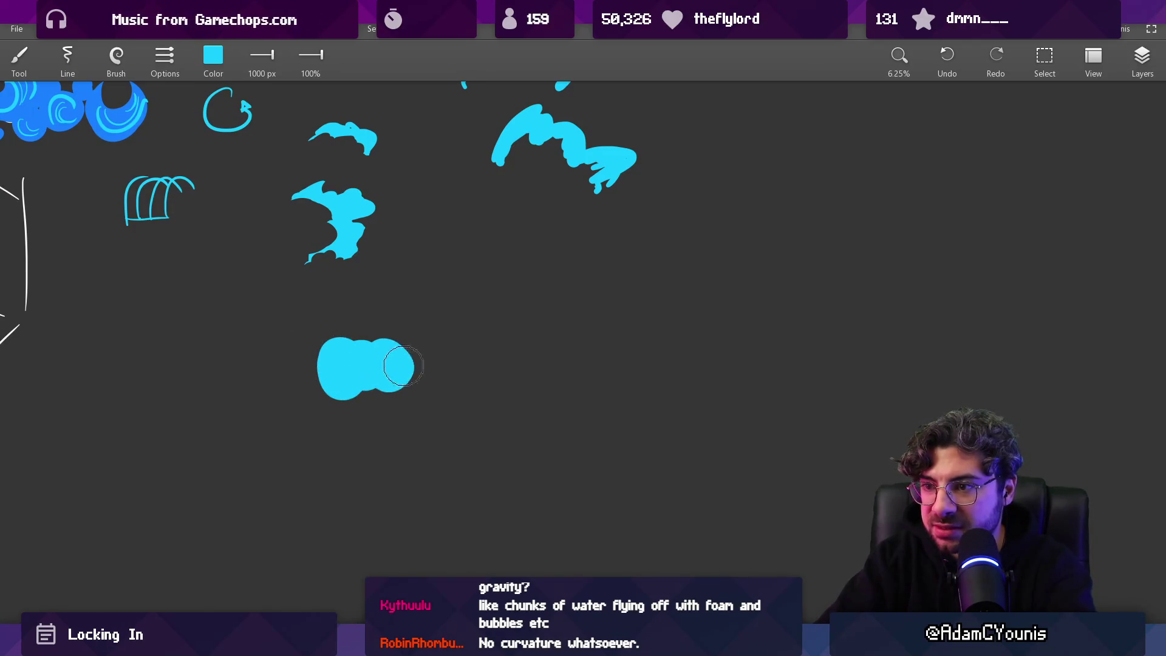
drag(423, 364, 442, 366)
drag(443, 334, 486, 368)
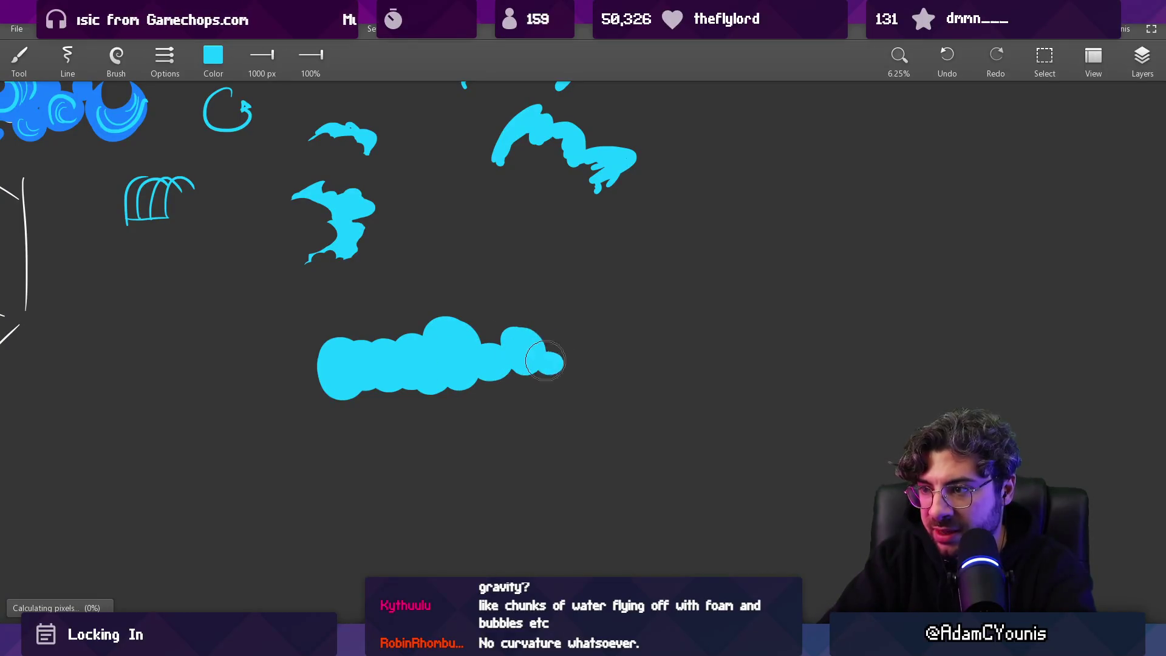
Step: Paint a darker blue streak and small dabs inside the cyan blob
key(e)
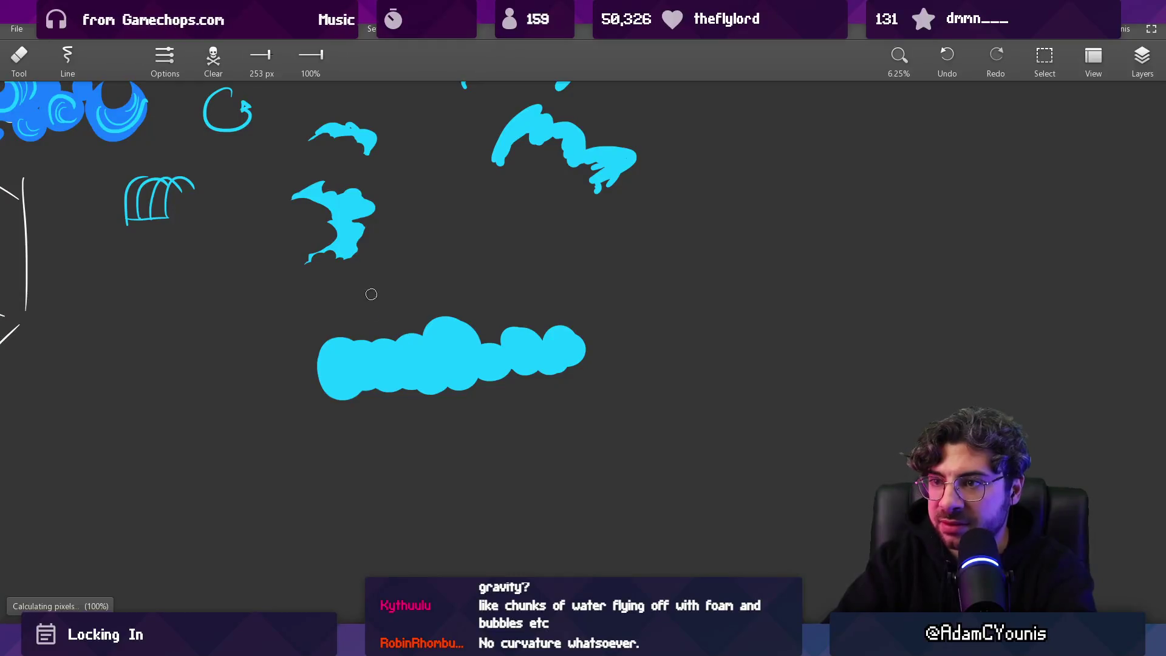
key(b)
drag(336, 366, 543, 354)
alt+click(534, 351)
Step: Sample cyan and cover several of the dark-blue spots
key(bracketleft)
click(497, 360)
alt+click(513, 347)
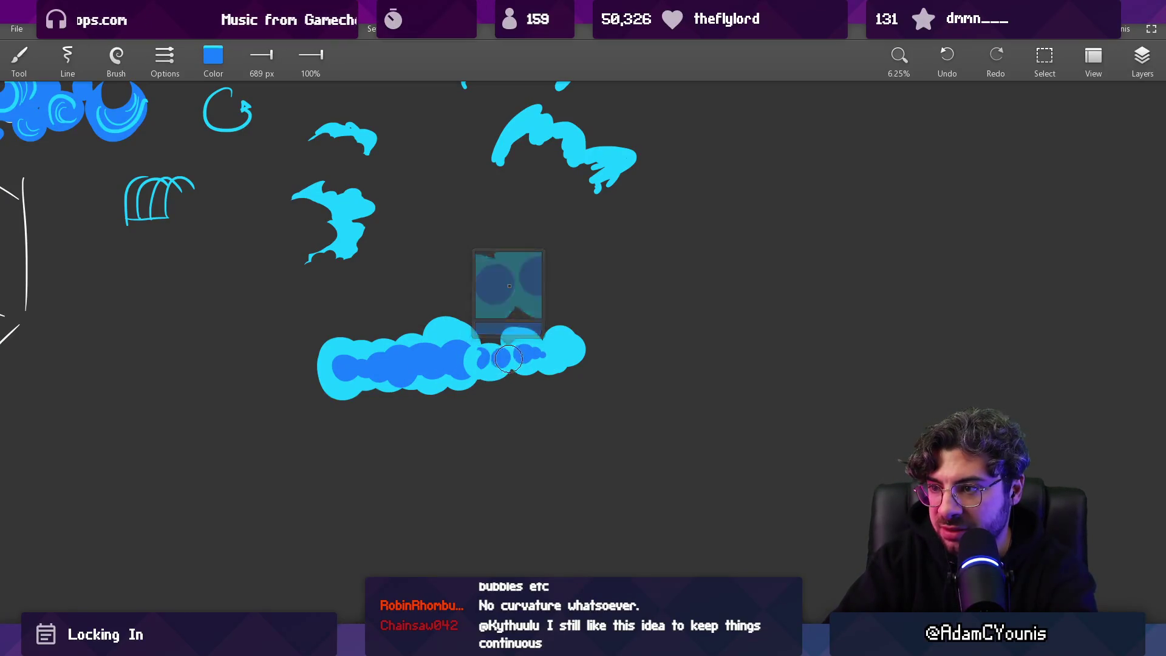
alt+click(371, 220)
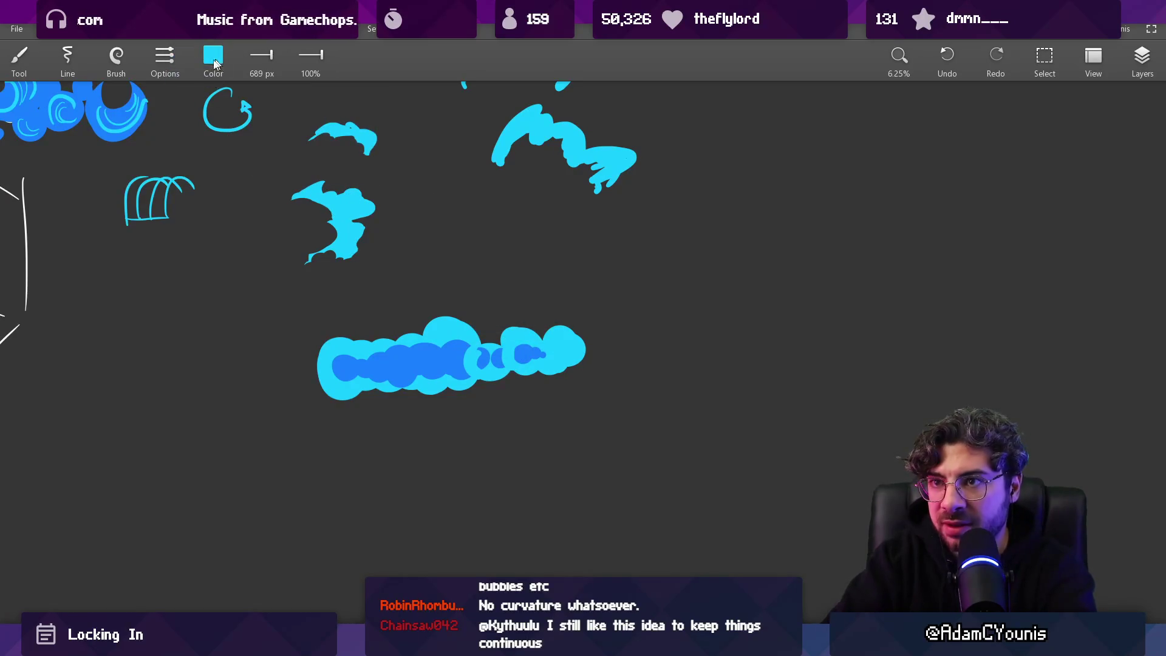
Step: Switch the colour to white and paint foam strokes at the blob's right end and along the cloud
click(213, 58)
drag(243, 137, 288, 138)
drag(255, 174, 288, 175)
click(279, 272)
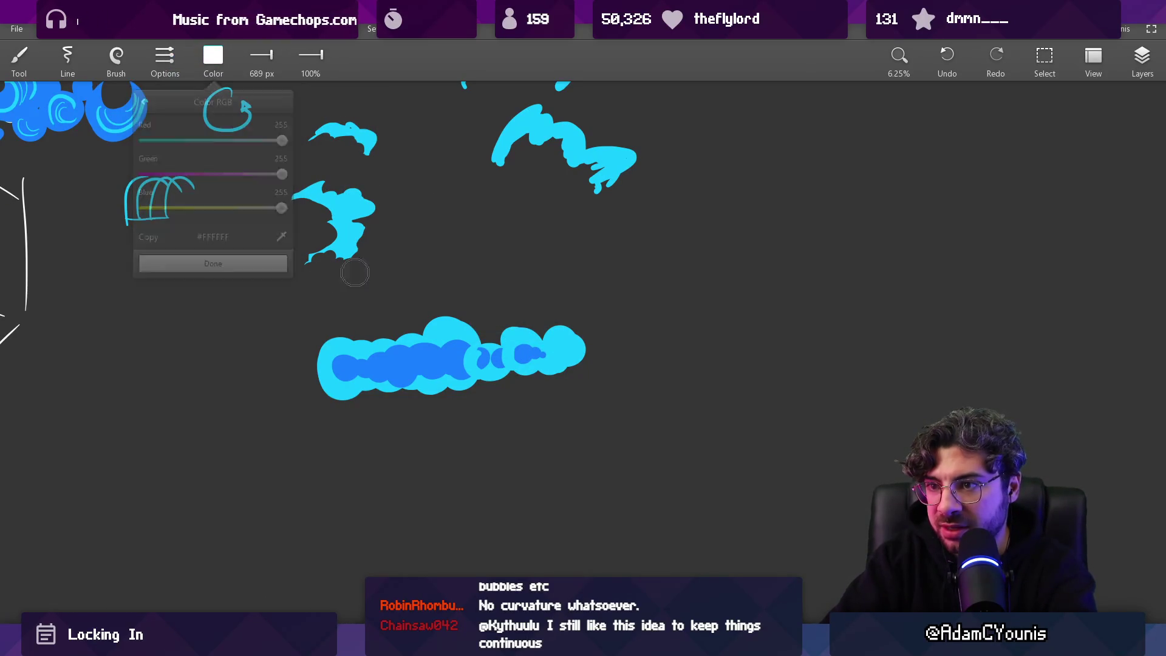
key(bracketleft)
drag(533, 342, 557, 344)
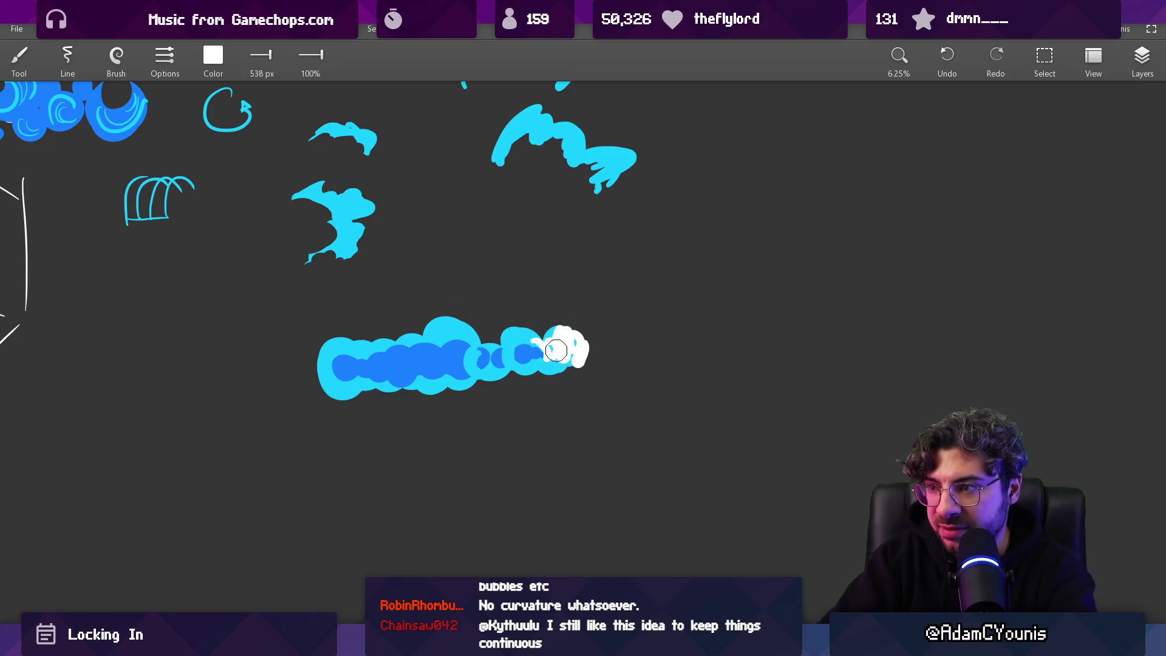
drag(521, 360, 493, 371)
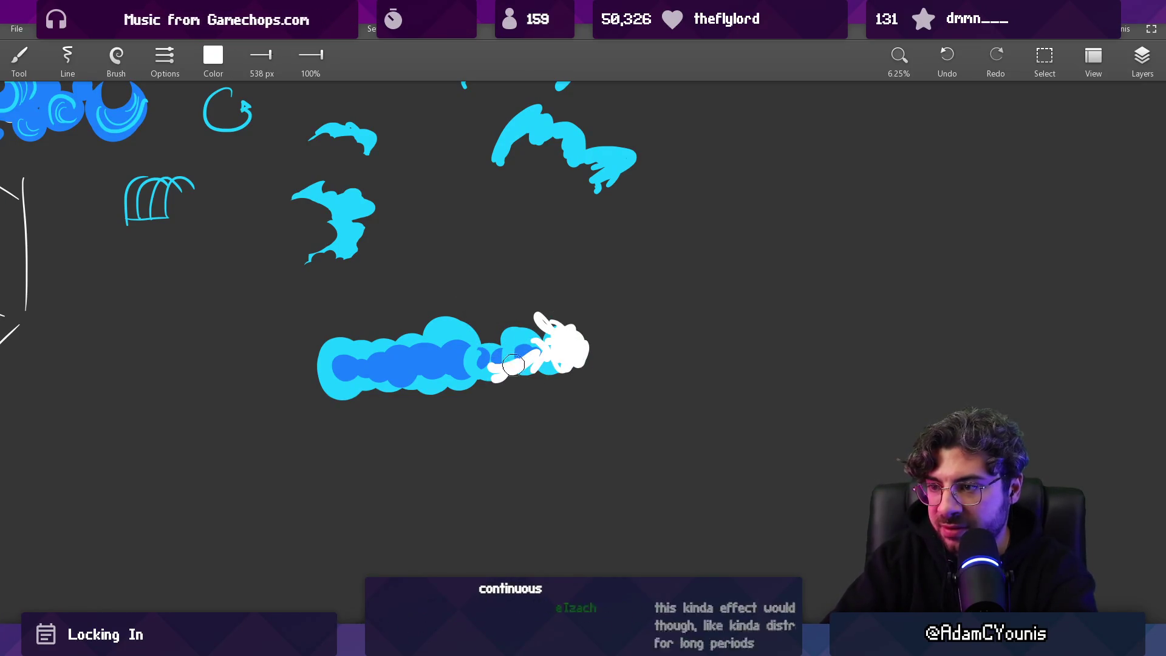
Step: Sample cyan and draw a fine splash arc near the cloud
alt+click(554, 173)
key(bracketleft)
key(bracketleft)
key(bracketleft)
drag(361, 304, 400, 268)
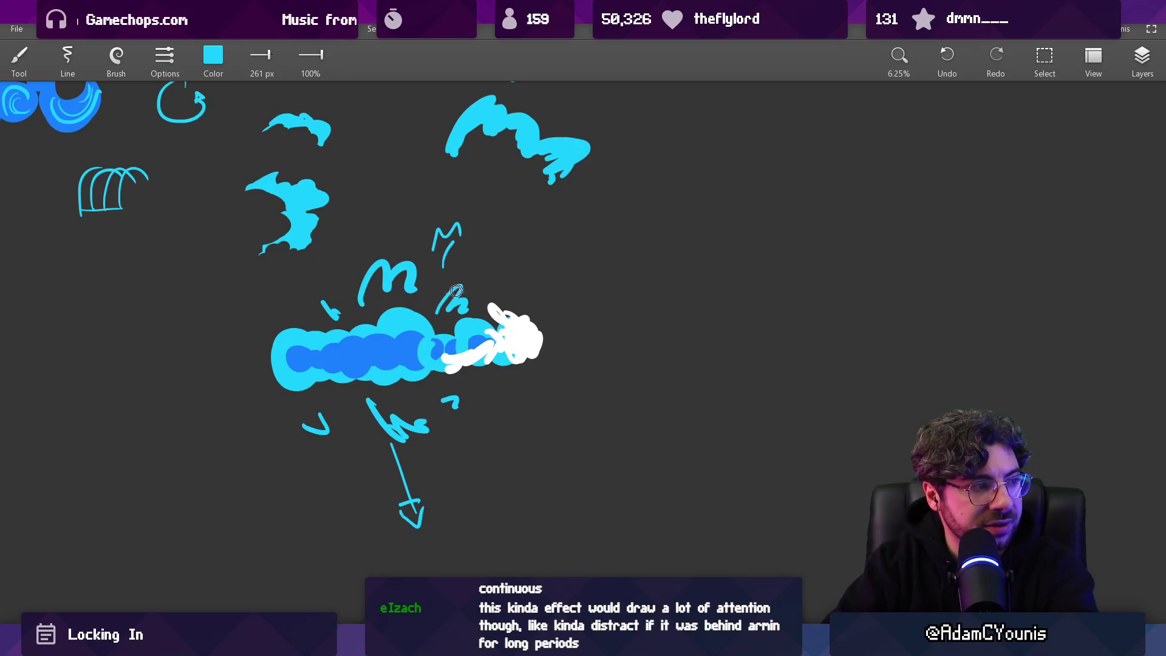
key(e)
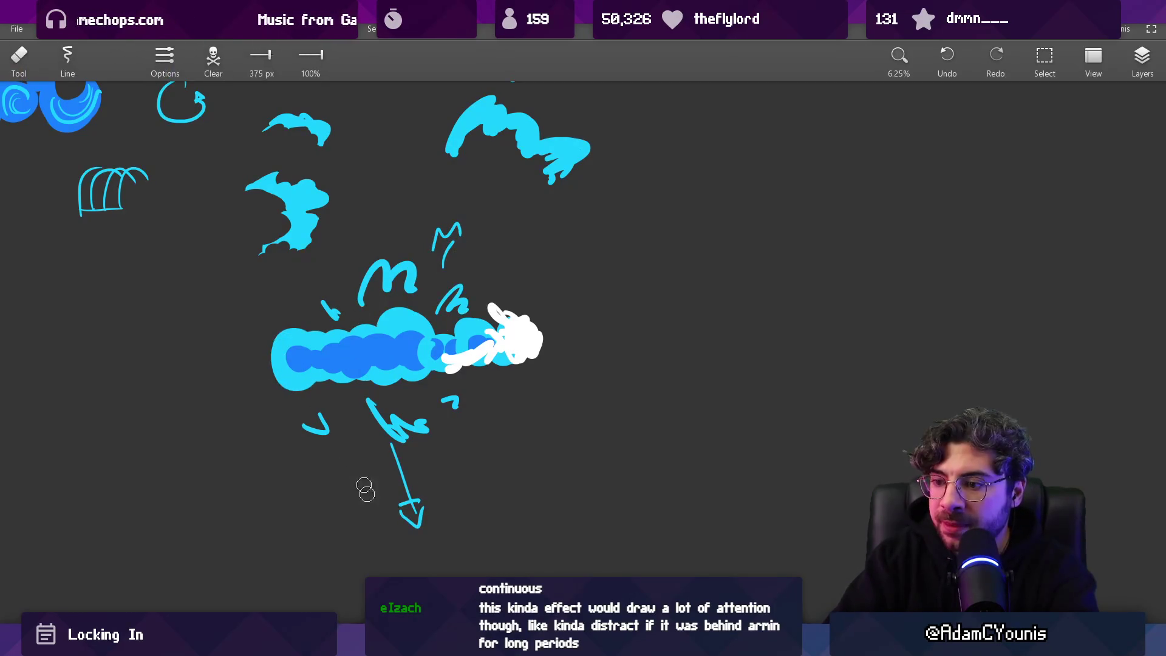
Step: Erase patches from the cloud trail's lower-left and left edges
key(b)
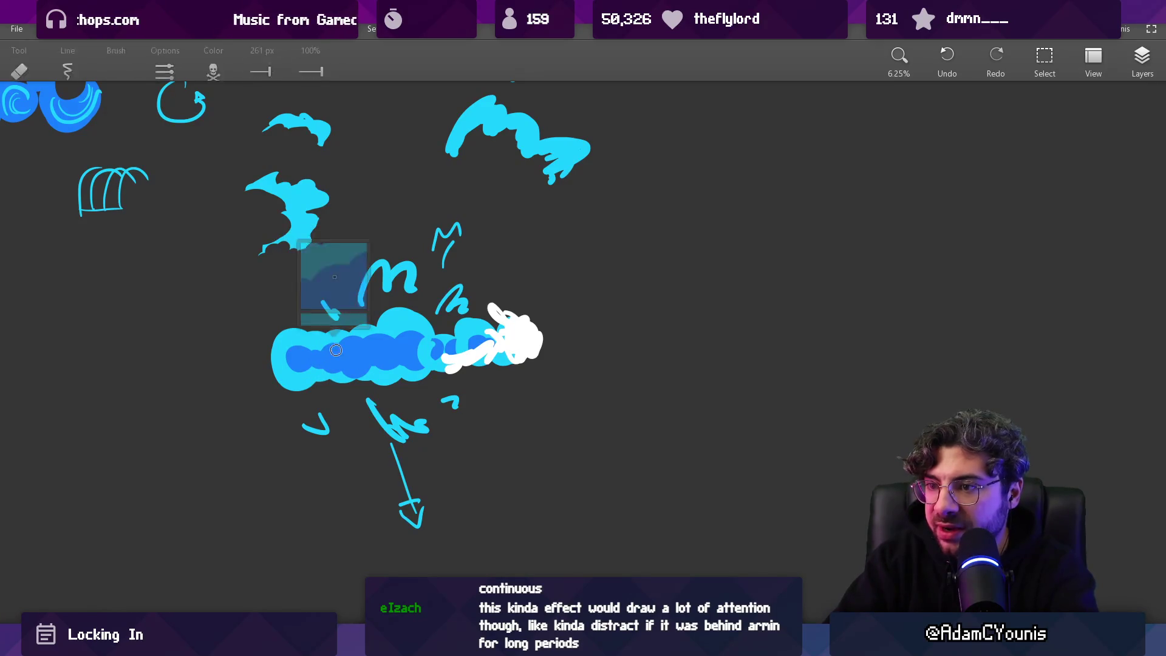
key(e)
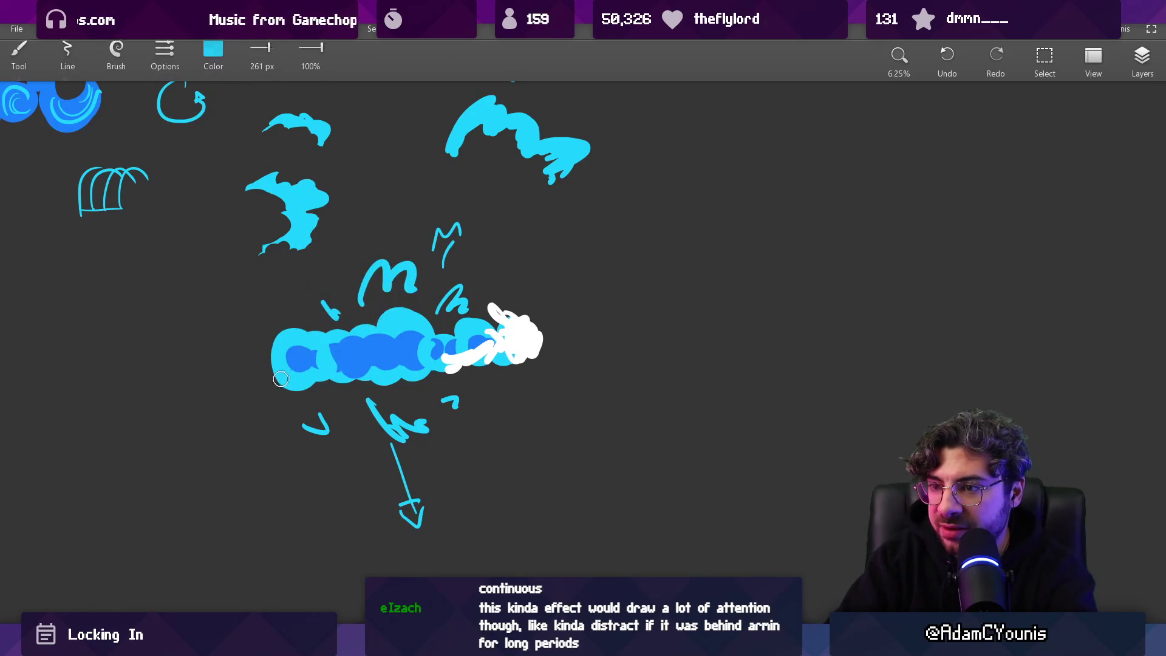
drag(307, 381, 282, 370)
drag(303, 324, 294, 363)
Step: Touch up the cloud's blue areas and paint a short white streak inside it
key(b)
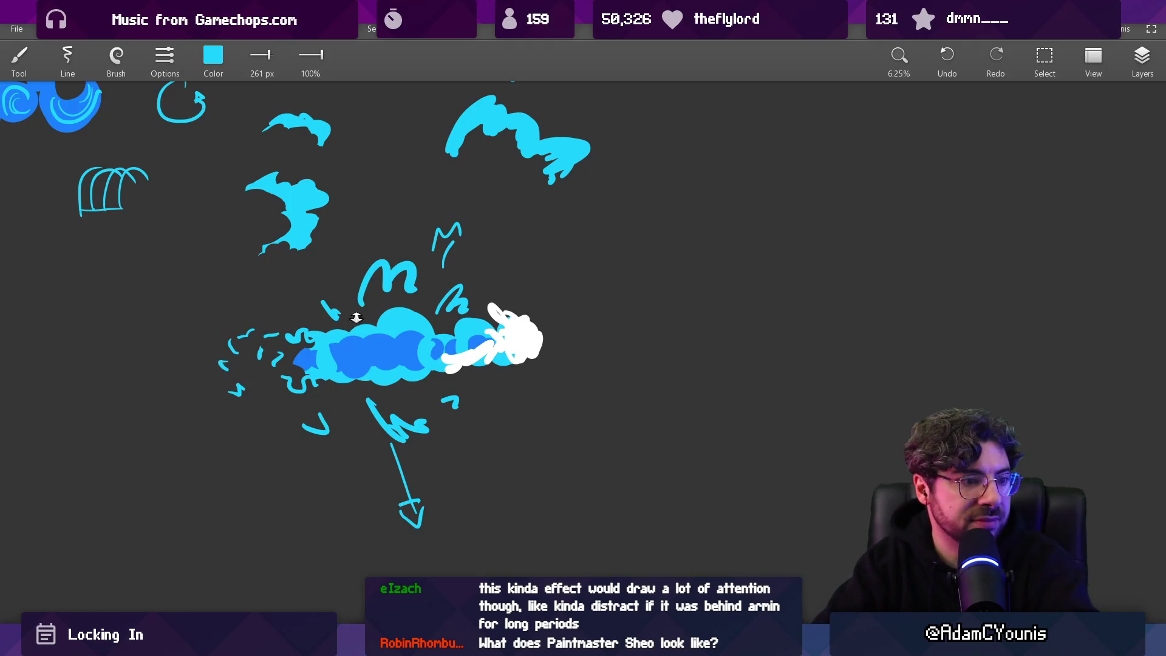
drag(356, 319, 359, 327)
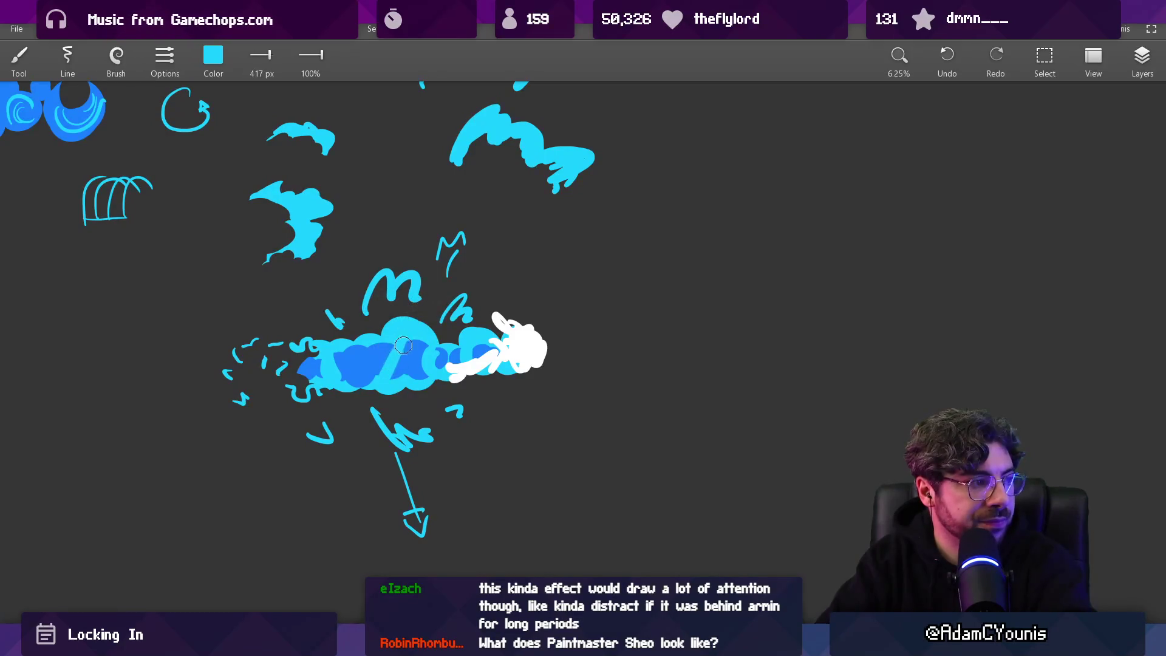
mouse_move(392, 380)
mouse_down()
mouse_move(413, 365)
mouse_move(446, 365)
mouse_move(433, 356)
mouse_up()
drag(369, 382, 390, 365)
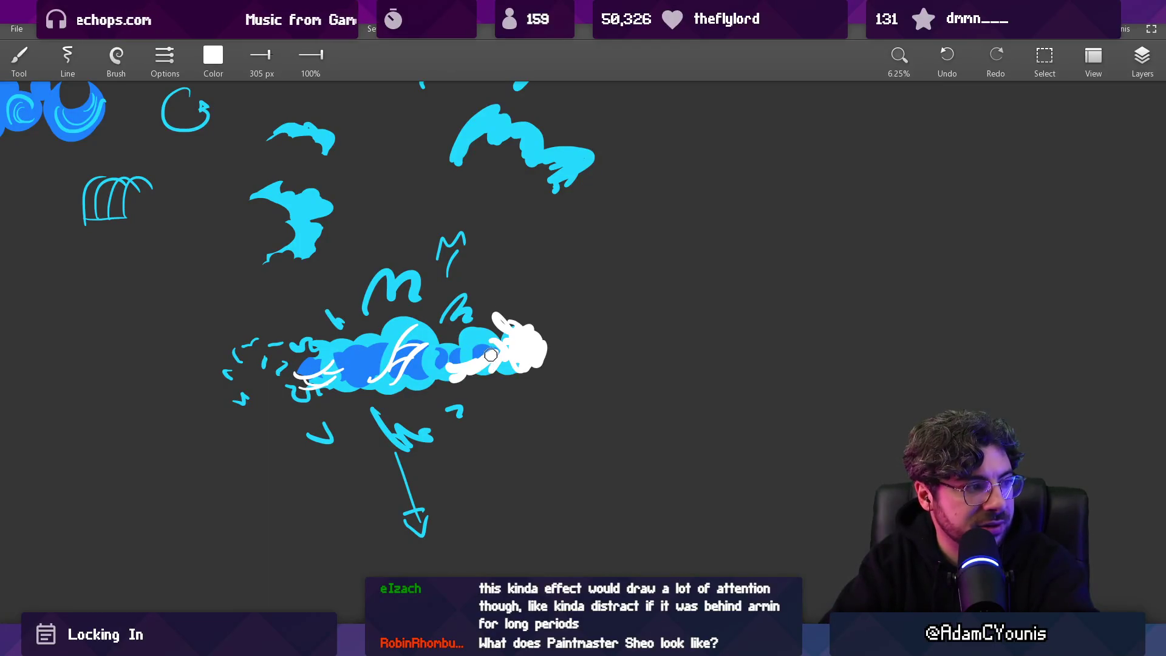
Step: Paint another white foam streak over the cloud and touch it up with cyan
scroll(491, 355, up, 3)
mouse_move(479, 348)
mouse_down()
mouse_move(499, 324)
mouse_move(477, 349)
mouse_up()
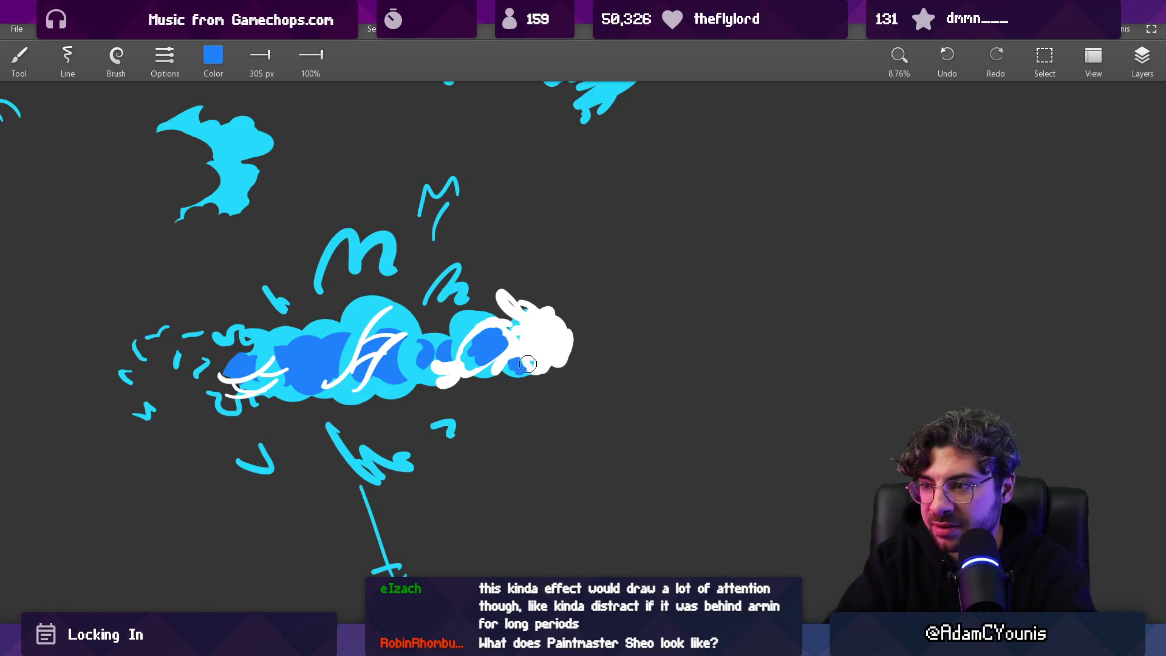
scroll(526, 367, down, 3)
scroll(484, 385, up, 2)
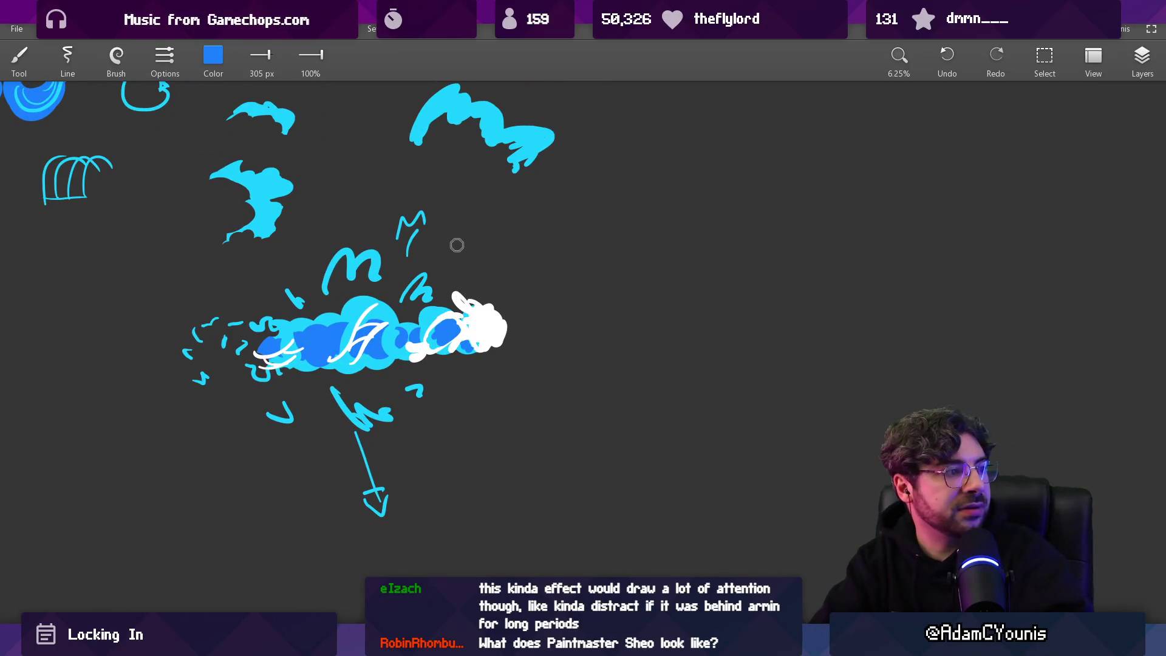
key(e)
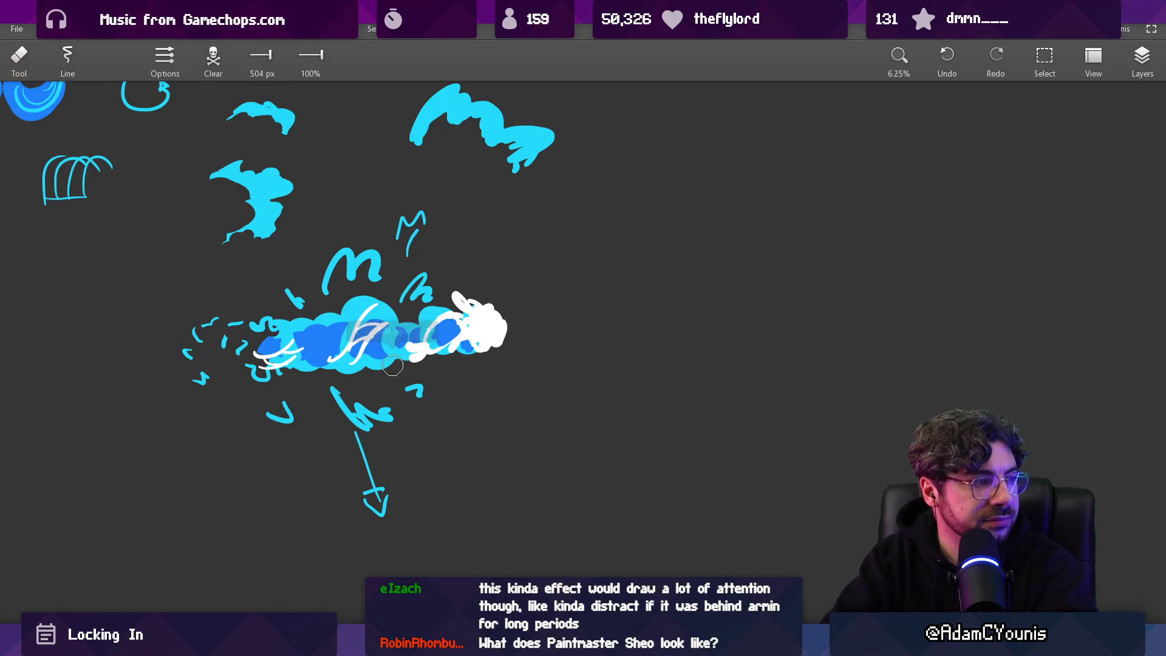
drag(385, 359, 370, 367)
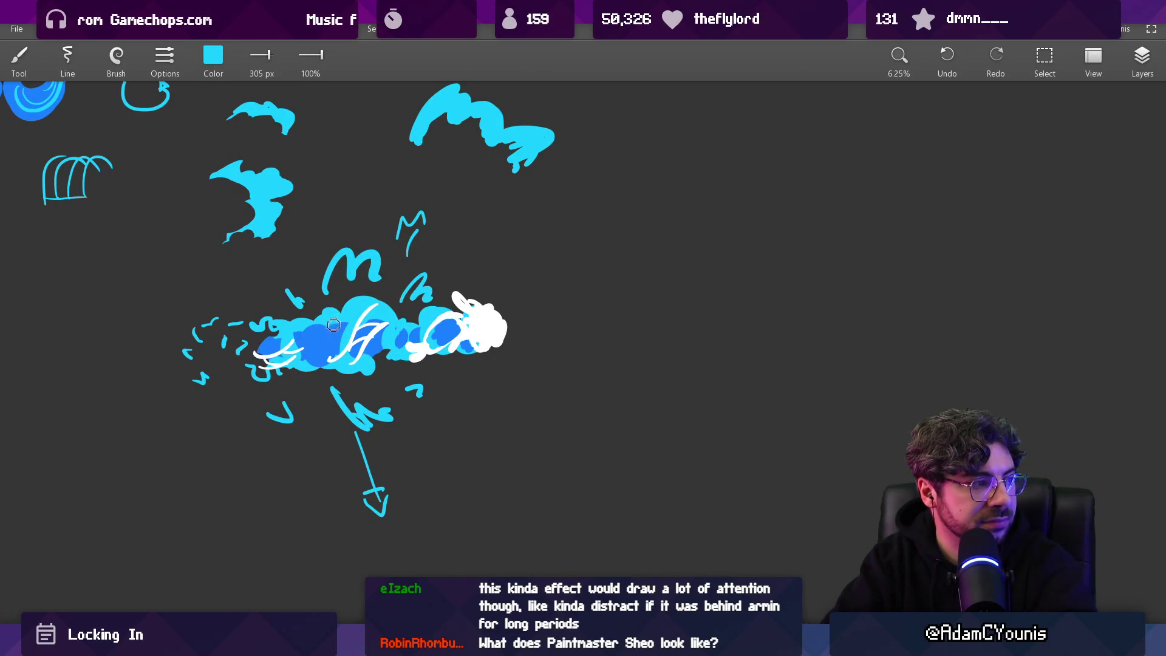
mouse_move(324, 361)
mouse_down()
mouse_move(316, 350)
mouse_move(365, 314)
mouse_up()
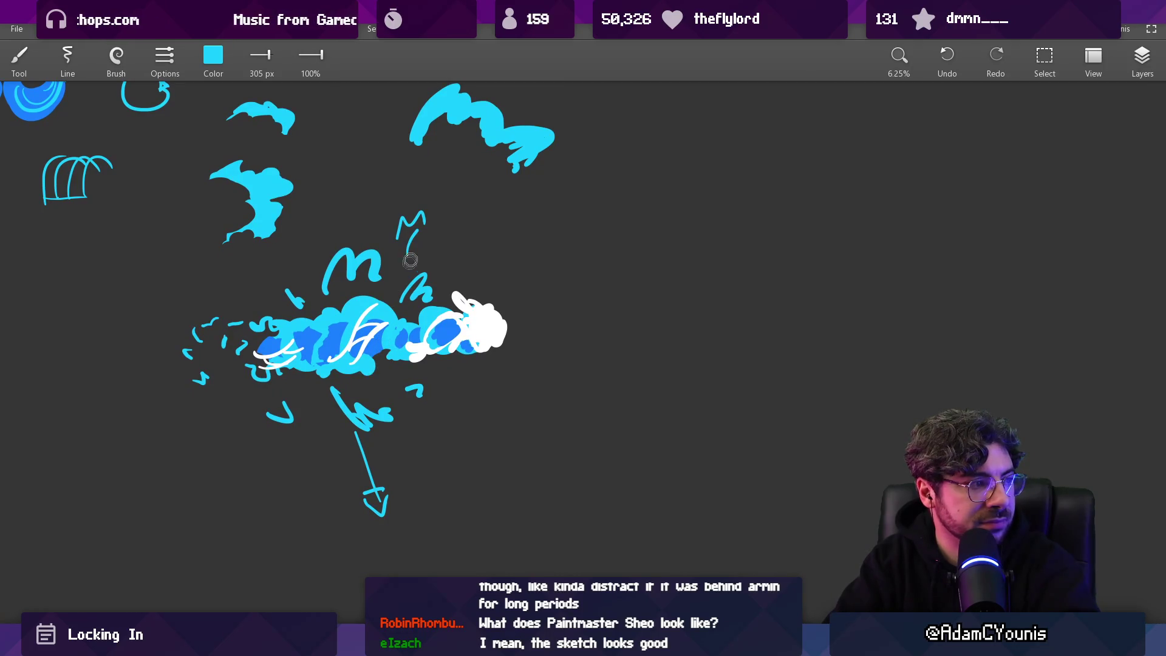
Step: Sample the cloud's darker blue, recentre on the trail, then return to the Water VFX video
scroll(468, 327, up, 2)
click(473, 325)
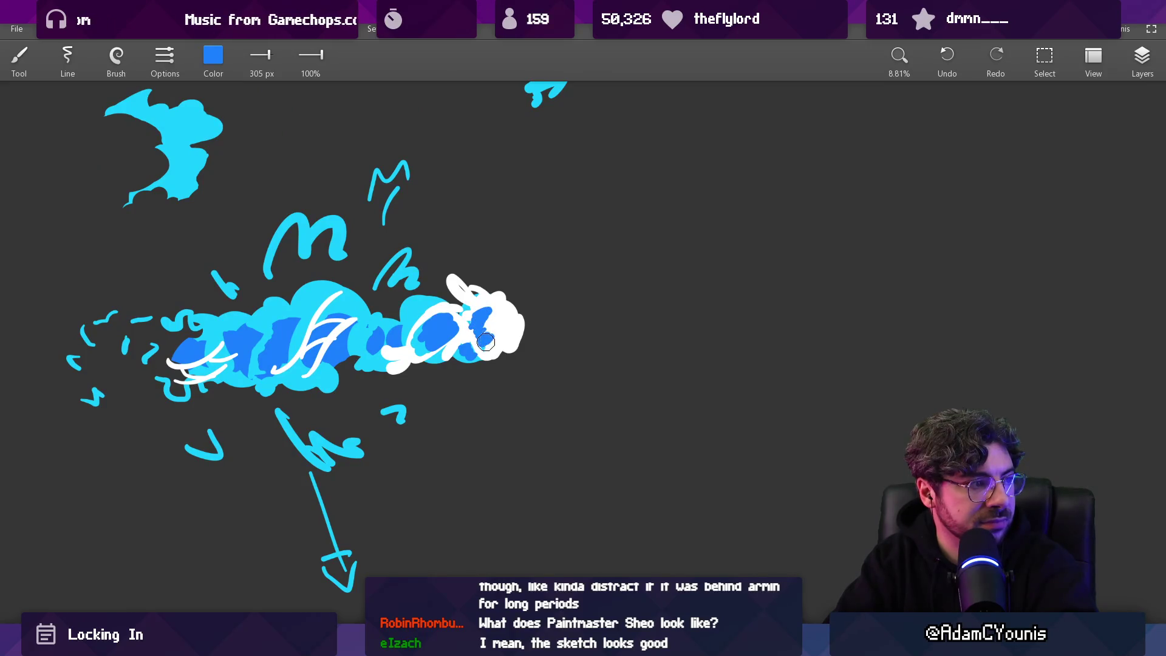
scroll(486, 306, down, 2)
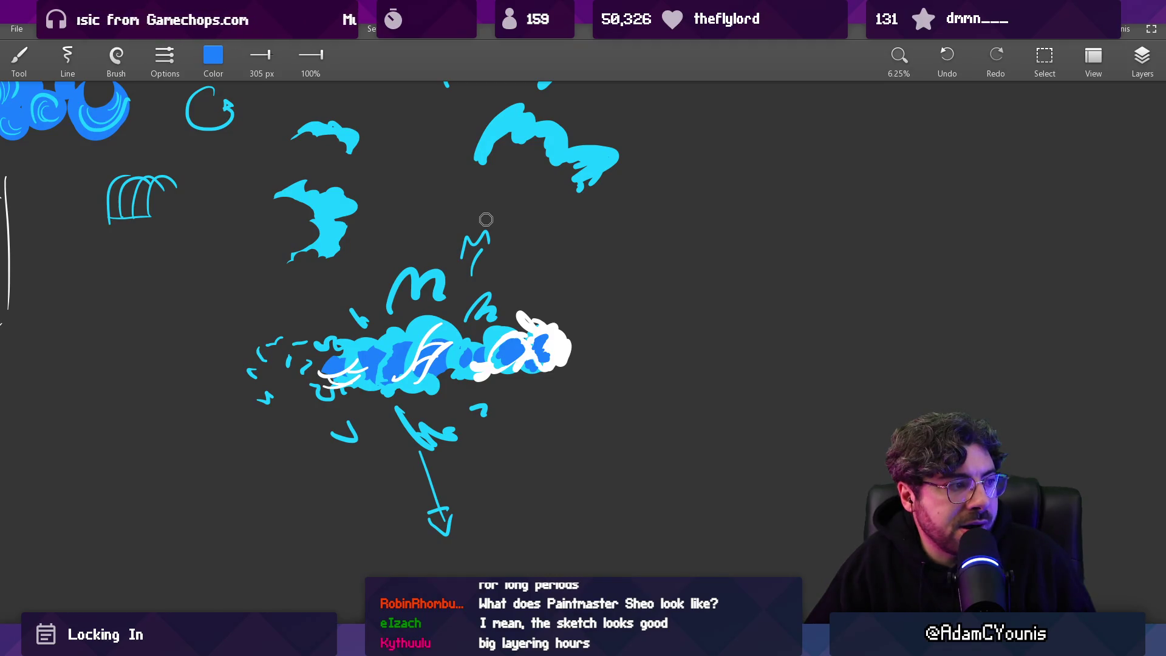
mouse_move(486, 219)
mouse_down()
mouse_move(745, 388)
mouse_move(323, 320)
mouse_up()
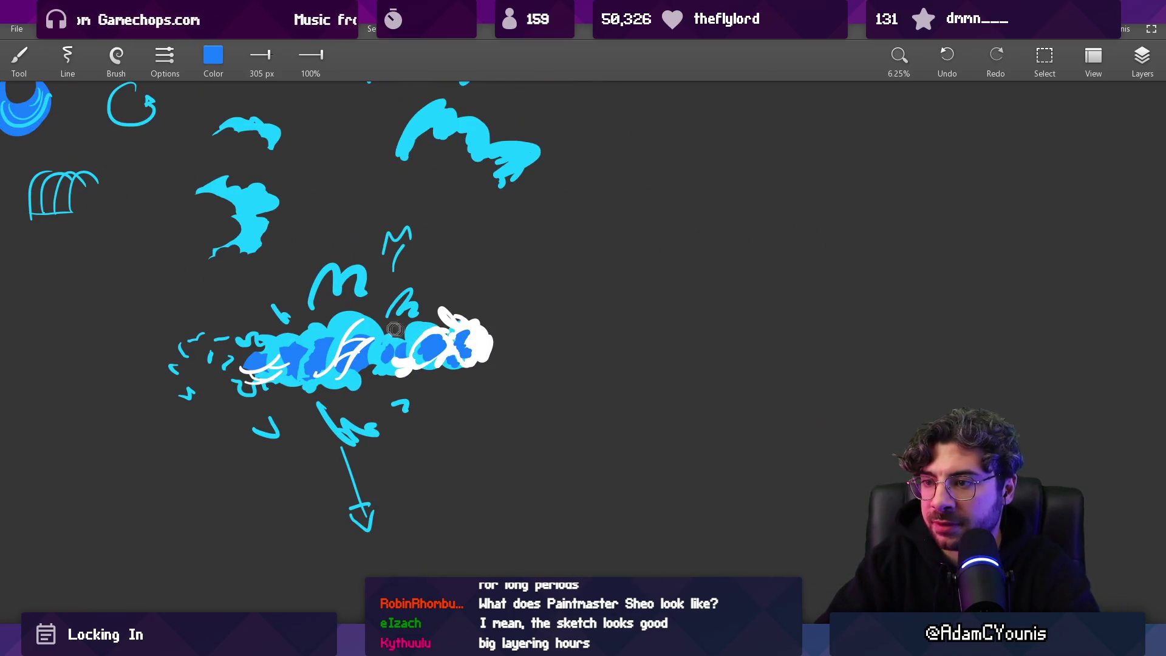
mouse_move(570, 645)
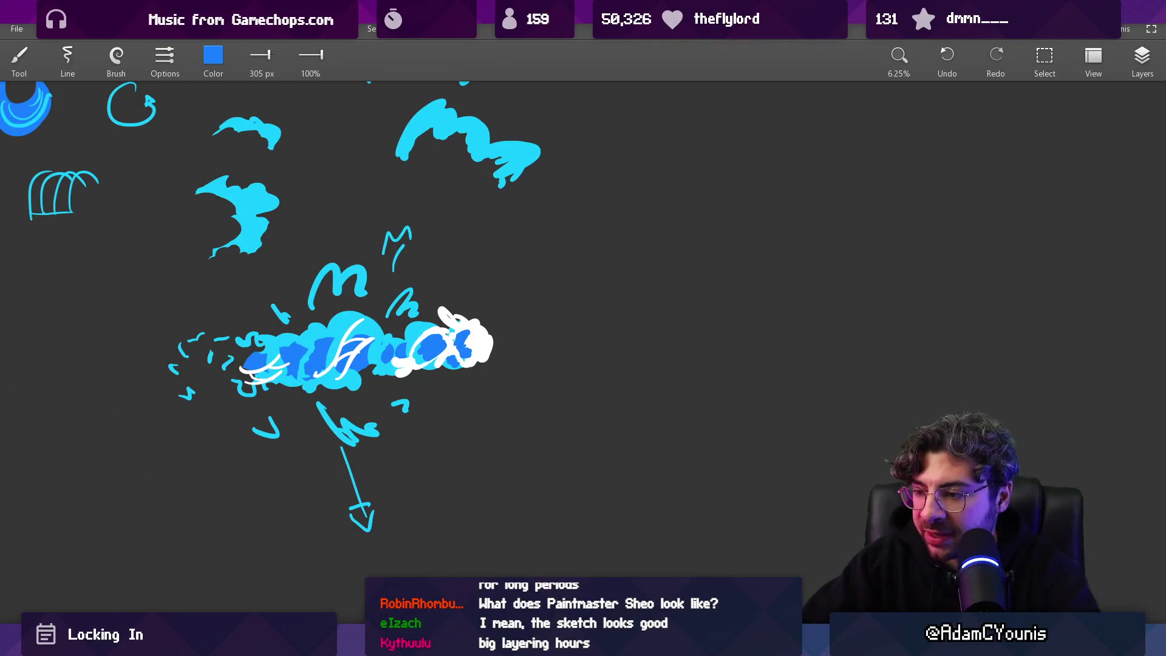
click(586, 549)
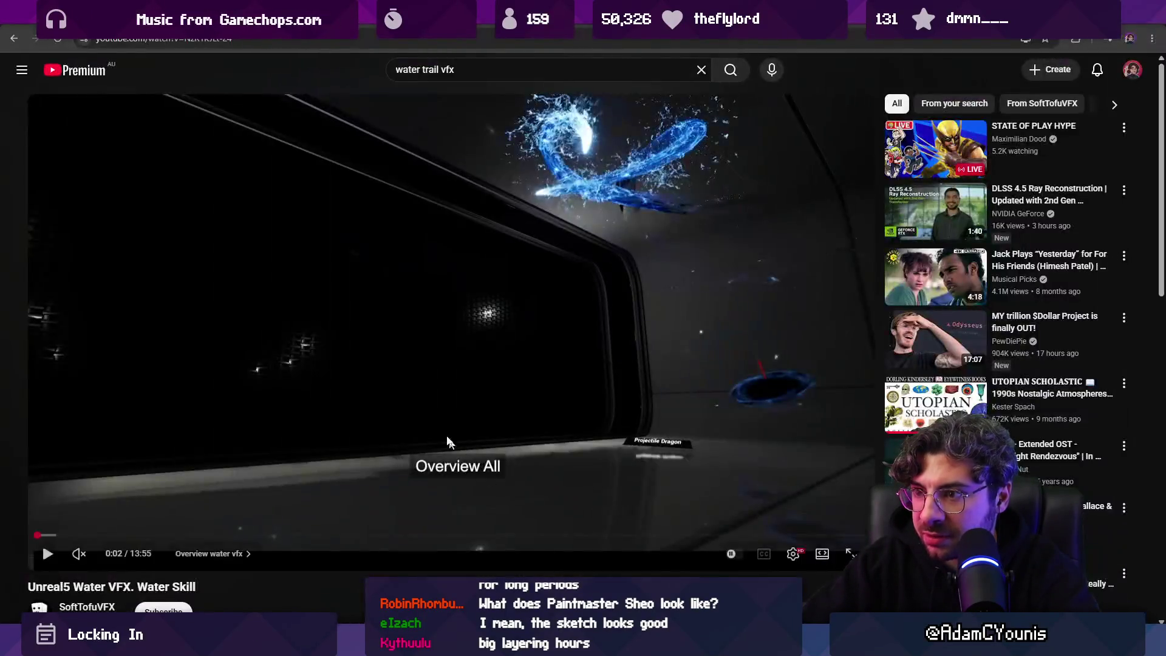
Step: Play the Unreal5 Water VFX video, pausing briefly around 0:09 before resuming
click(429, 395)
click(429, 395)
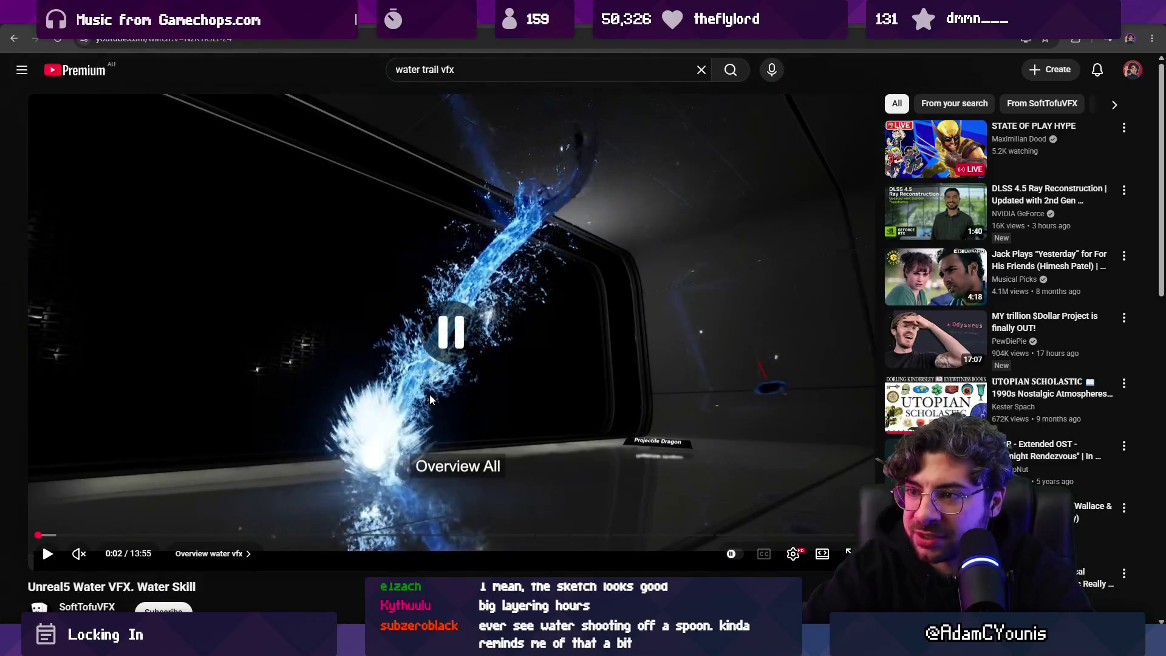
click(430, 395)
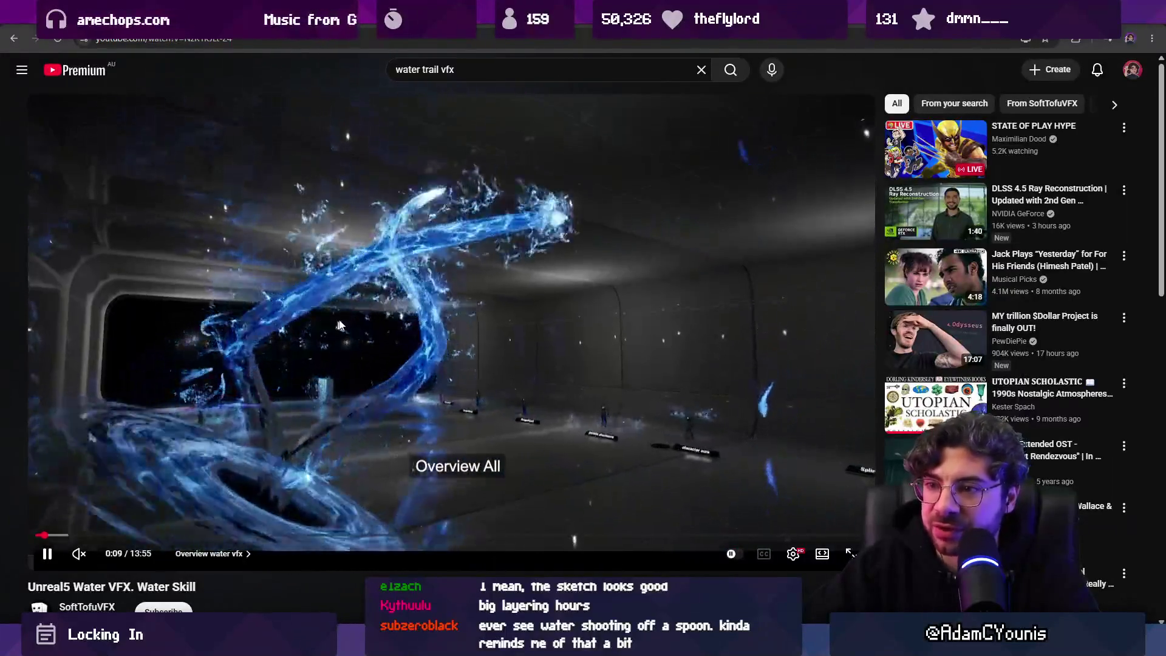
click(405, 354)
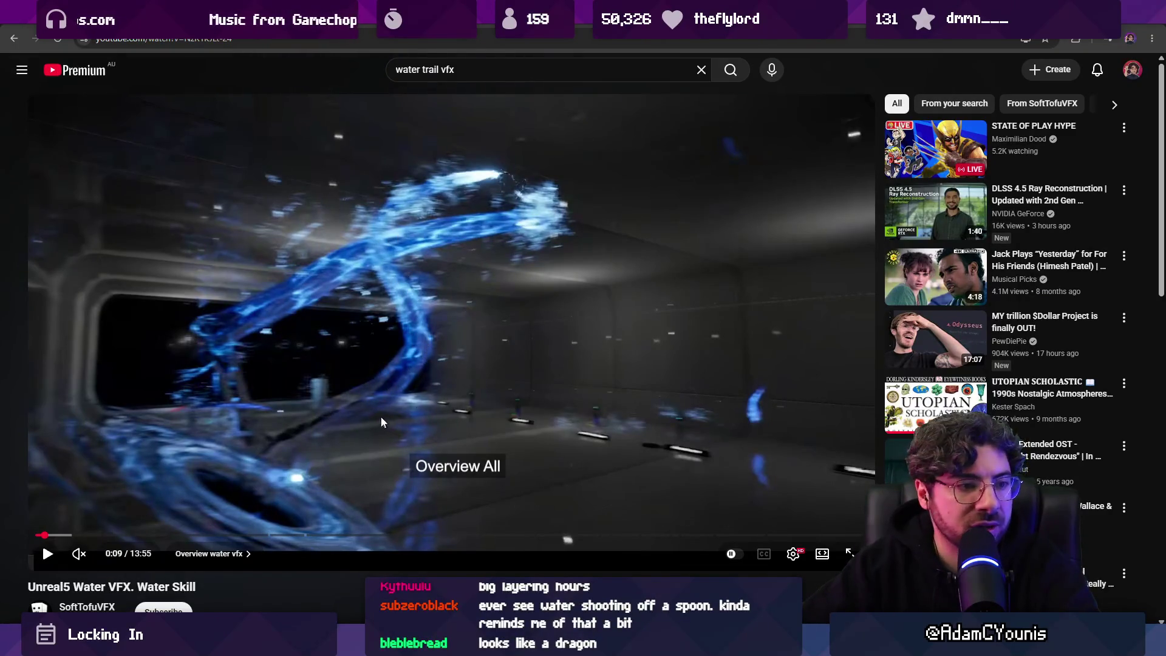
click(506, 377)
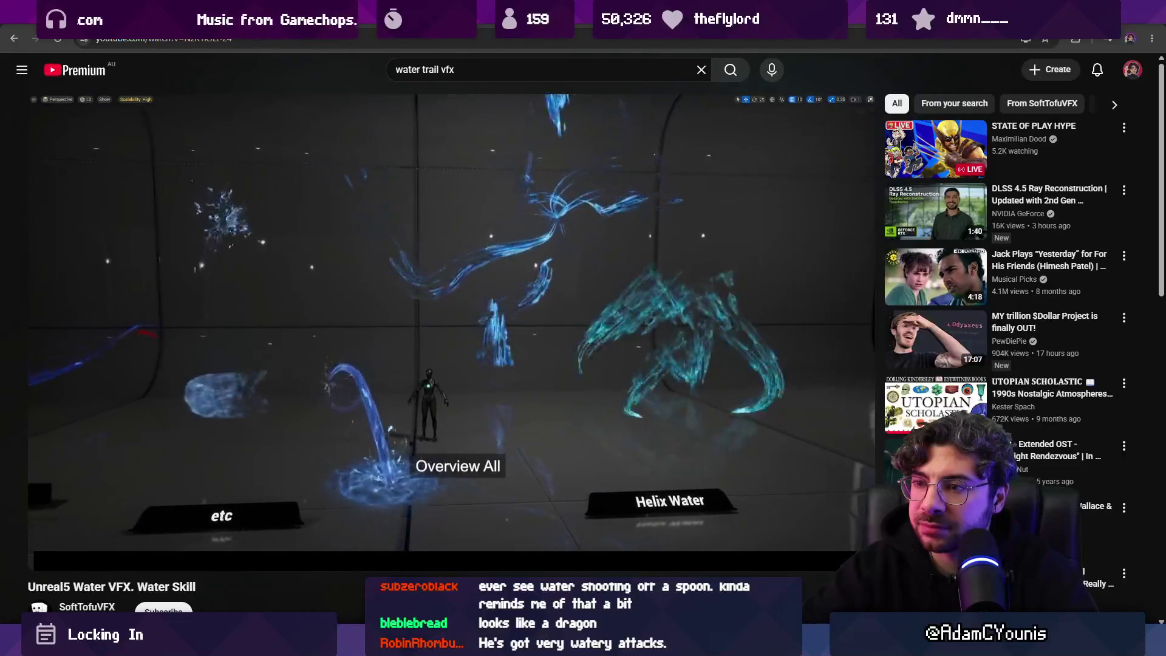
Step: Seek forward past 0:57 and 1:08 to the Shader Complexity section at about 1:15
key(Right)
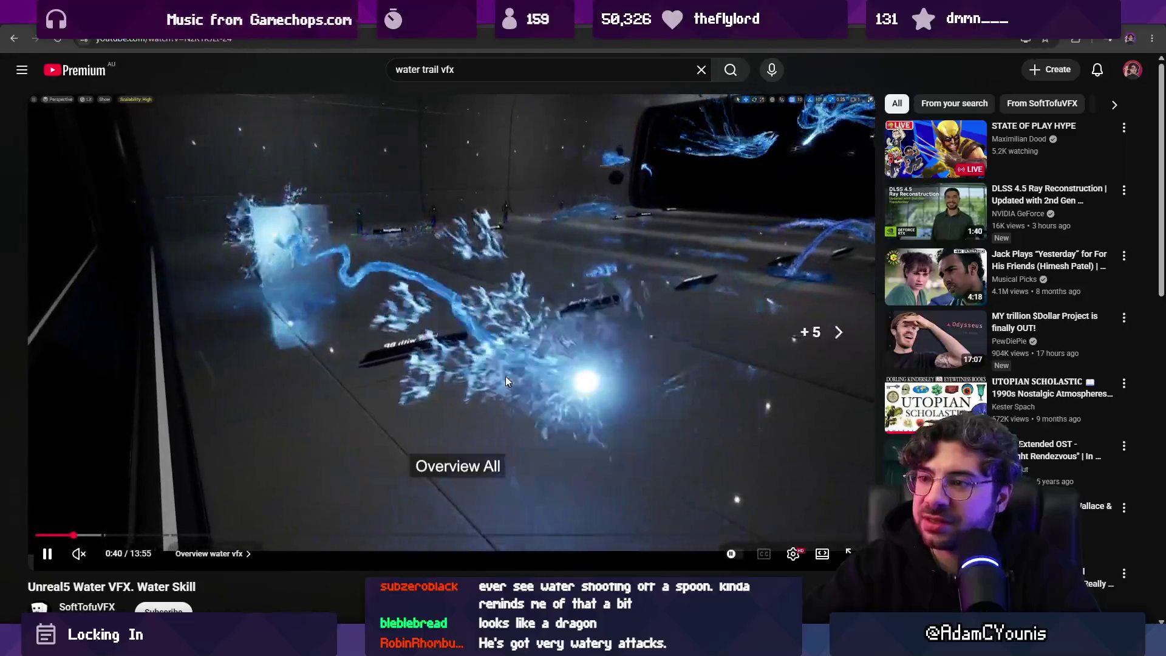
key(Right)
key(Right)
key(Right)
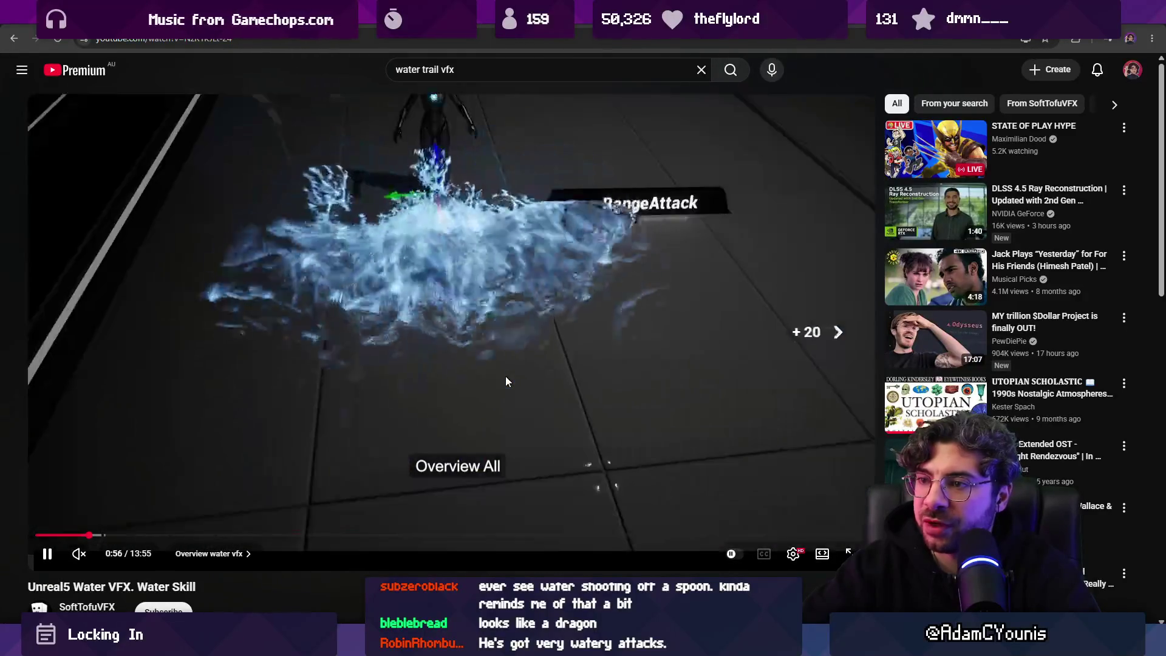
key(Right)
key(Right)
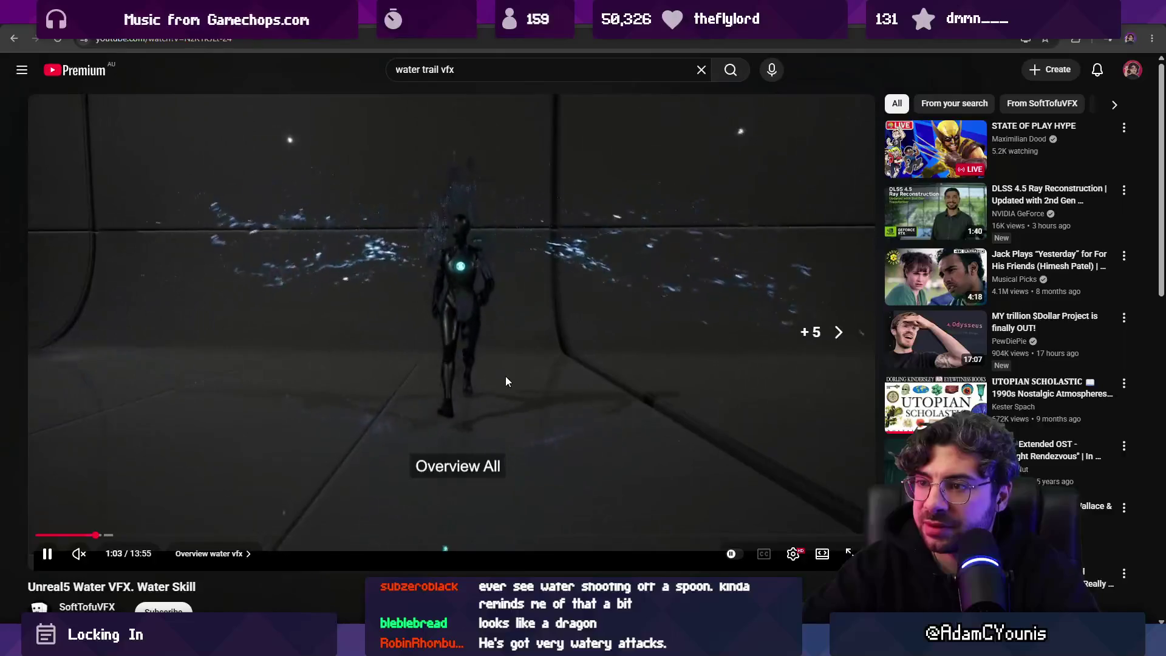
key(Right)
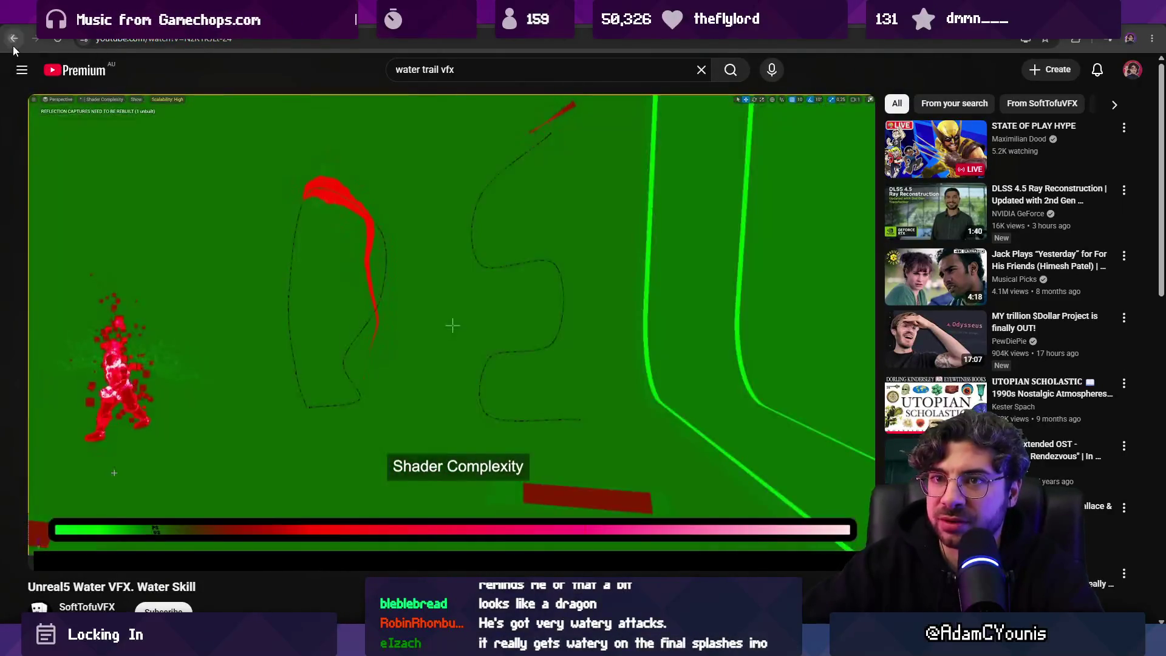
Step: Go back to the 'water trail vfx' search results and scroll down to the water-effect Shorts row
click(13, 40)
scroll(268, 176, down, 4)
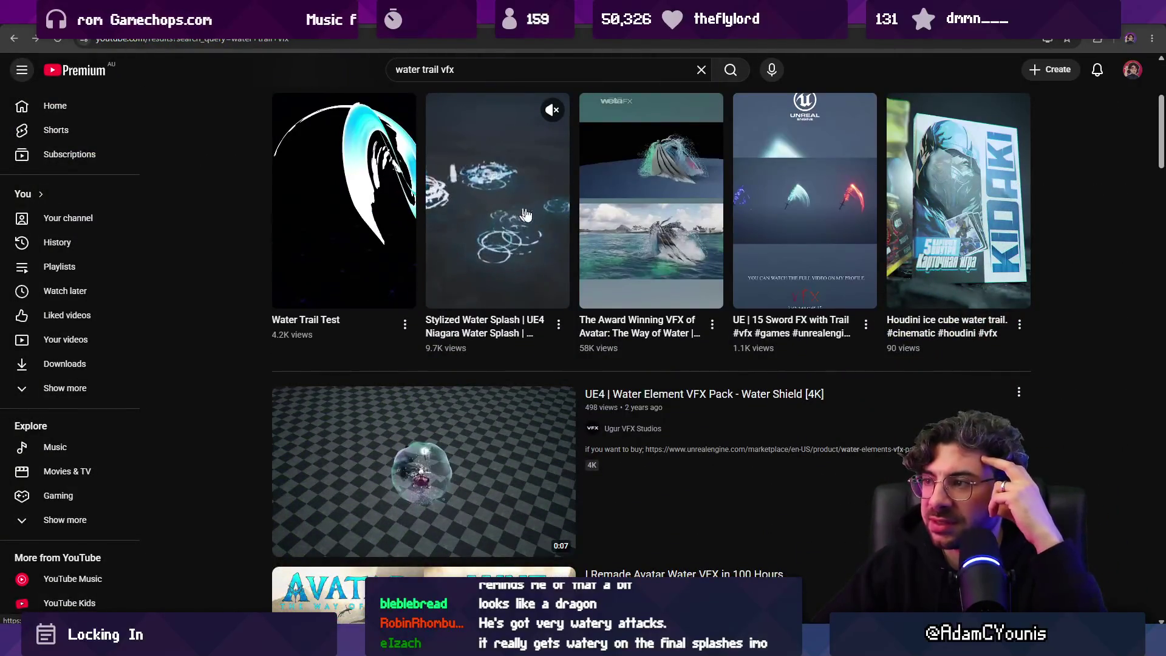
mouse_move(784, 236)
scroll(389, 240, down, 8)
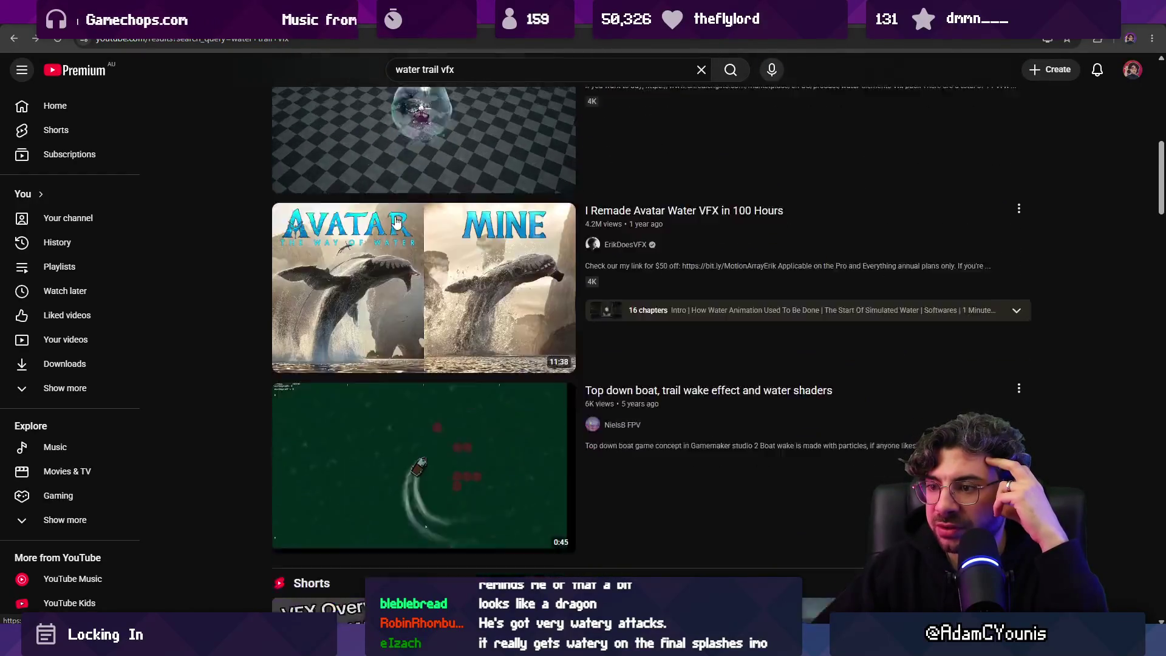
scroll(395, 219, down, 4)
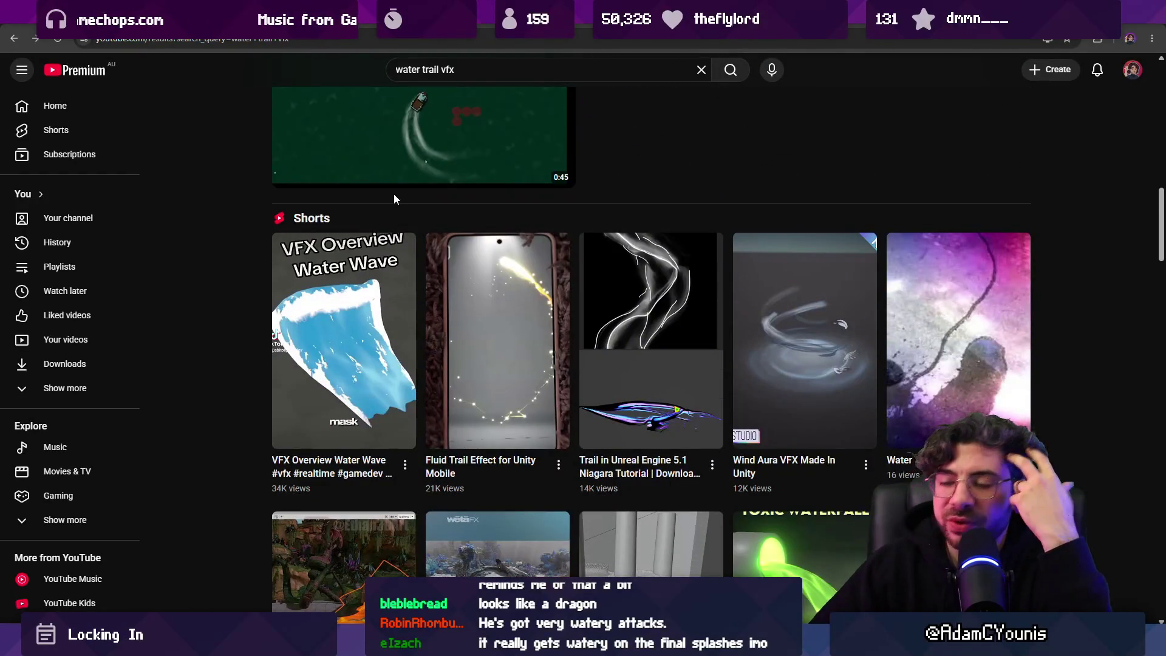
scroll(353, 213, down, 3)
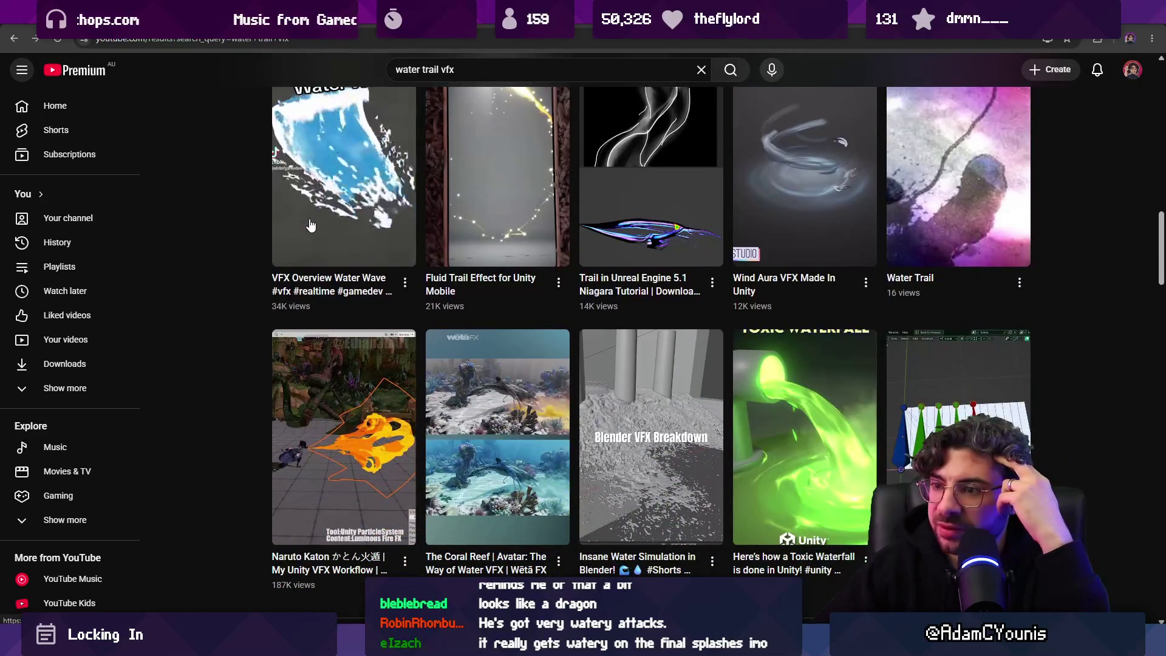
scroll(476, 295, up, 2)
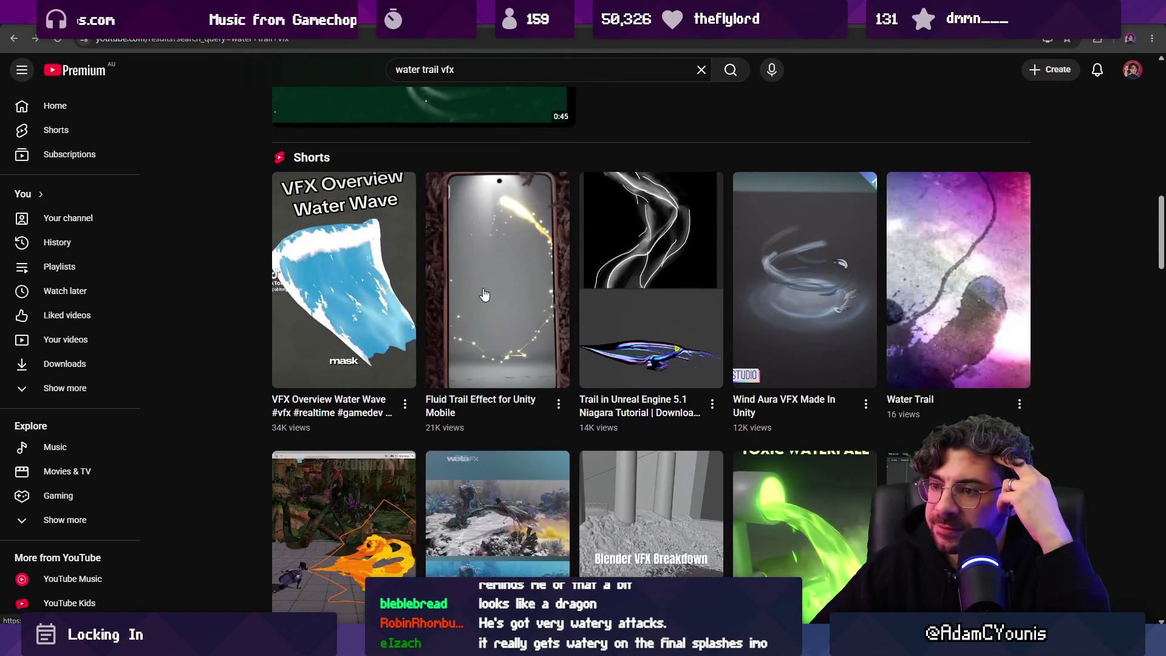
Step: Open the Stylized Water VFX Practice video, replay it from the start and pause to study it
scroll(484, 295, down, 9)
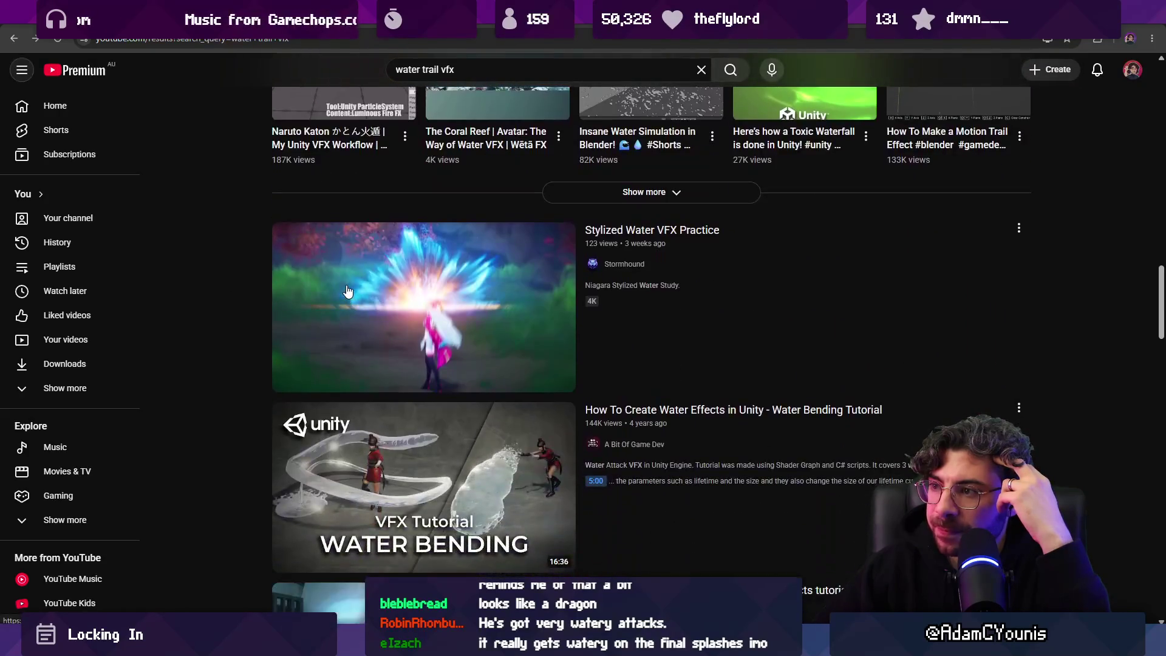
click(348, 292)
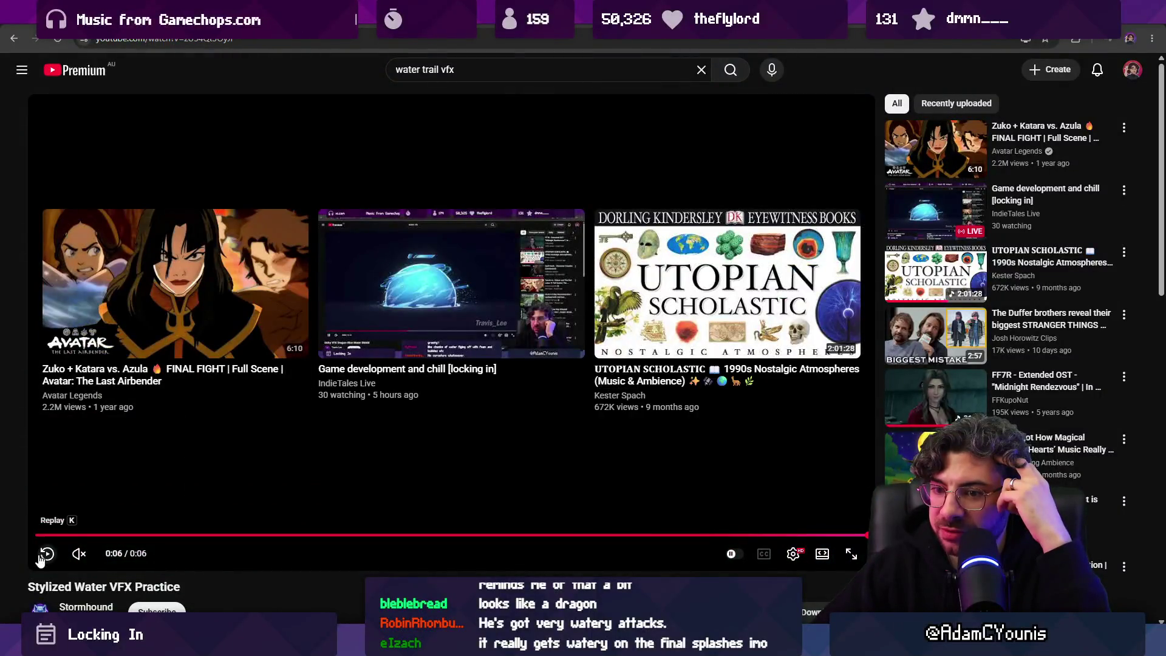
click(42, 556)
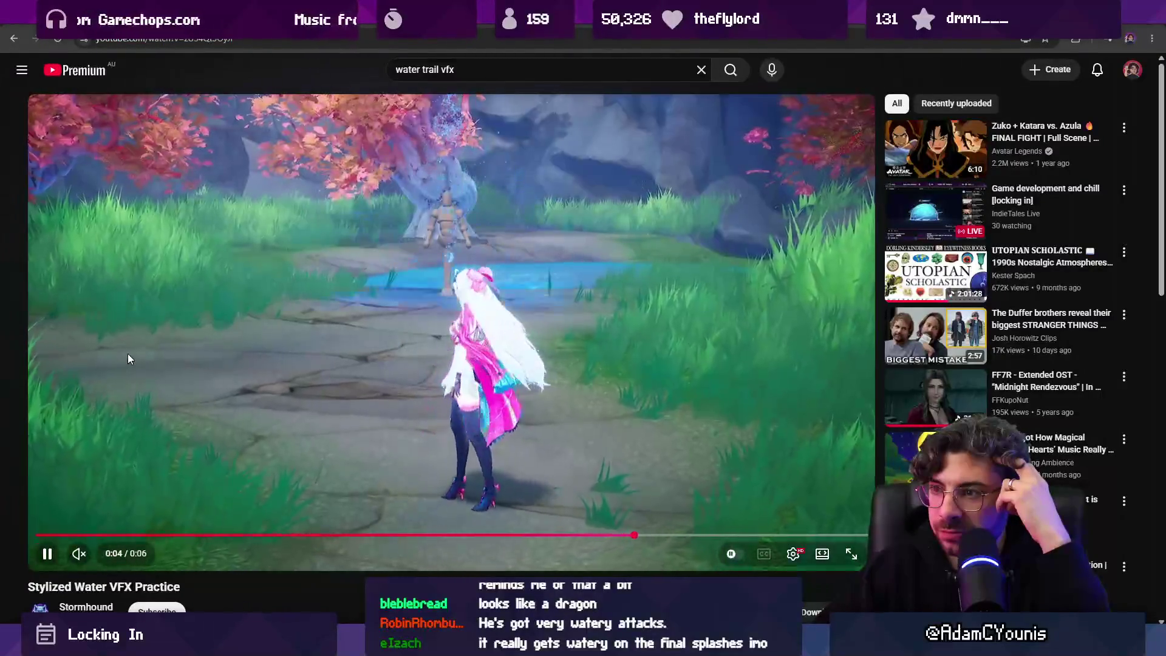
click(138, 347)
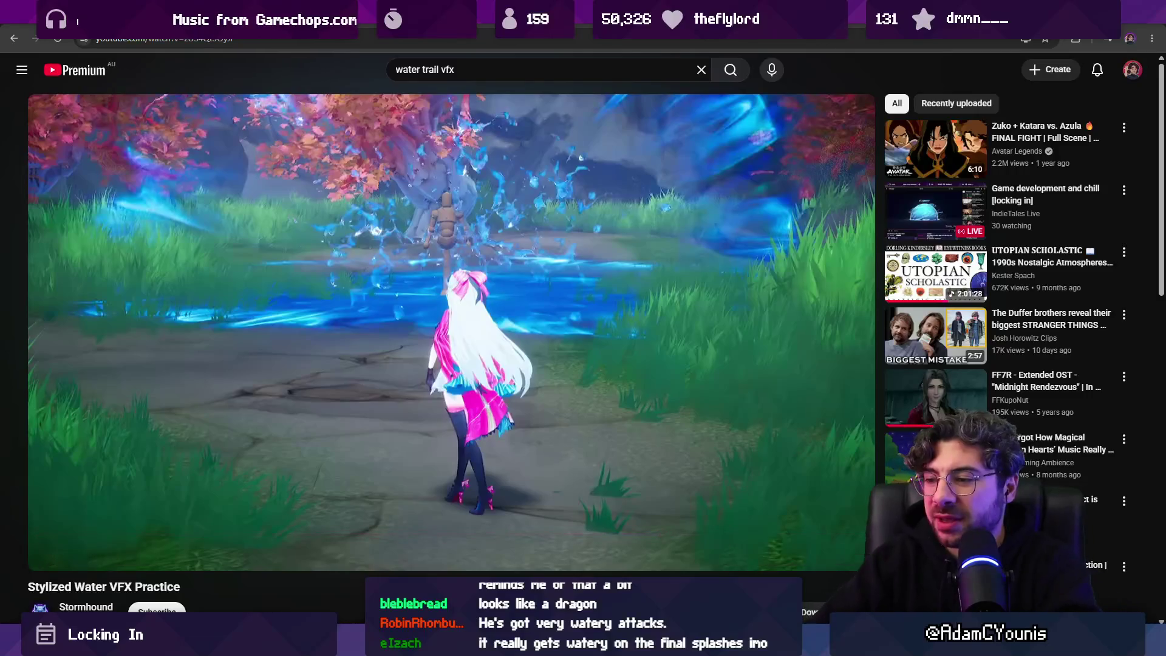
key(alt+Tab)
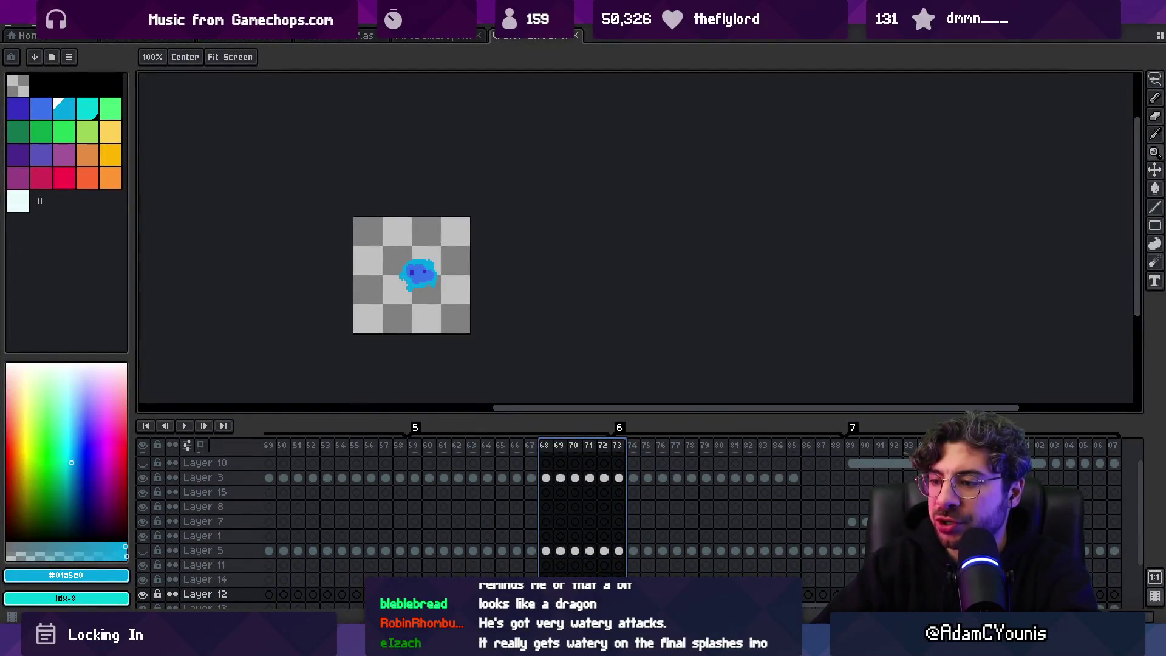
Step: In Infinite Painter, draw cyan streaks forming a second water trail with a thickened right end
key(alt+Tab)
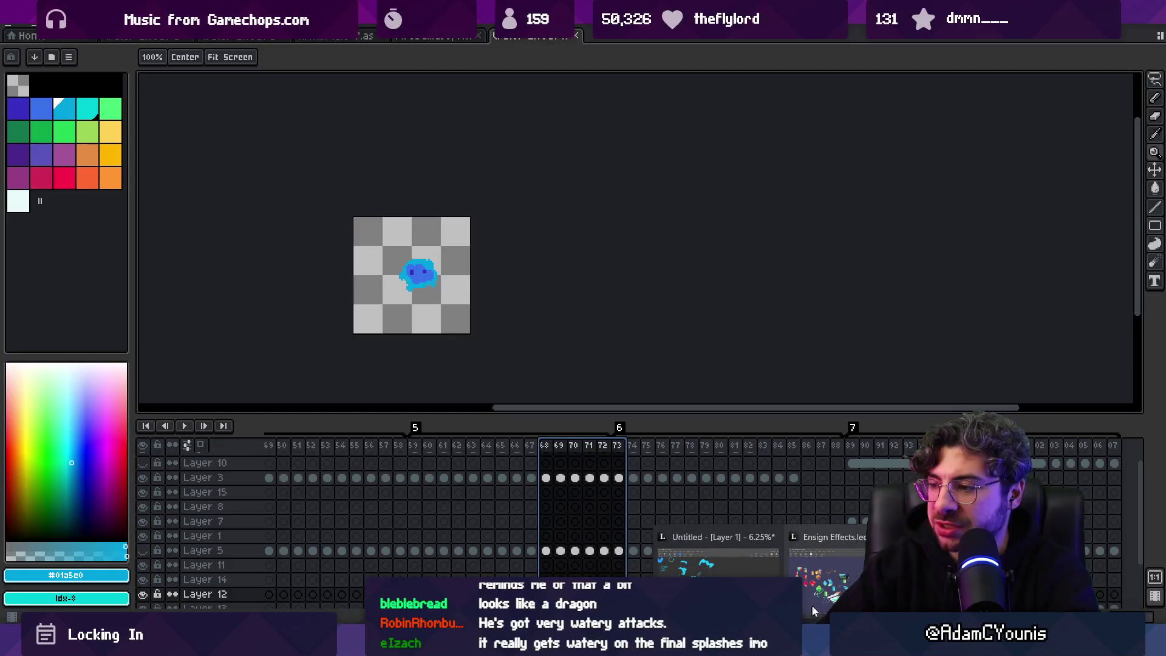
alt+click(230, 255)
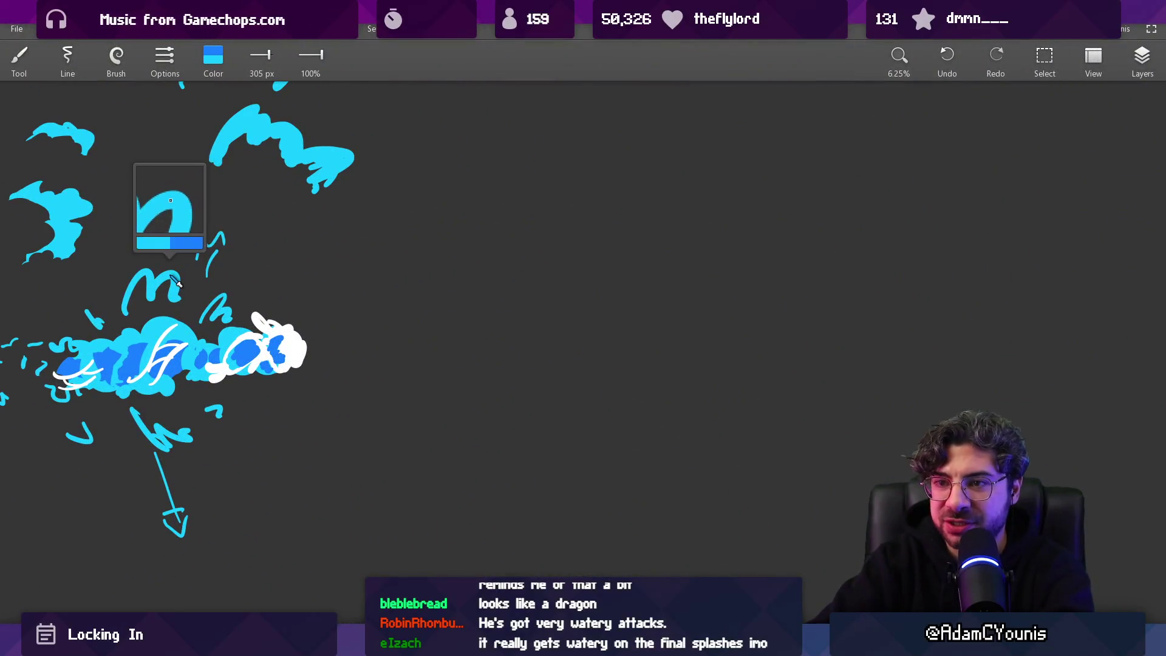
mouse_move(554, 324)
mouse_down()
mouse_move(586, 311)
mouse_move(668, 321)
mouse_up()
drag(637, 365, 639, 376)
mouse_move(667, 362)
mouse_down()
mouse_move(688, 377)
mouse_move(736, 335)
mouse_up()
drag(753, 334, 828, 349)
drag(826, 330, 843, 313)
mouse_move(757, 309)
mouse_down()
mouse_move(749, 358)
mouse_move(831, 319)
mouse_move(847, 328)
mouse_move(705, 337)
mouse_up()
Step: Add a white splash blob at the trail's end plus cyan arcs and a zigzag around it
alt+click(300, 345)
mouse_move(816, 333)
mouse_down()
mouse_move(842, 322)
mouse_move(830, 331)
mouse_up()
alt+click(793, 335)
mouse_move(773, 280)
mouse_down()
mouse_move(790, 281)
mouse_move(745, 278)
mouse_up()
mouse_move(742, 359)
mouse_down()
mouse_move(732, 404)
mouse_move(784, 390)
mouse_up()
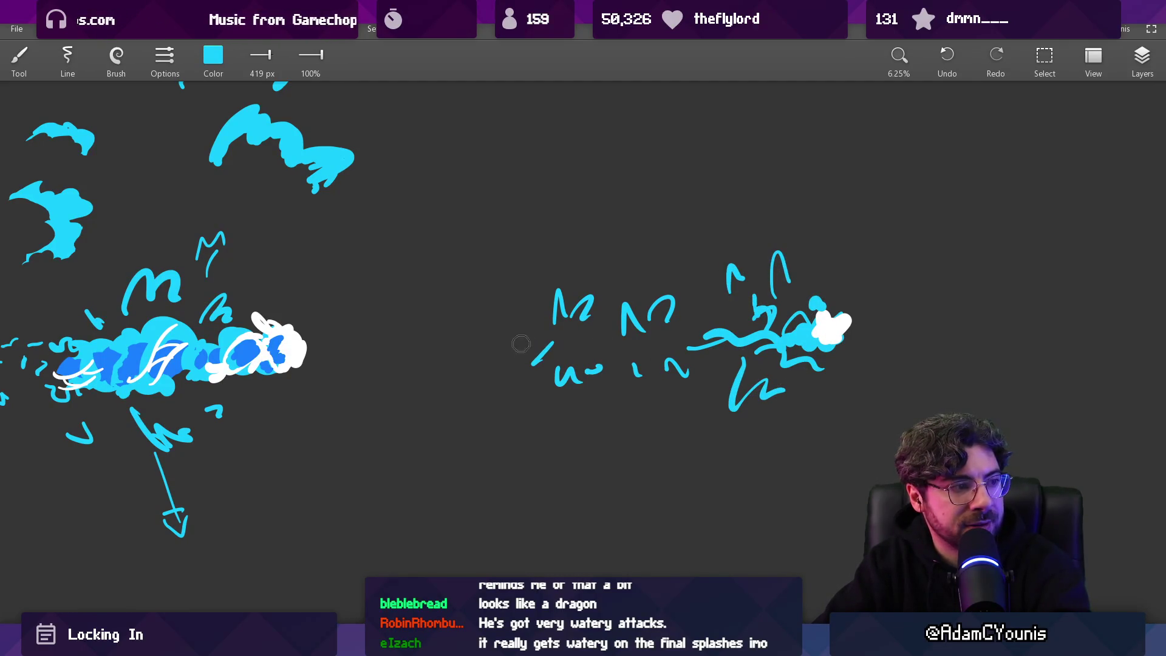
drag(459, 321, 463, 298)
Step: Paint darker blue strokes beside the white splash, then switch back to Aseprite
scroll(608, 298, left, 3)
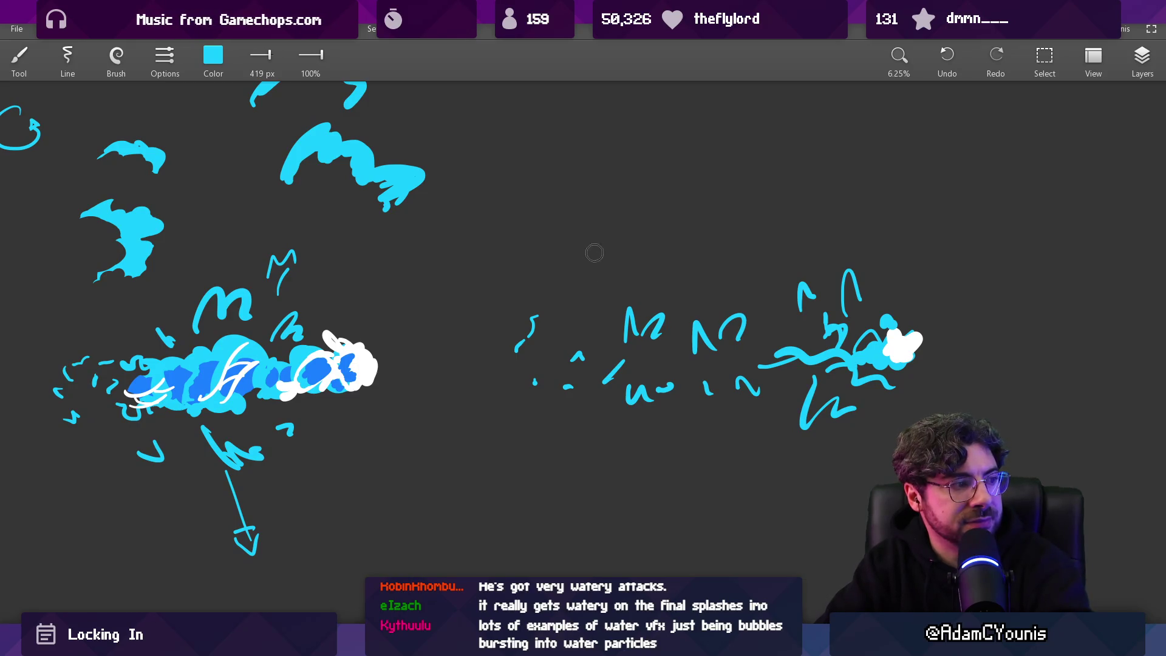
scroll(704, 331, up, 1)
drag(313, 364, 291, 370)
mouse_move(884, 363)
mouse_down()
mouse_move(902, 358)
mouse_move(898, 337)
mouse_move(890, 358)
mouse_move(781, 356)
mouse_move(716, 319)
mouse_move(661, 323)
mouse_up()
scroll(781, 355, down, 1)
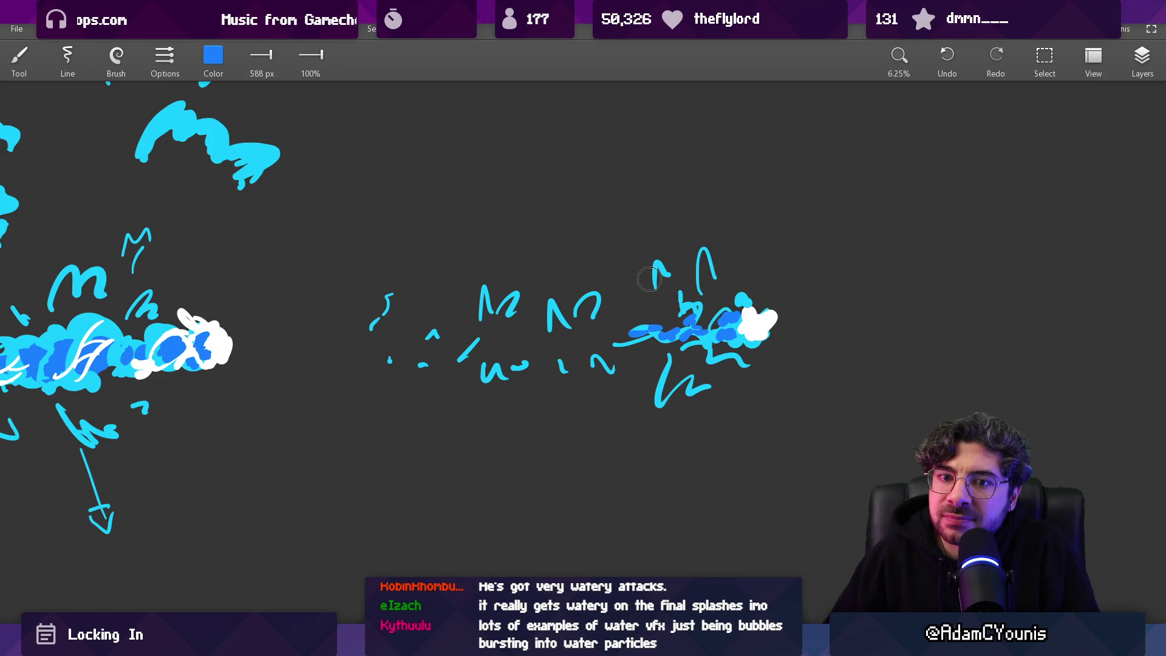
key(alt+Tab)
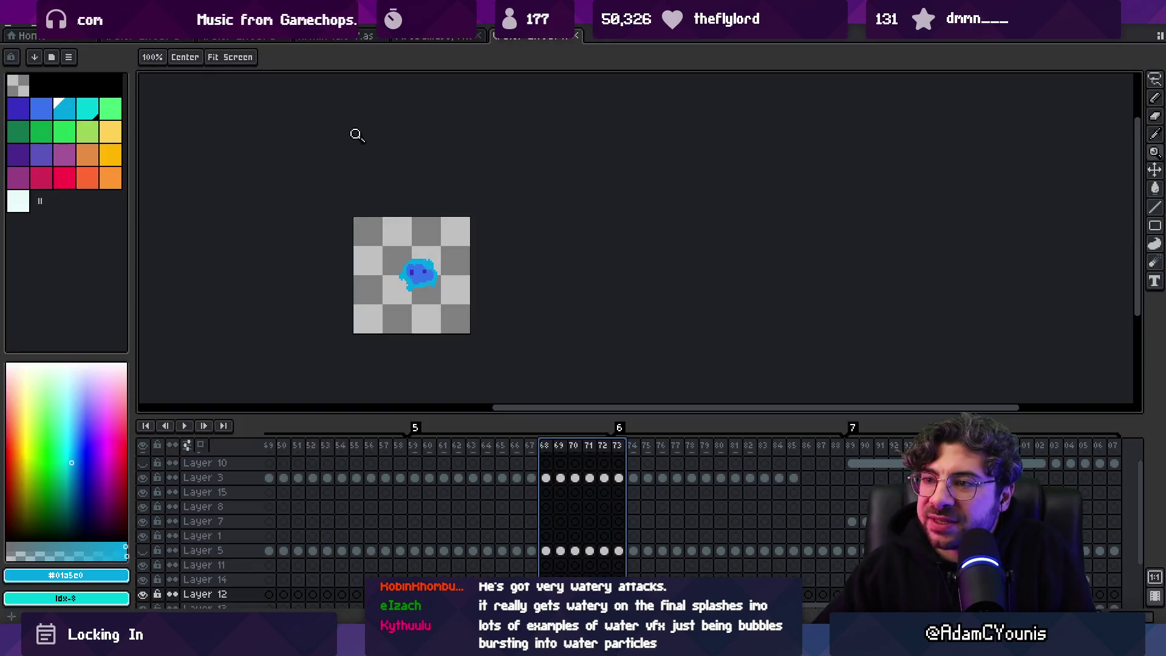
Step: Open an earlier water animation from File > Open Recent and scrub through its first frames
click(14, 29)
mouse_move(55, 64)
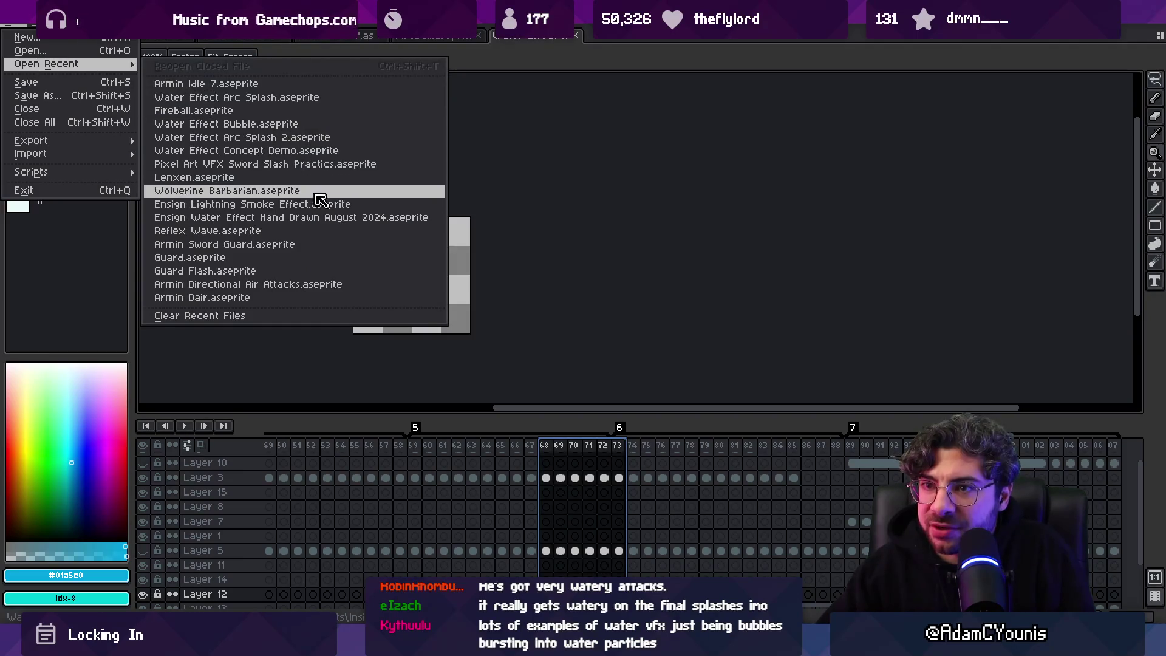
click(335, 223)
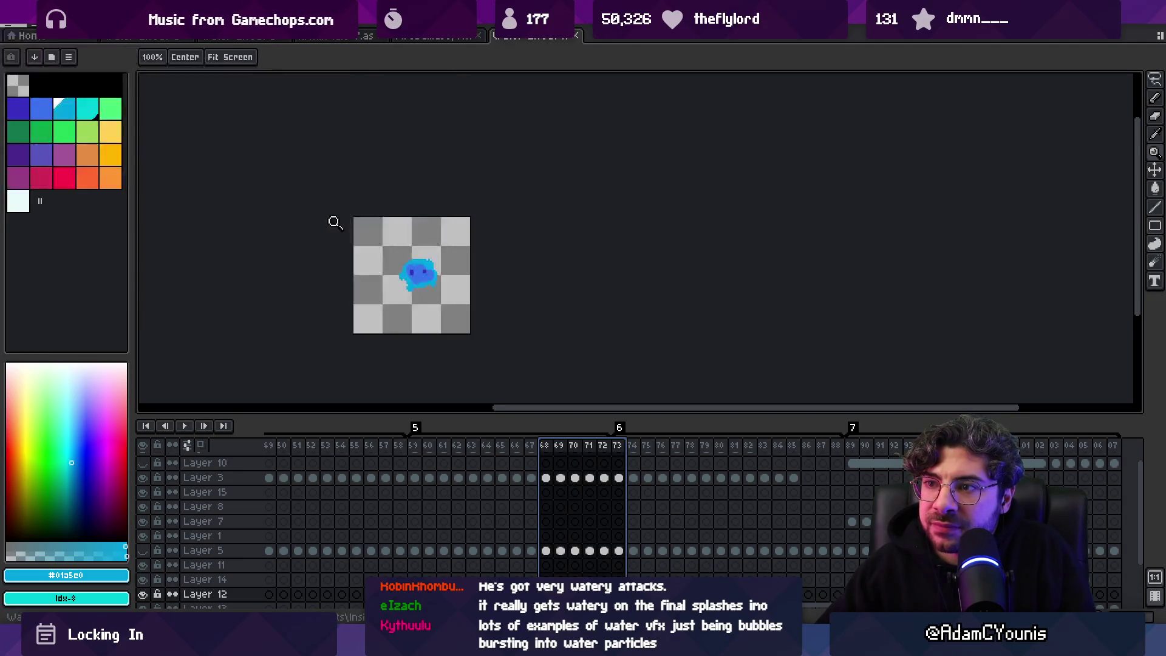
mouse_move(272, 445)
mouse_down()
mouse_move(1104, 465)
mouse_move(465, 474)
mouse_move(905, 474)
mouse_up()
Step: Select frames 39 to 42 and play the water splash animation in a loop
scroll(425, 304, down, 3)
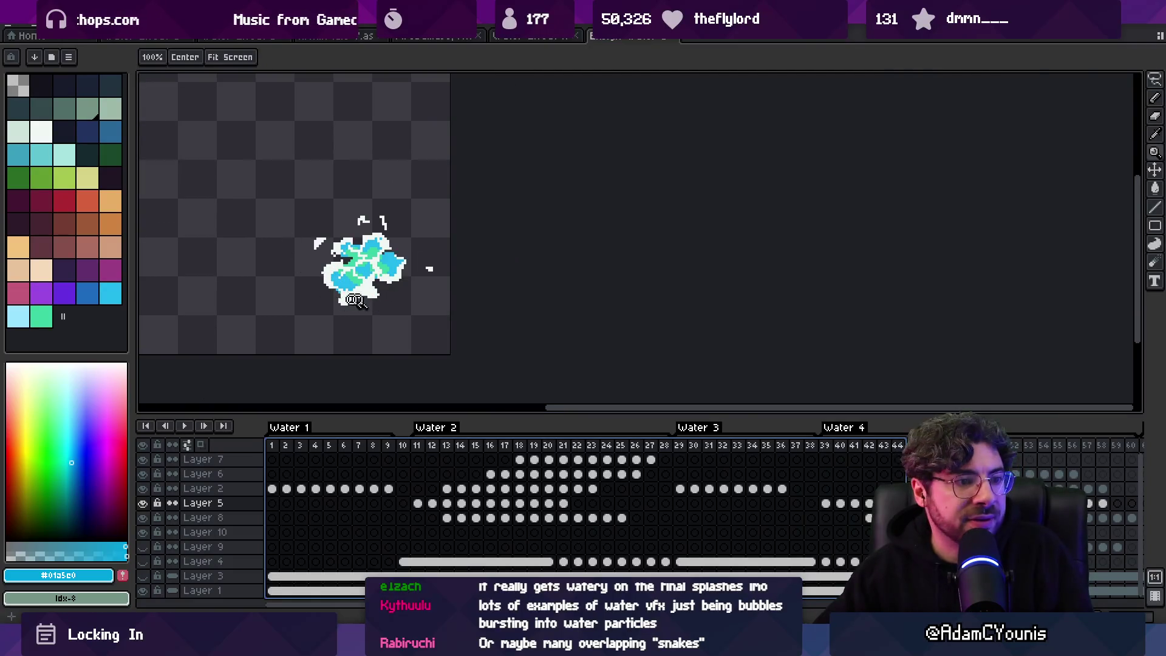
click(845, 450)
drag(845, 450, 1130, 456)
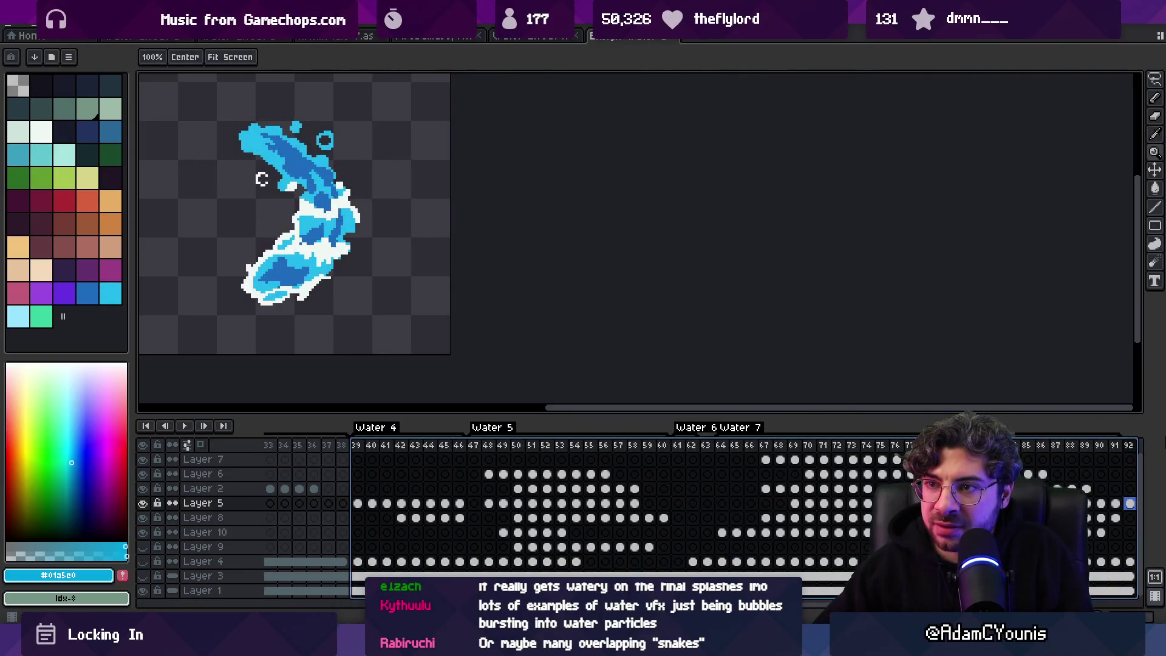
key(Return)
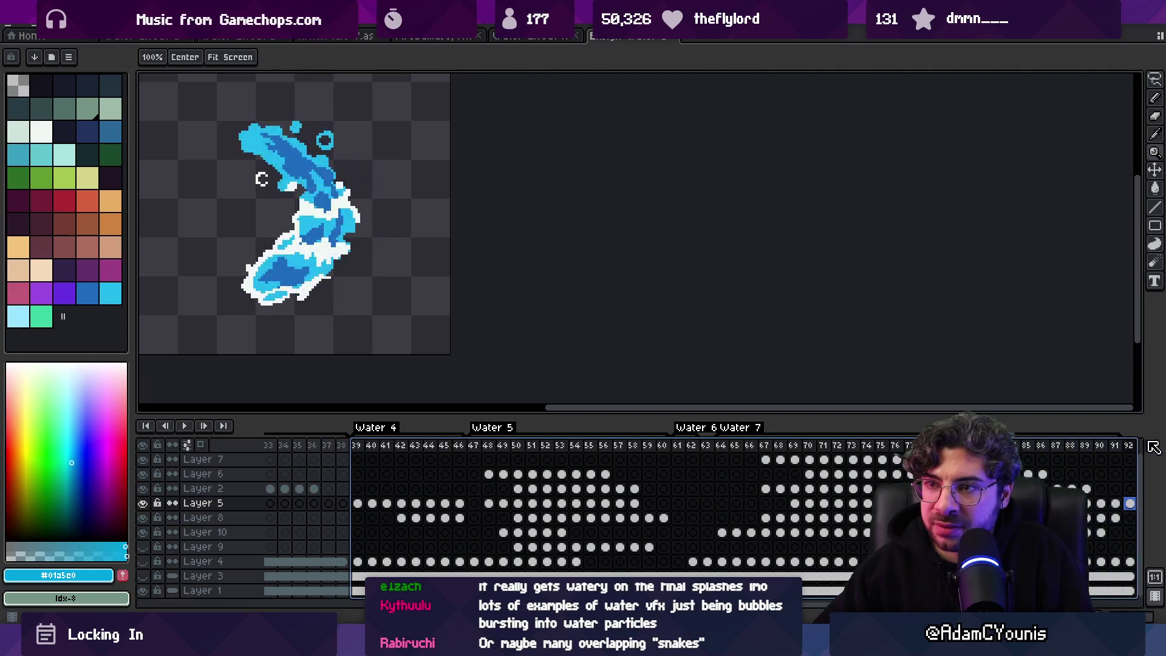
drag(260, 181, 360, 239)
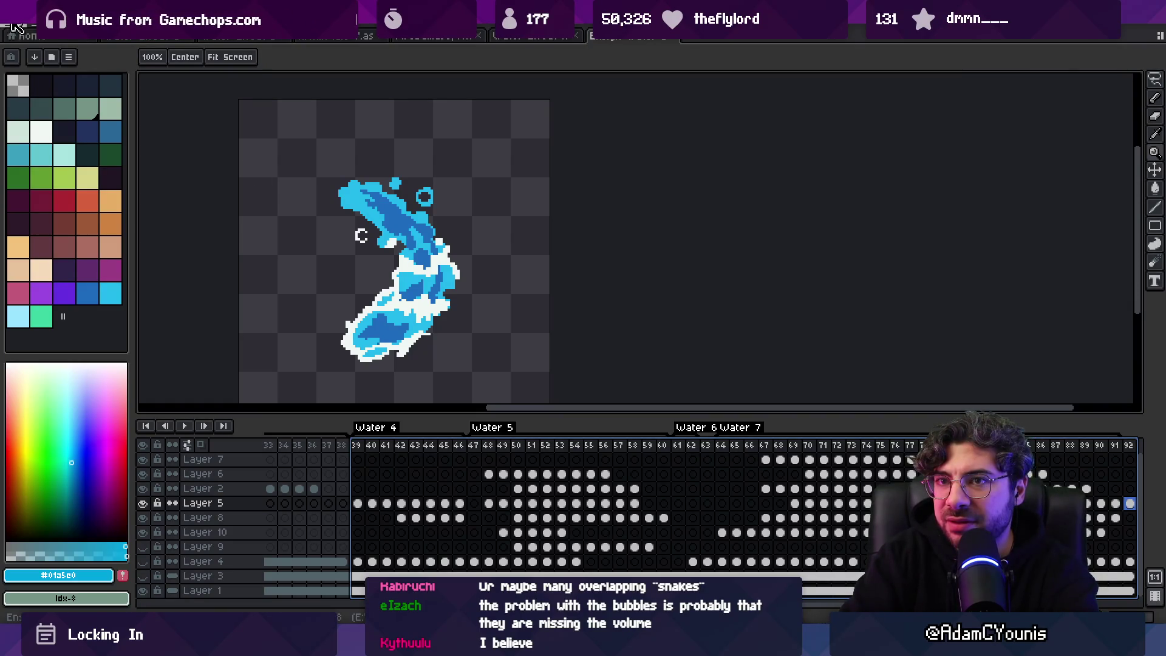
Step: Create a new sprite with the default settings
click(16, 27)
click(25, 37)
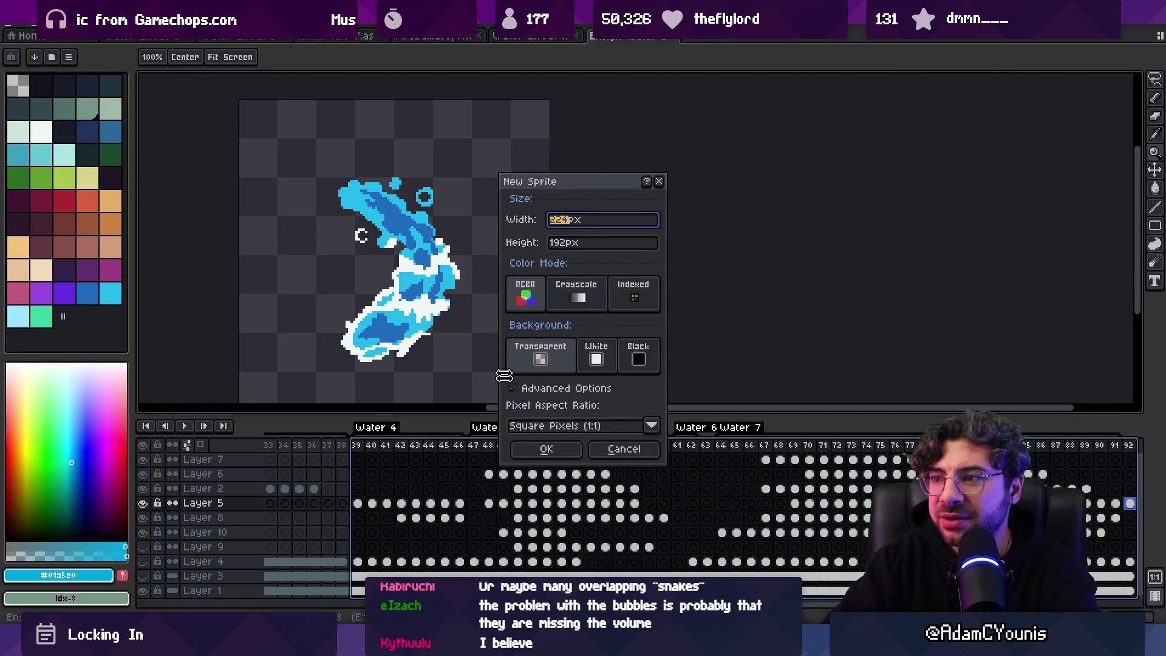
click(547, 449)
scroll(447, 266, up, 2)
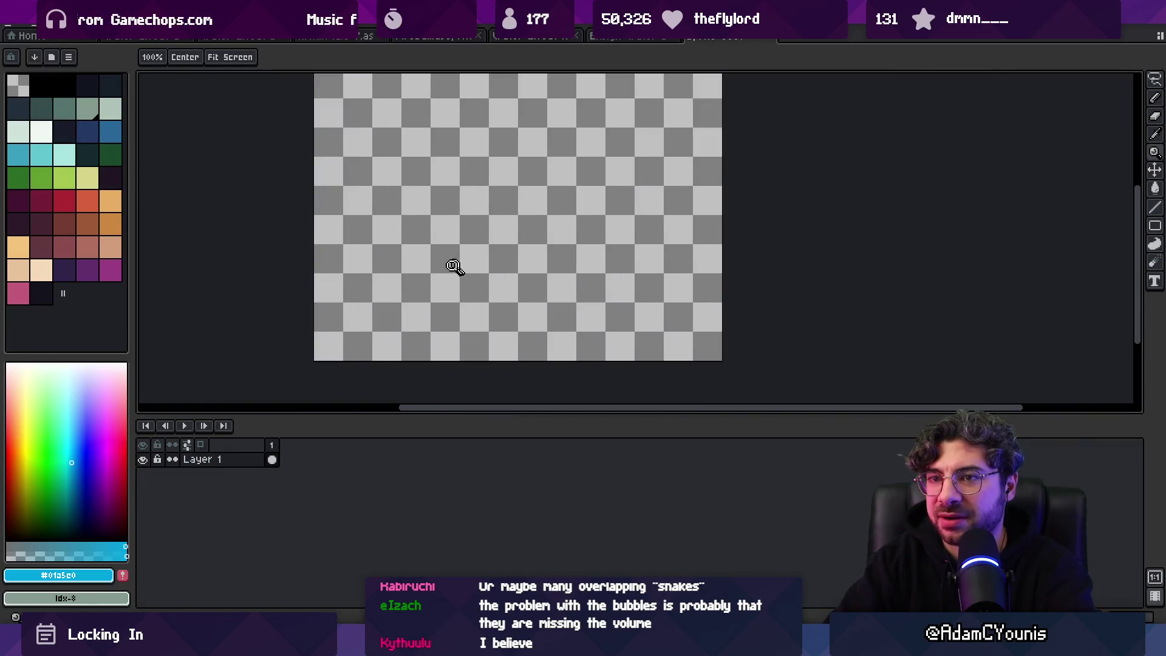
scroll(456, 268, down, 1)
Step: Load the Ensigns preset palette
click(69, 56)
click(51, 56)
click(51, 56)
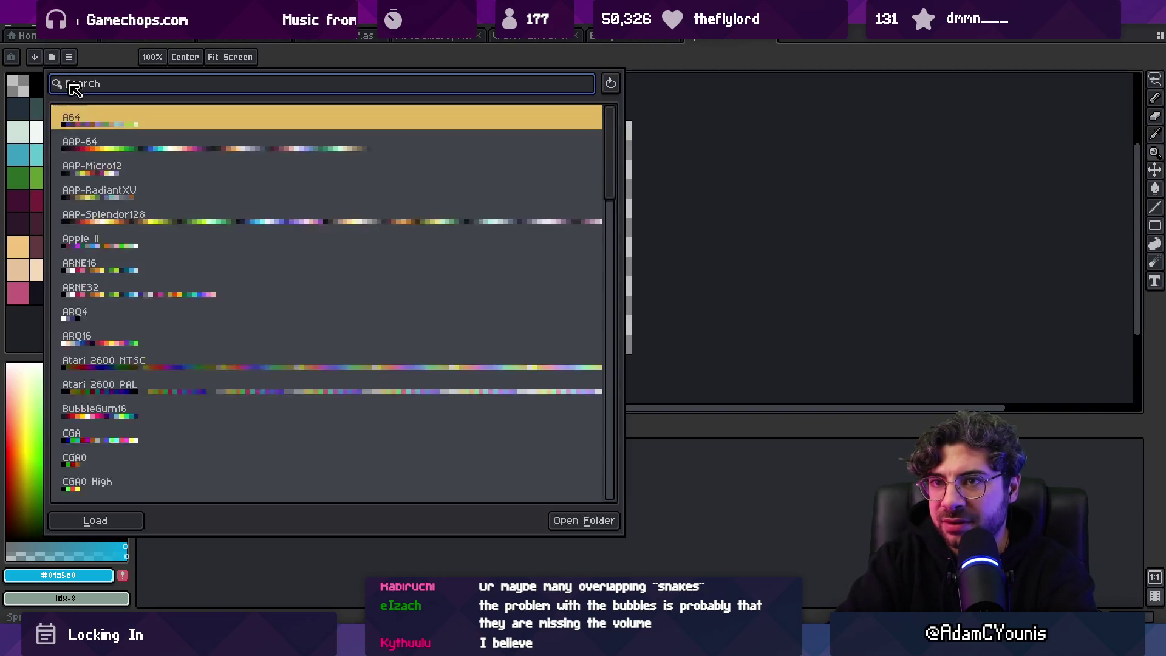
text(ensi)
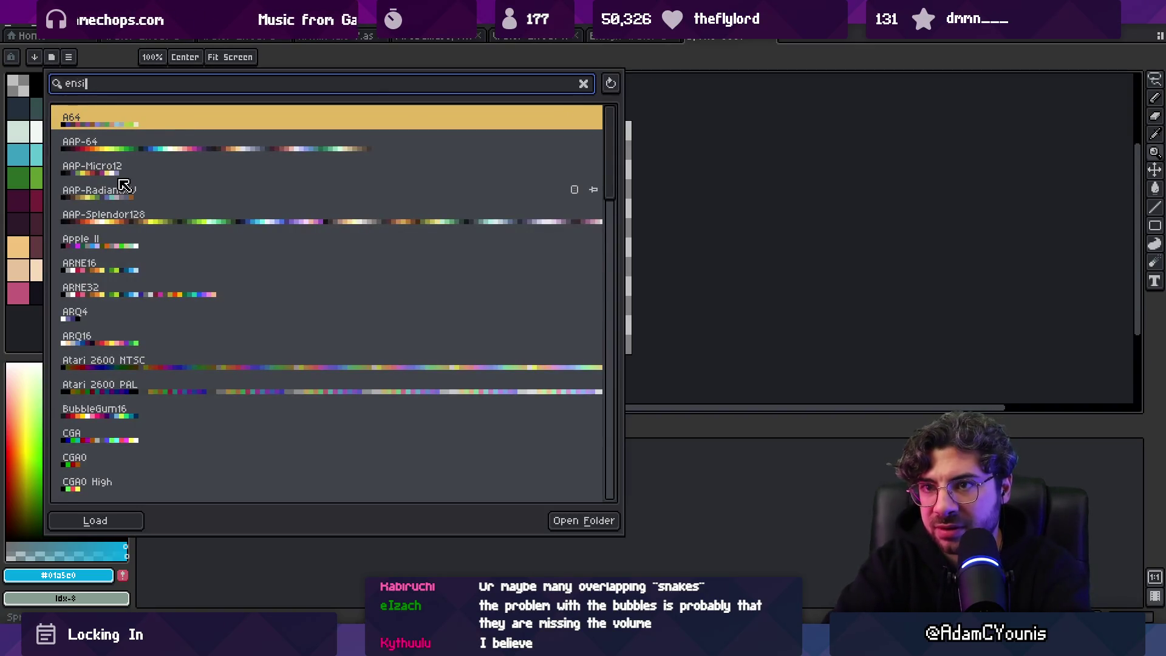
key(Return)
key(Escape)
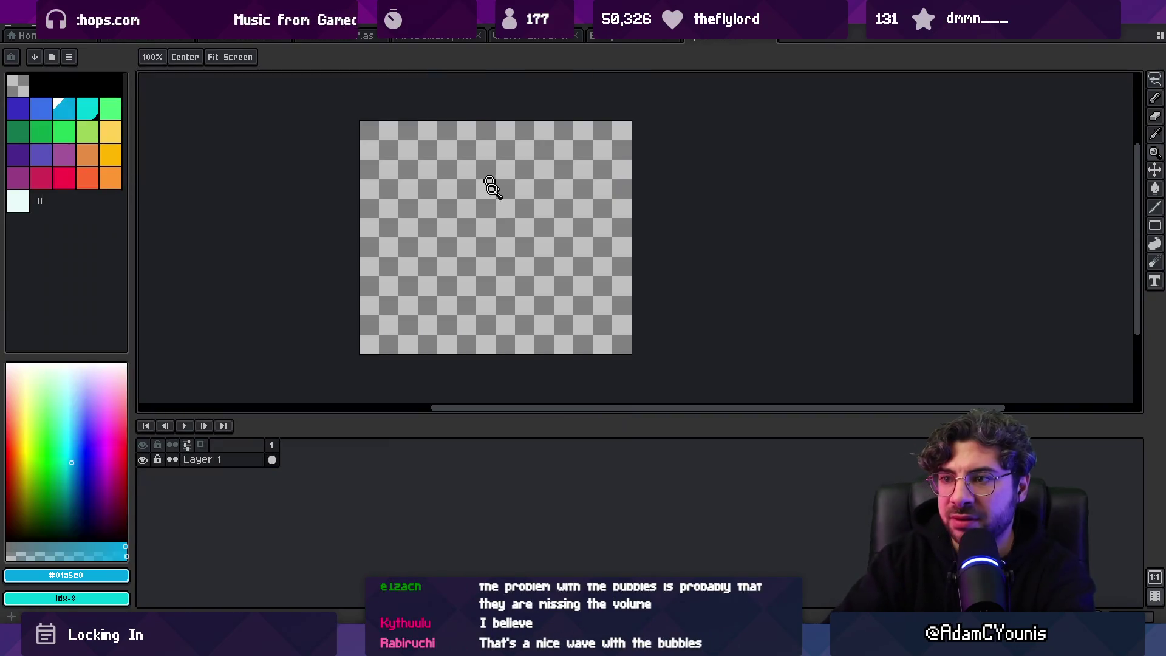
Step: Select a narrow strip on the canvas's left side and crop the sprite to it
key(r)
drag(354, 119, 440, 357)
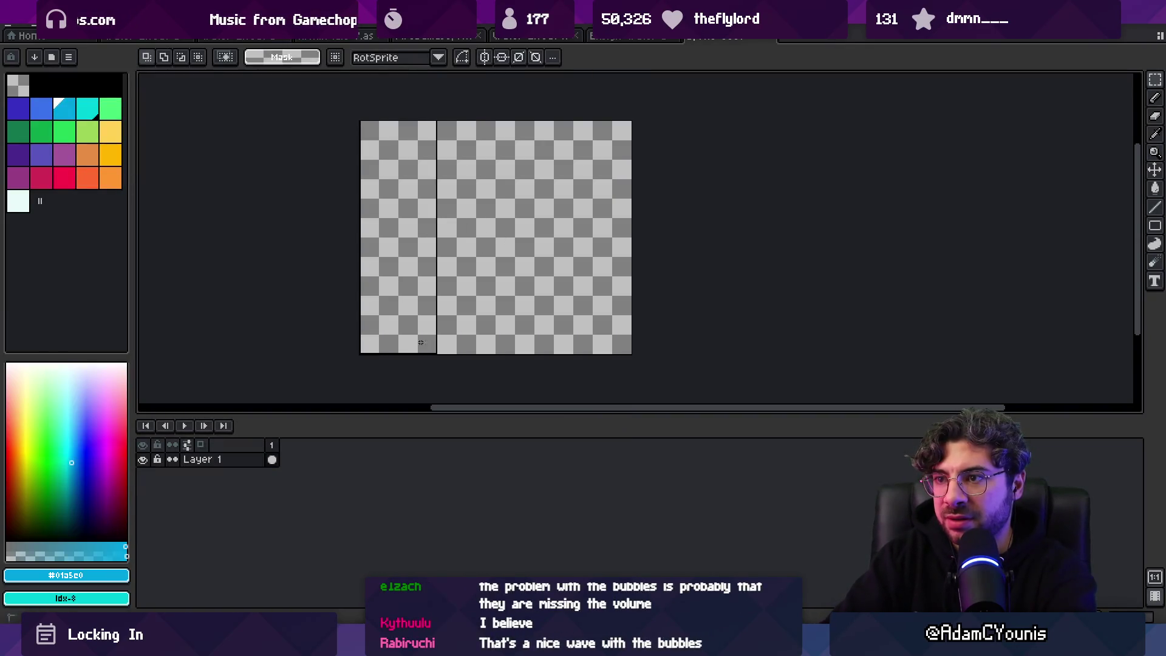
click(70, 26)
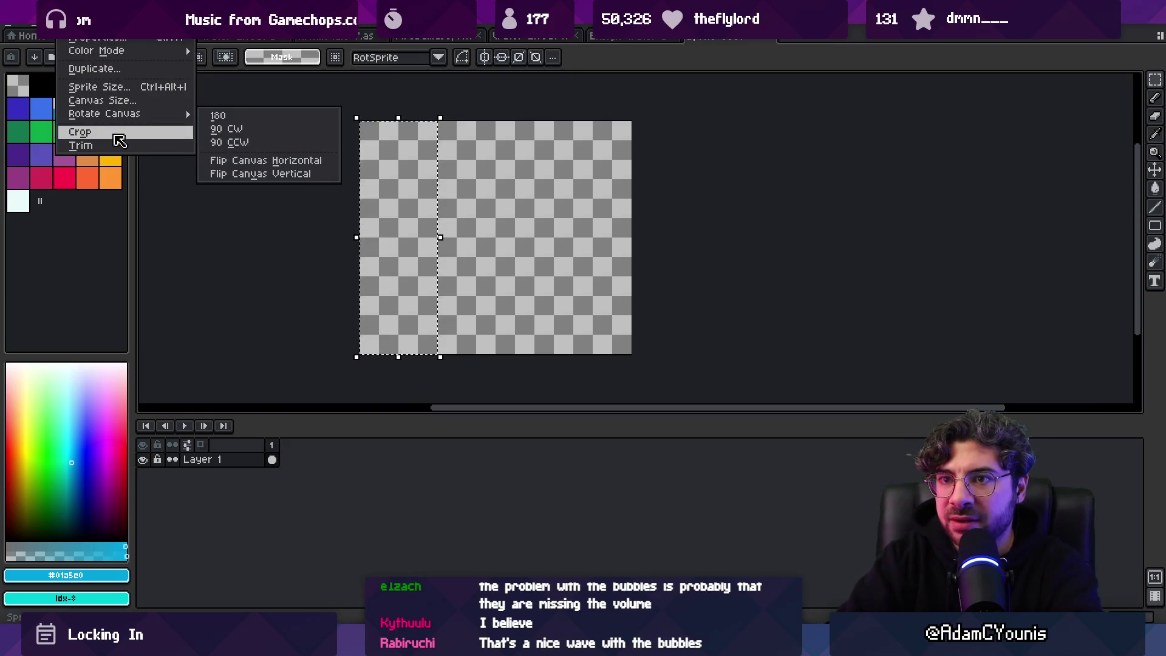
click(118, 132)
drag(565, 224, 428, 248)
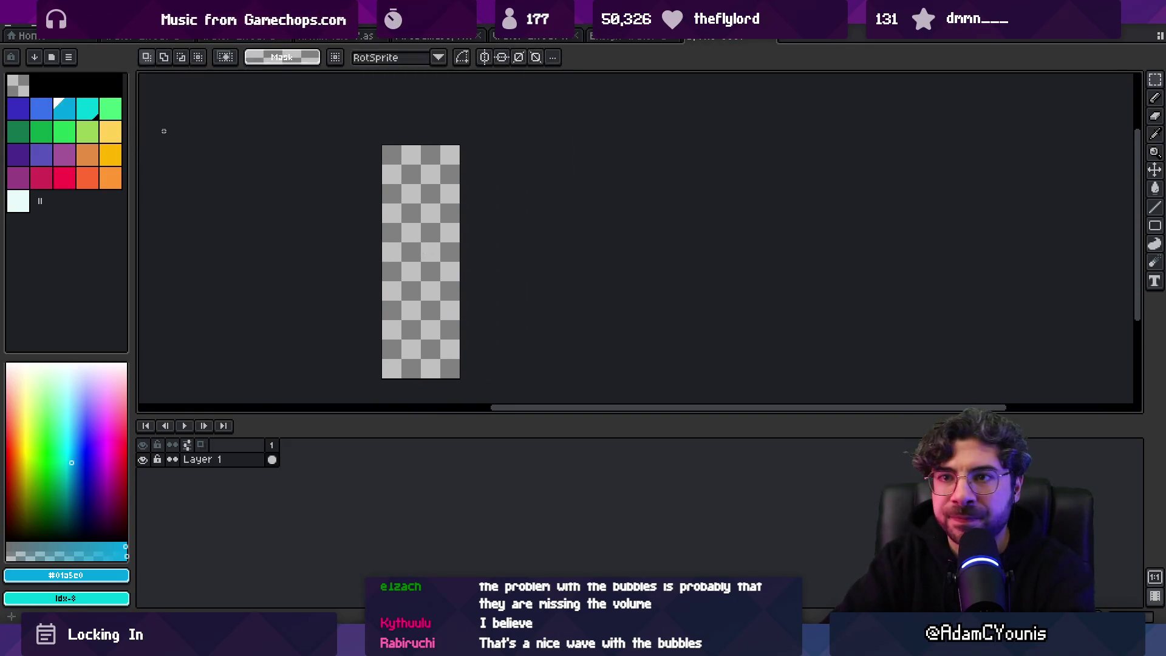
Step: Bucket-fill the cropped strip with black
click(82, 85)
key(g)
click(432, 219)
click(71, 107)
Step: Brush cyan over the black strip, covering its centre and both edges
key(b)
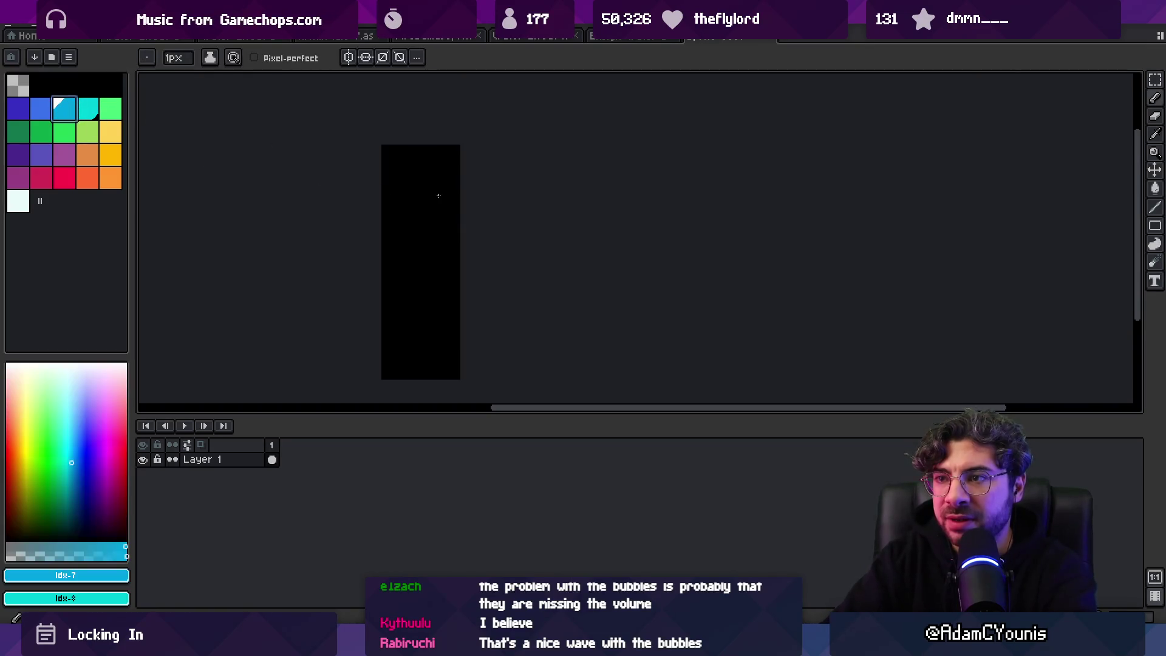
mouse_move(411, 164)
mouse_down()
mouse_move(432, 165)
mouse_move(392, 151)
mouse_move(421, 149)
mouse_move(444, 371)
mouse_move(429, 273)
mouse_move(402, 348)
mouse_up()
drag(394, 232, 394, 156)
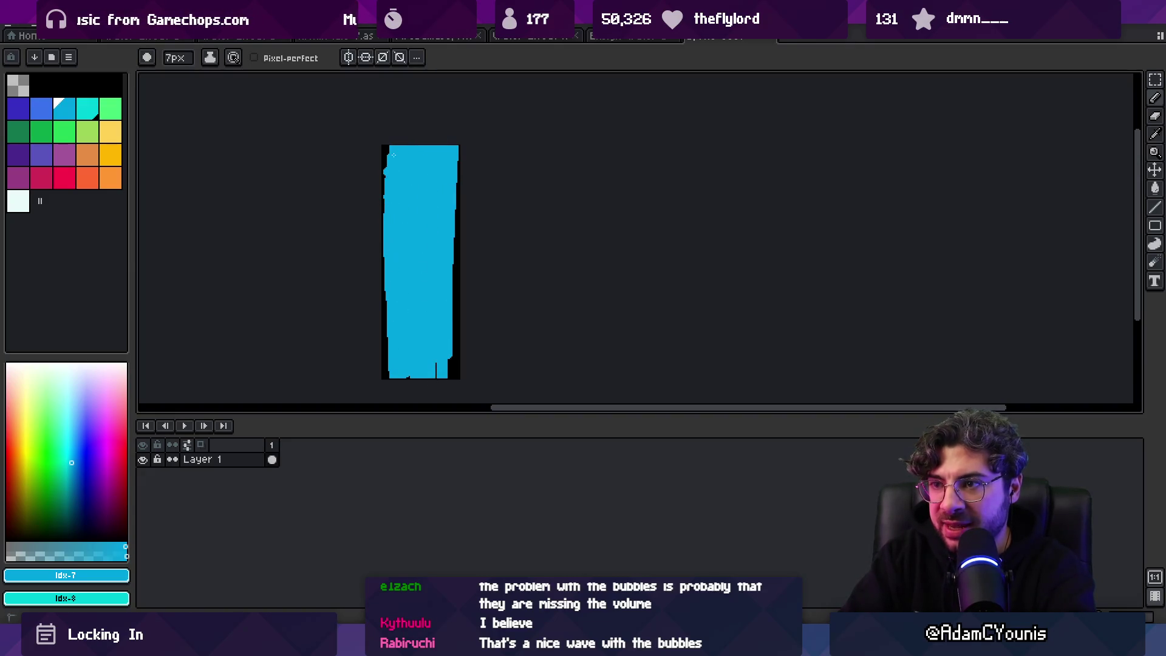
mouse_move(442, 220)
mouse_down()
mouse_move(450, 350)
mouse_move(408, 388)
mouse_move(408, 230)
mouse_up()
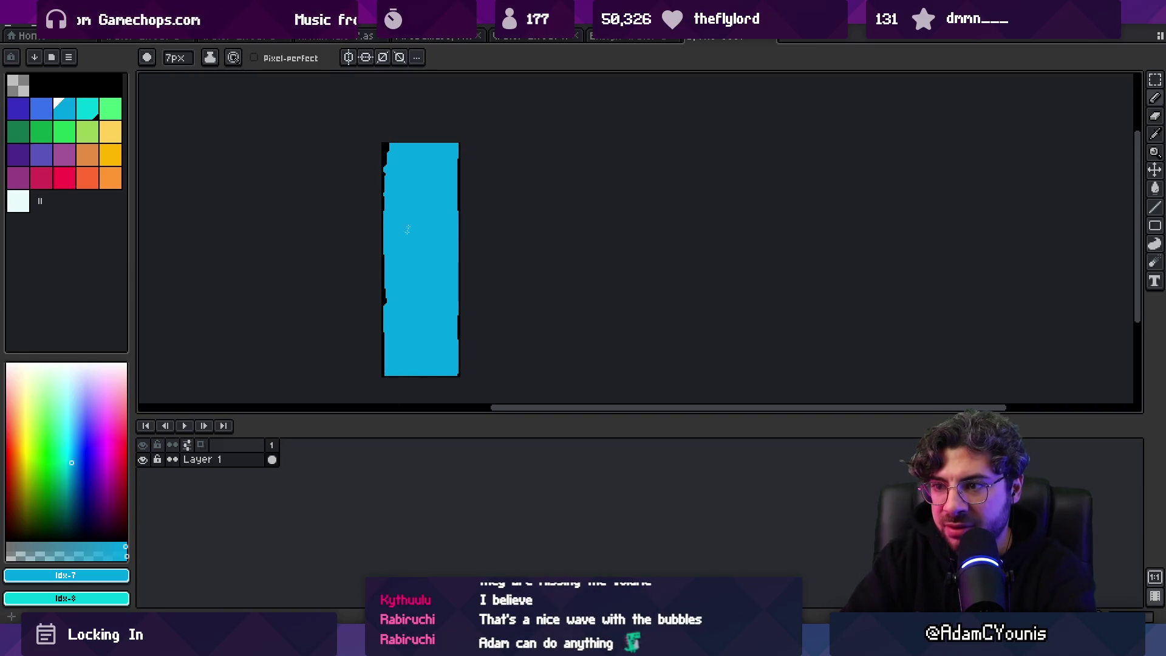
drag(433, 184, 411, 184)
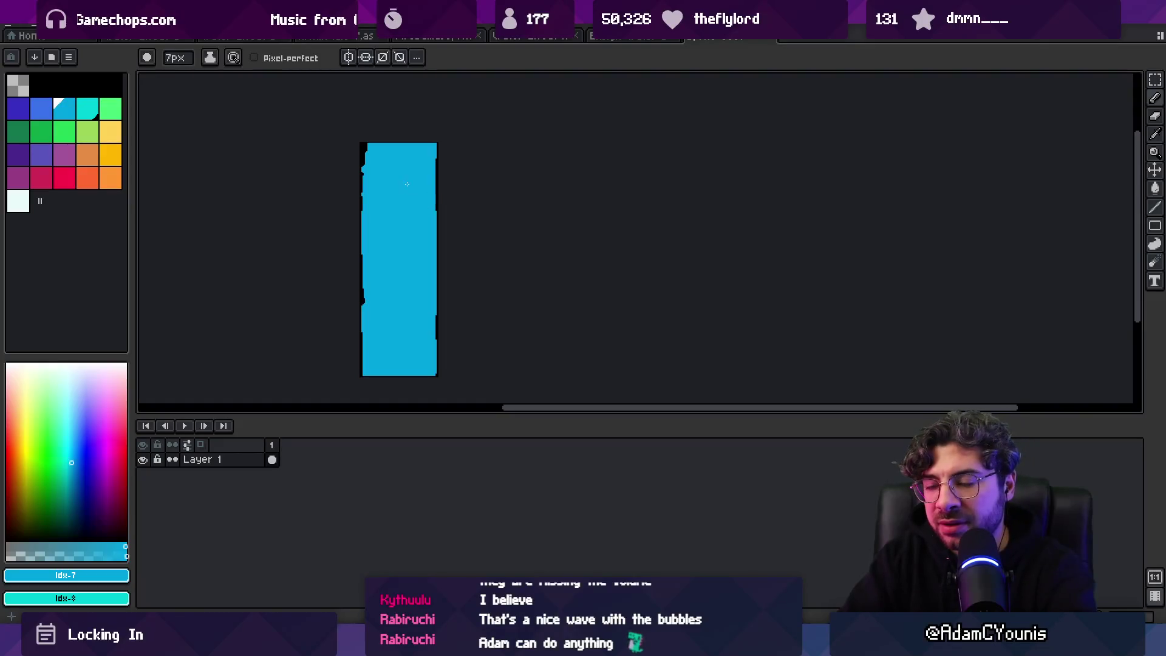
Step: Add darker blue streaks across the top and down the water, plus lighter cyan at the lower sides
click(41, 108)
mouse_move(376, 165)
mouse_down()
mouse_move(423, 176)
mouse_move(393, 195)
mouse_up()
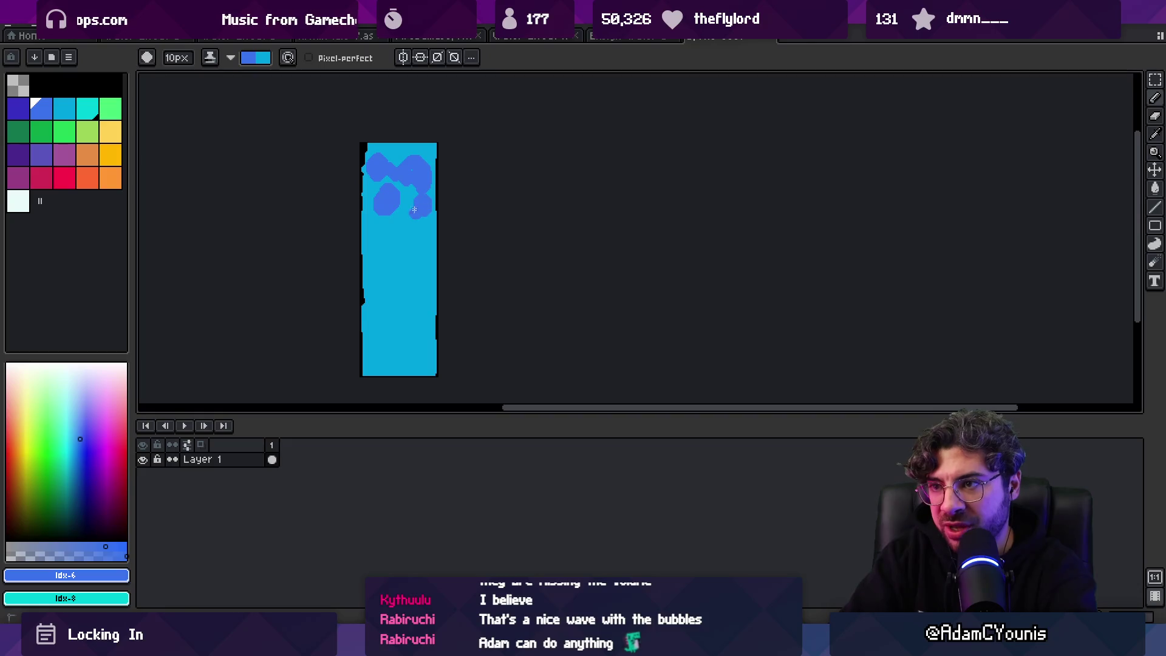
mouse_move(426, 239)
mouse_down()
mouse_move(398, 254)
mouse_move(413, 307)
mouse_move(372, 365)
mouse_move(413, 364)
mouse_move(425, 316)
mouse_move(395, 341)
mouse_move(413, 292)
mouse_move(393, 212)
mouse_move(414, 184)
mouse_move(377, 146)
mouse_move(429, 147)
mouse_up()
click(64, 108)
scroll(372, 332, up, 4)
alt+click(392, 333)
Step: With a smaller white brush, paint foam at the top and diagonal streaks, then zoom out
click(18, 201)
key(minus)
key(minus)
key(minus)
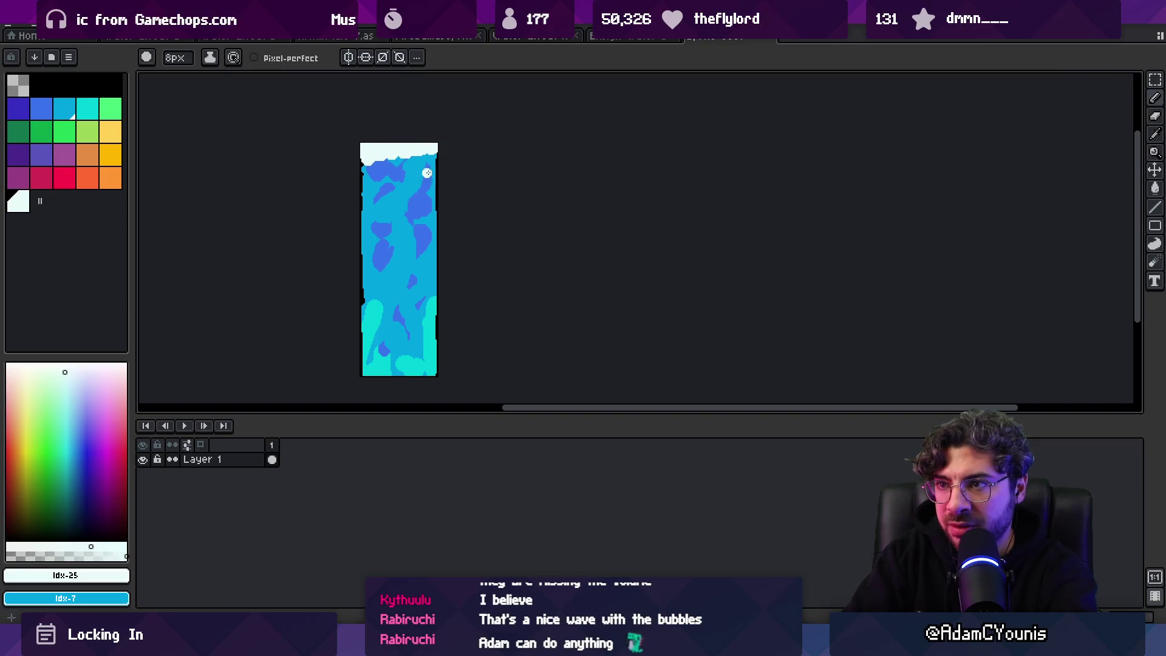
mouse_move(416, 170)
mouse_down()
mouse_move(361, 225)
mouse_move(437, 232)
mouse_move(395, 219)
mouse_move(411, 251)
mouse_up()
alt+click(413, 212)
alt+click(405, 219)
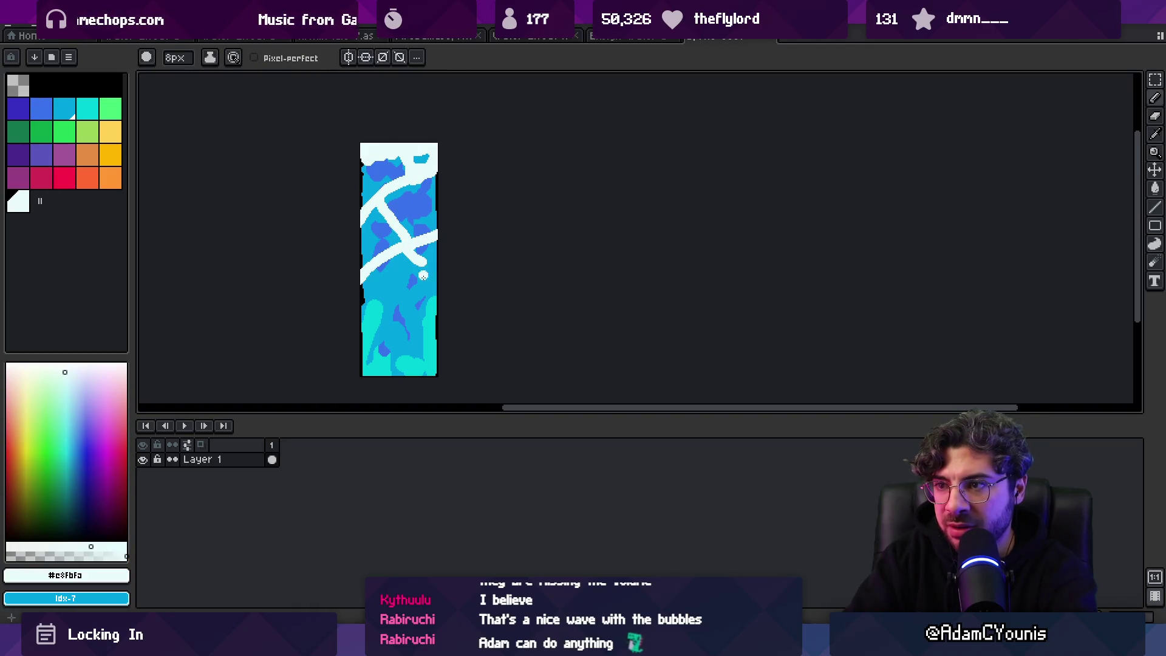
key(z)
scroll(443, 268, down, 5)
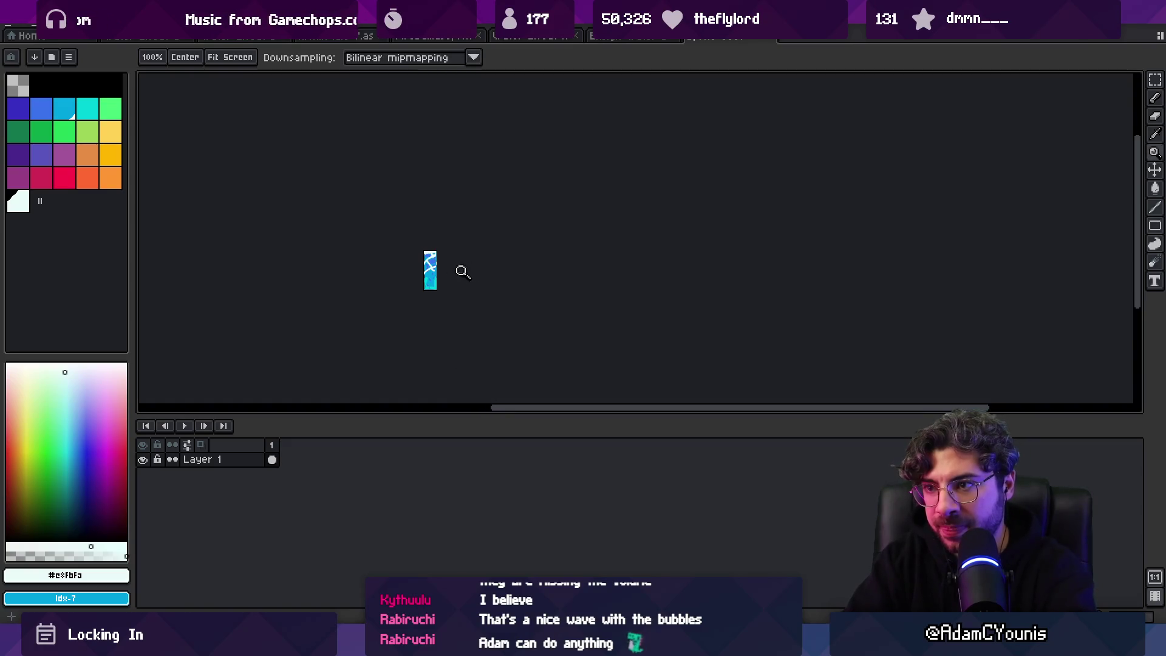
Step: Erase transparent notches down the strip's left and right side edges
scroll(432, 273, up, 5)
key(b)
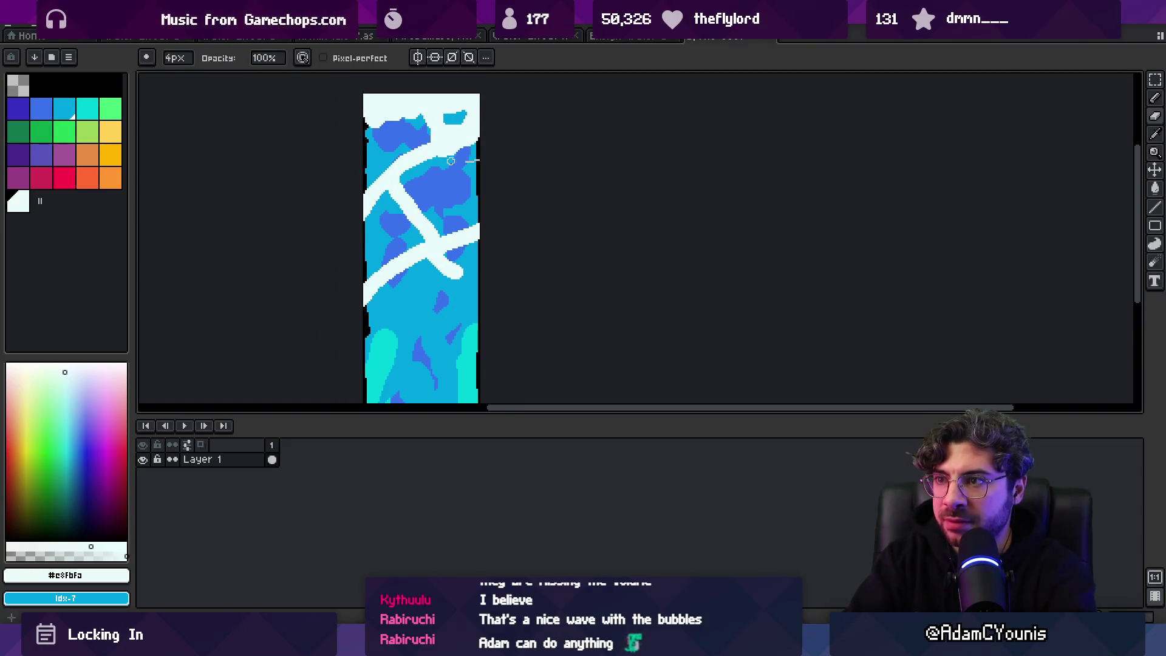
drag(480, 135, 485, 167)
drag(369, 136, 353, 120)
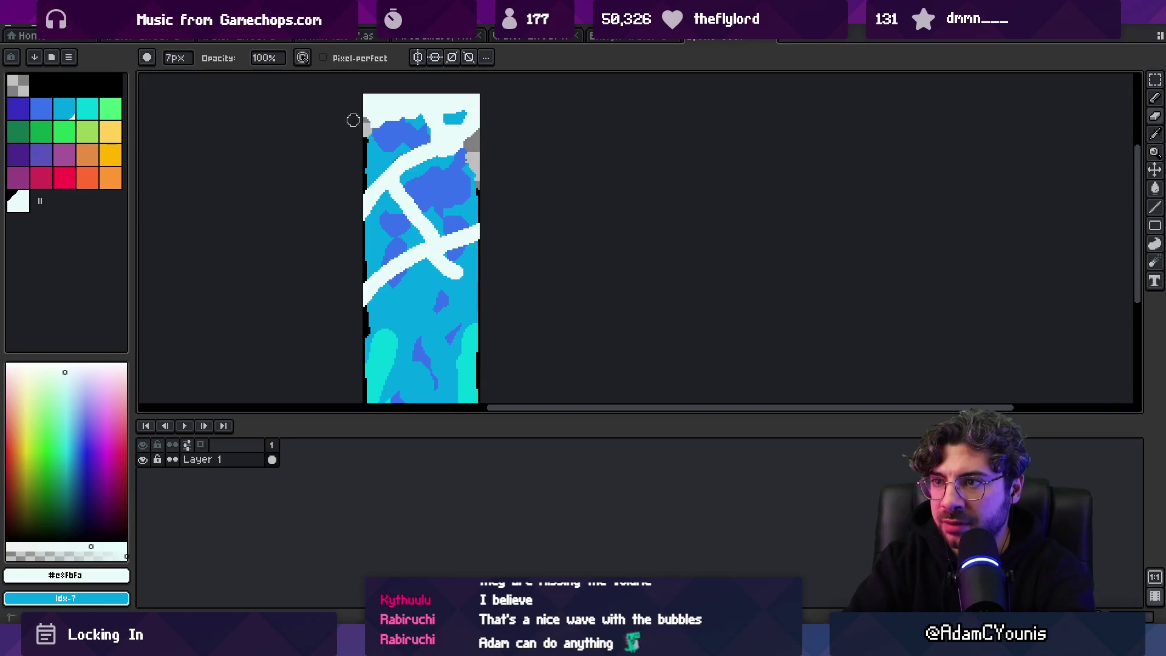
drag(358, 171, 367, 220)
drag(357, 263, 368, 368)
mouse_move(498, 302)
mouse_down()
mouse_move(514, 210)
mouse_move(500, 299)
mouse_up()
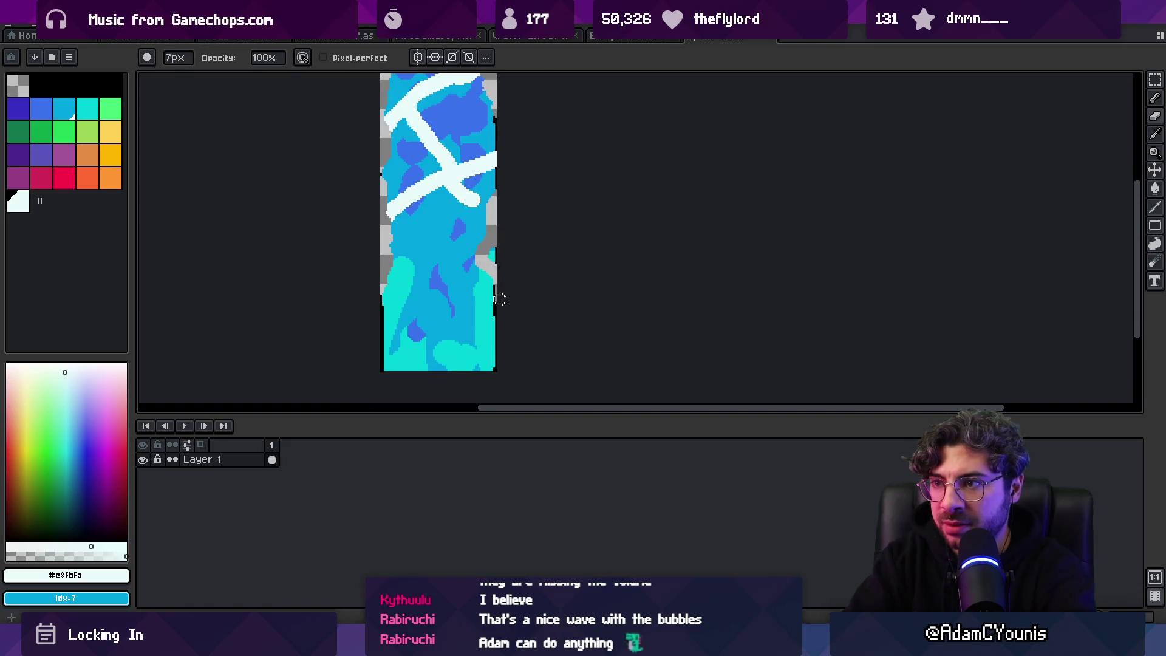
drag(392, 265, 379, 357)
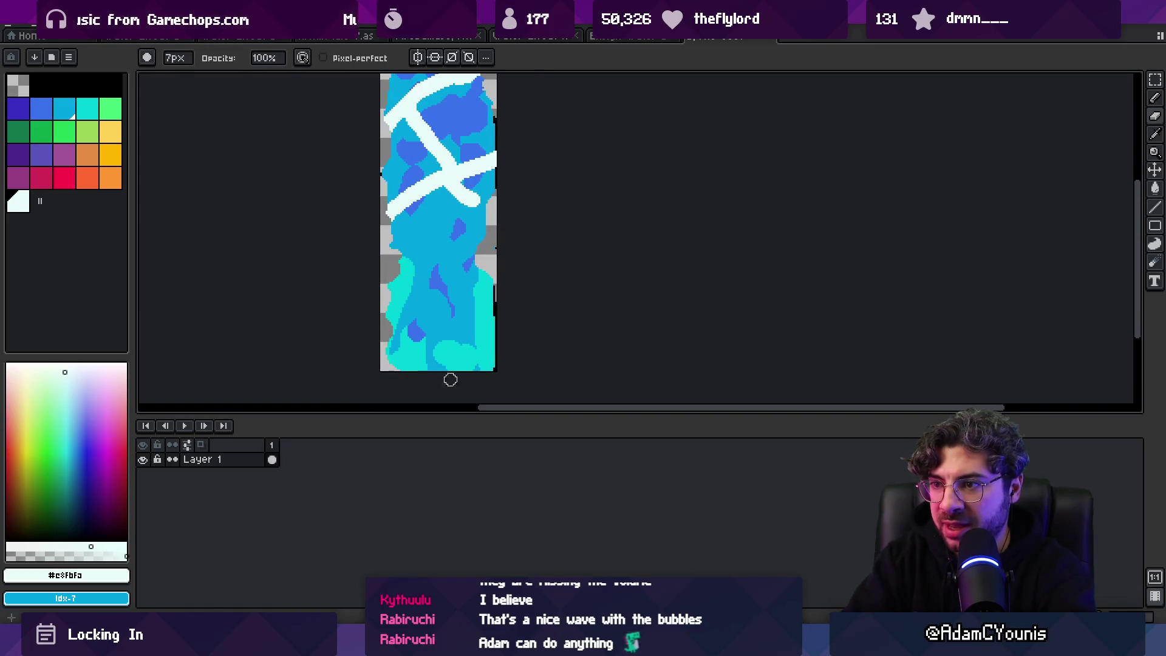
drag(497, 352, 498, 284)
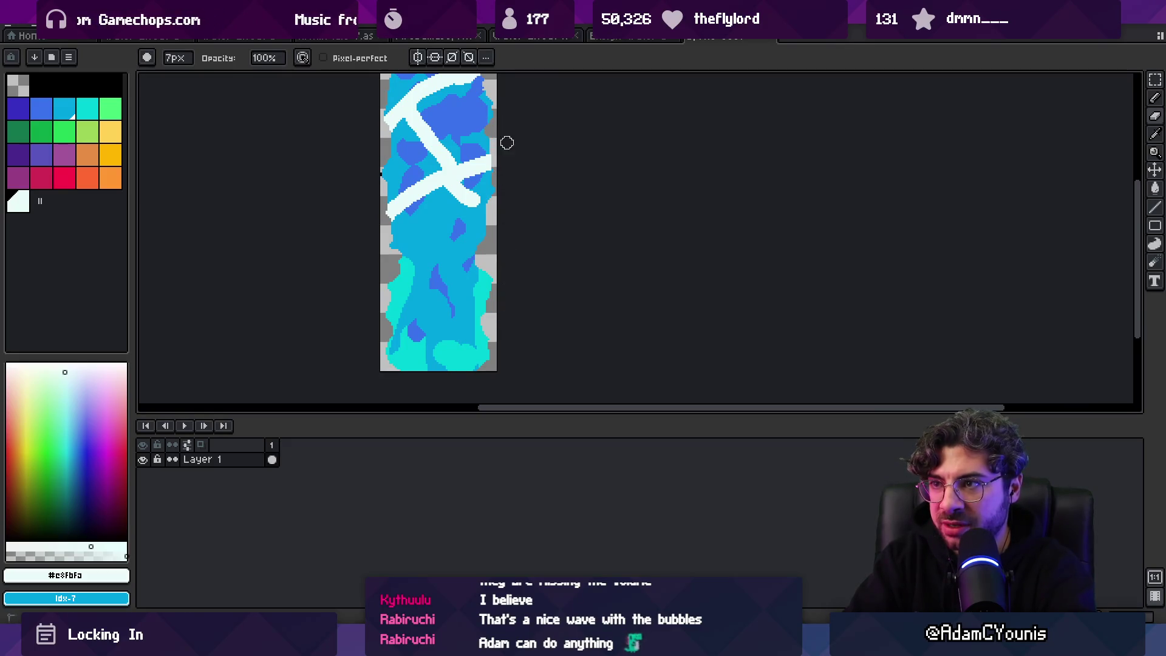
Step: Sample cyan and blue from the water and dab patches into the lower water
key(i)
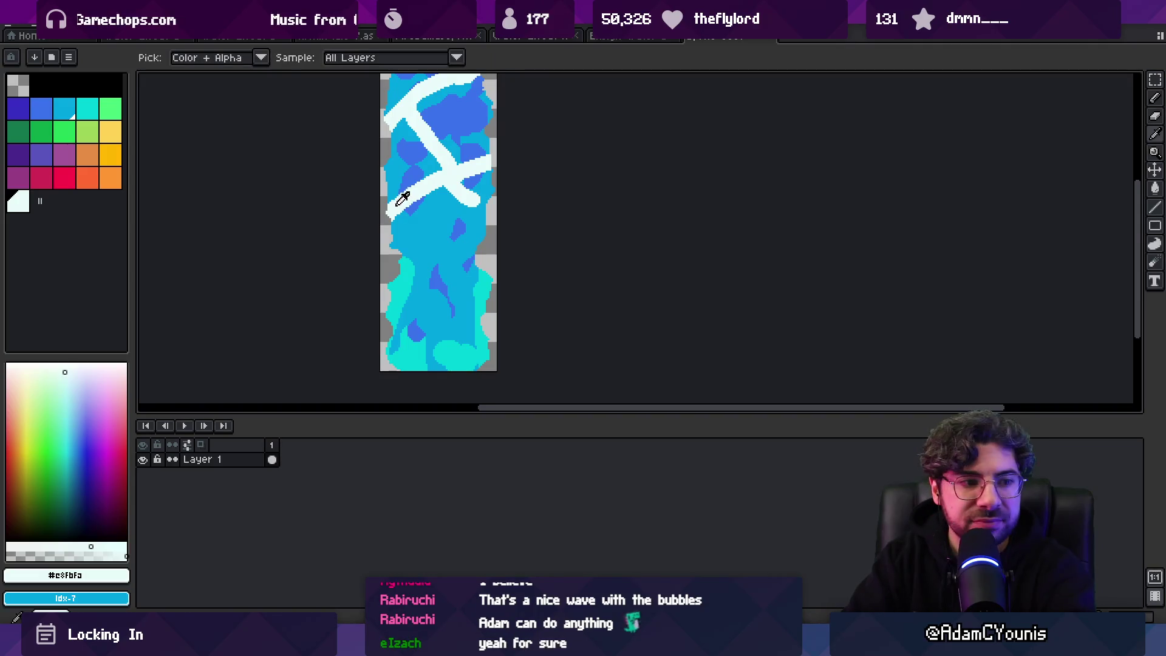
click(408, 275)
key(b)
drag(424, 248, 407, 249)
key(i)
click(424, 268)
key(b)
key(i)
click(416, 255)
key(b)
click(453, 263)
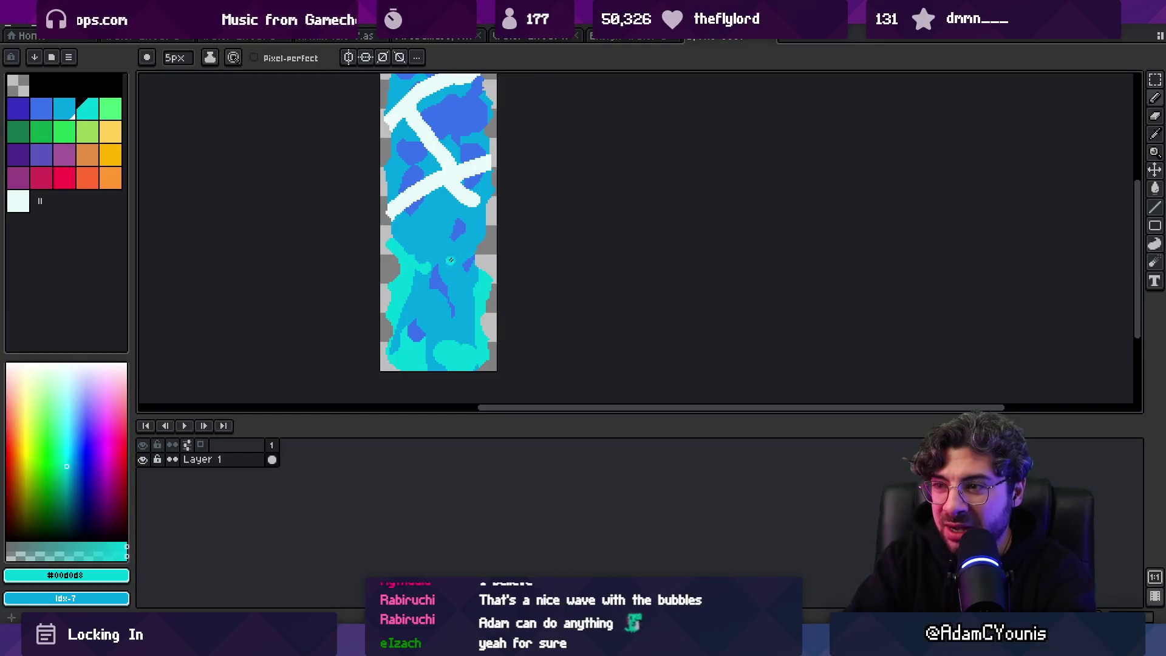
Step: Sample the darker blue and dab small blue patches on the right of the lower water
key(i)
click(468, 234)
key(b)
click(468, 227)
key(i)
click(463, 221)
key(b)
click(417, 241)
key(i)
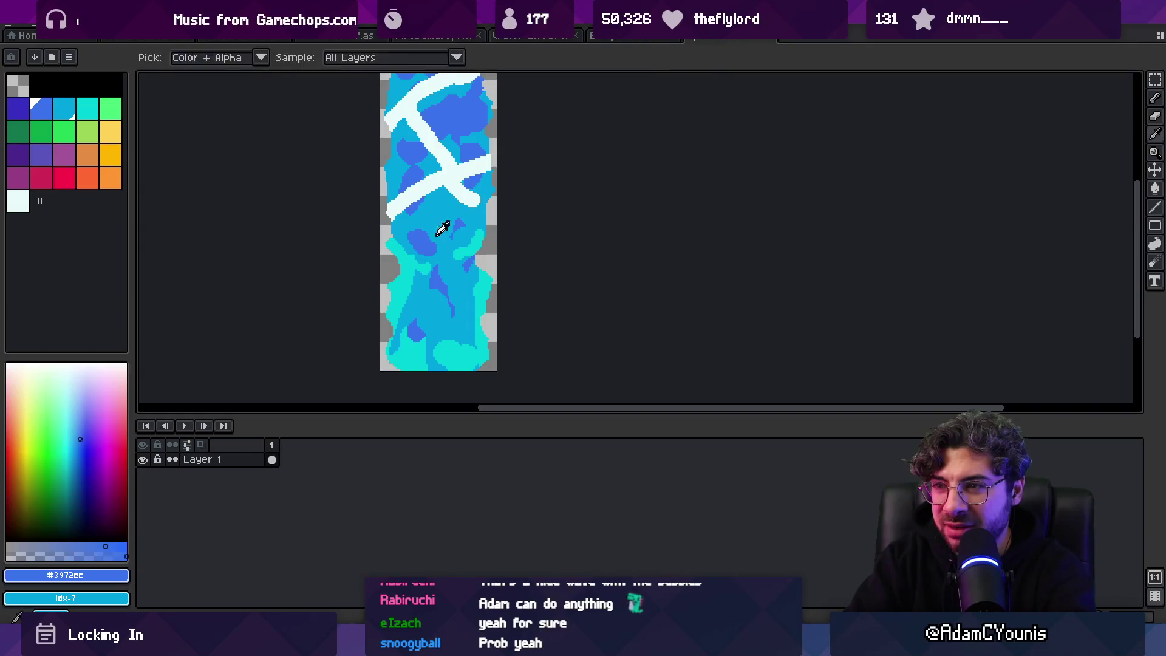
click(443, 226)
Step: Zoom out and back in, then resample cyan, a darker blue and light blue from the painting
key(z)
scroll(404, 274, down, 3)
scroll(480, 269, up, 2)
scroll(480, 270, up, 1)
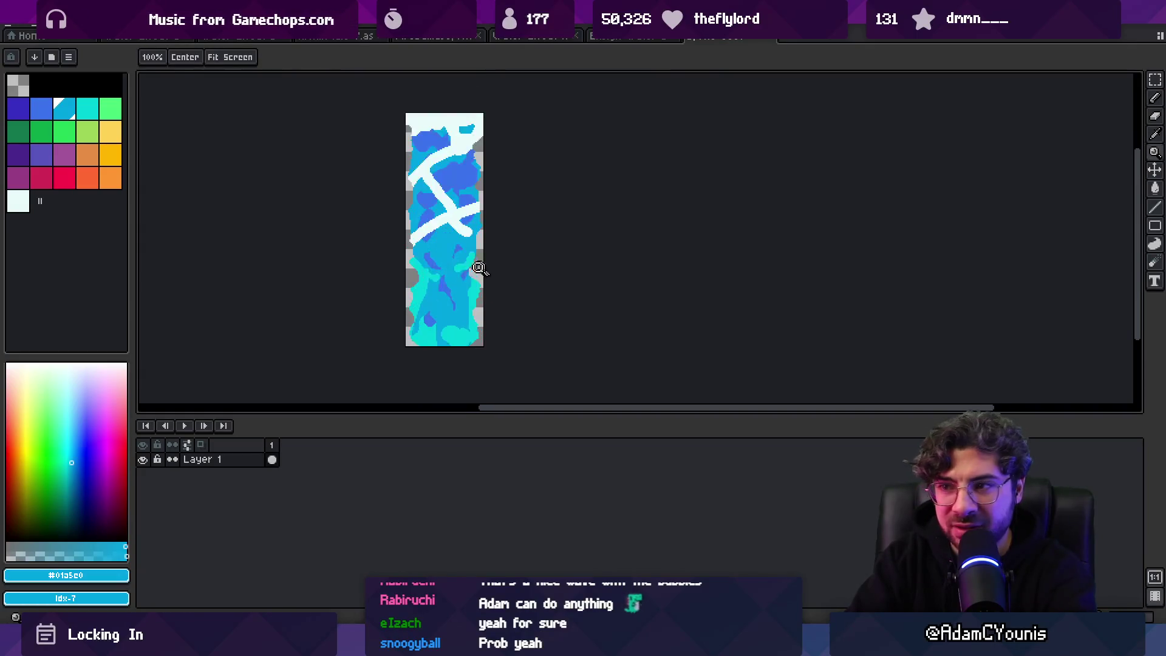
key(b)
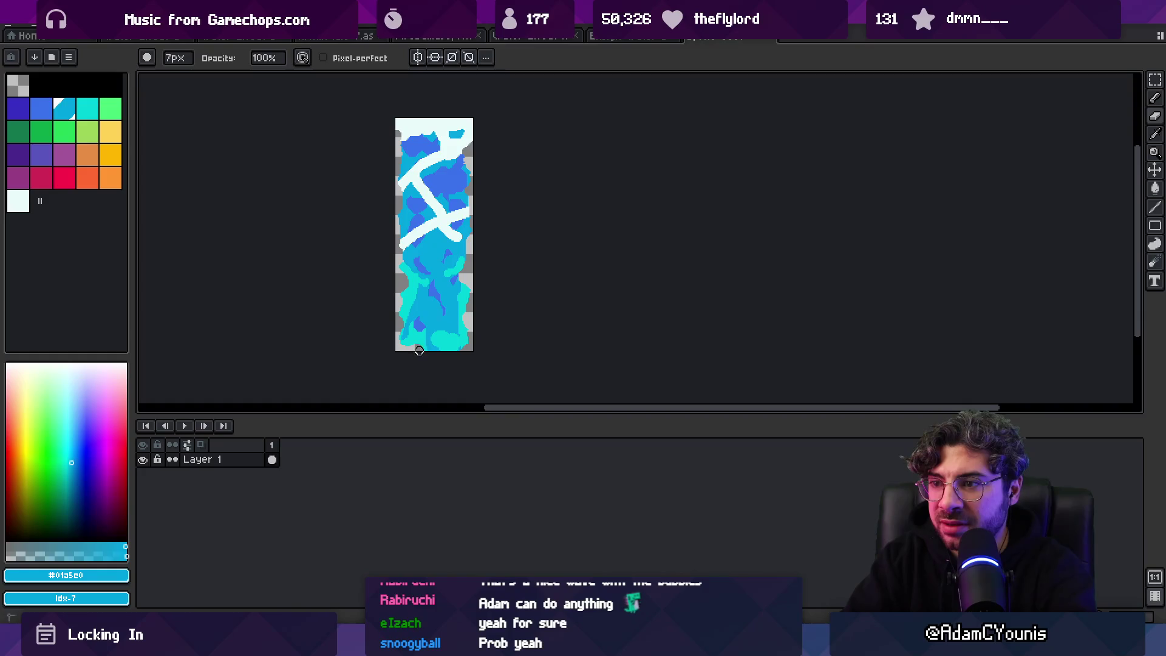
alt+click(433, 334)
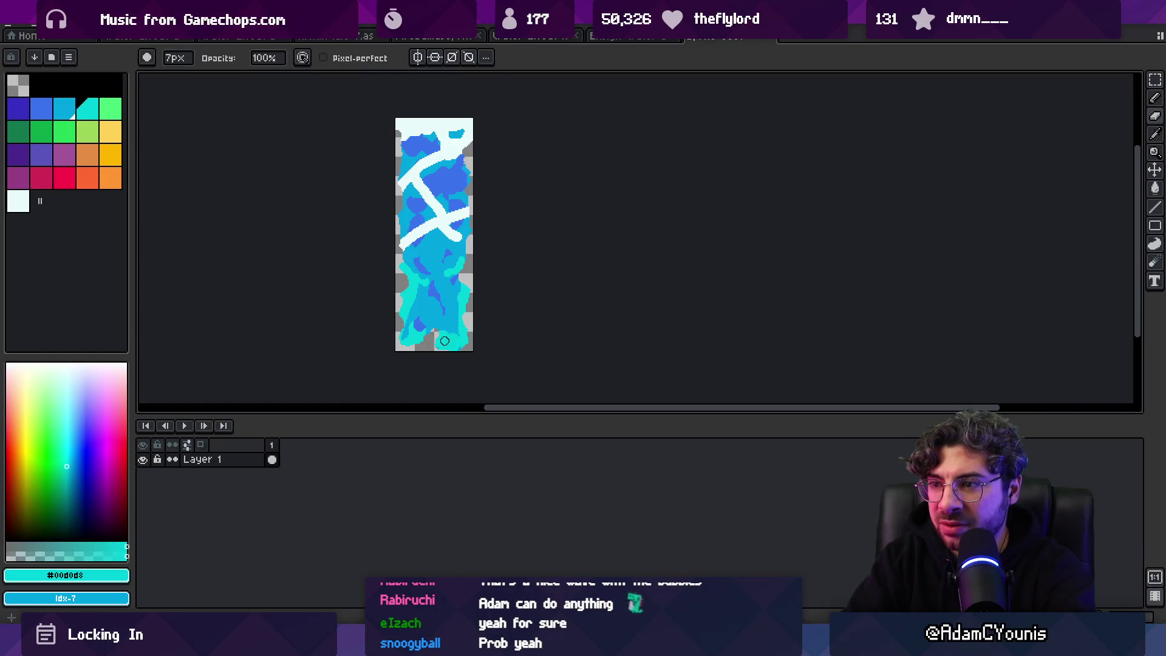
key(b)
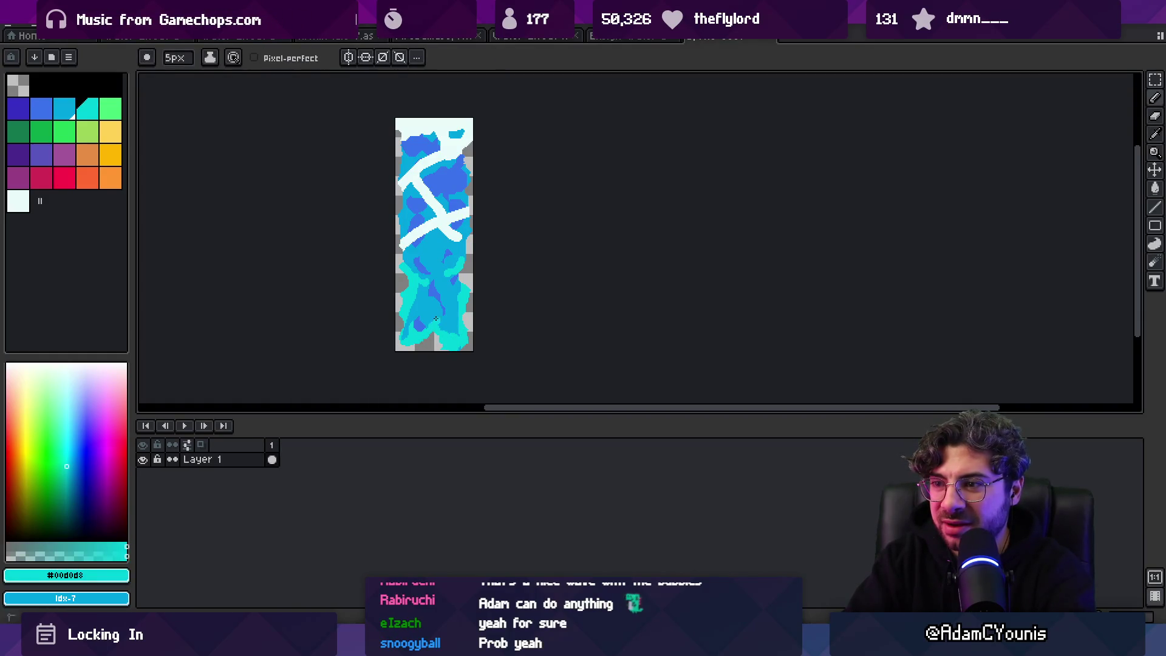
alt+click(444, 321)
alt+click(434, 321)
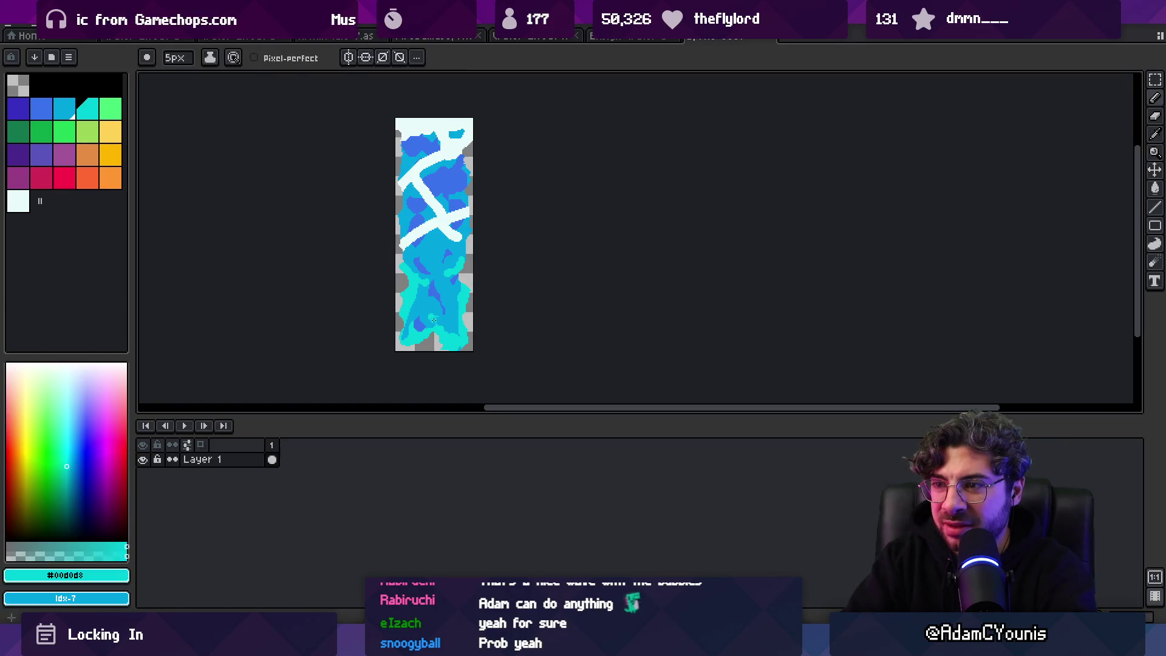
alt+click(435, 308)
Step: Add dark-blue pixels around the lower blob and cover the white streak's lower-right end in light blue
key(z)
scroll(462, 278, down, 2)
scroll(457, 277, up, 2)
click(457, 277)
alt+click(450, 269)
key(b)
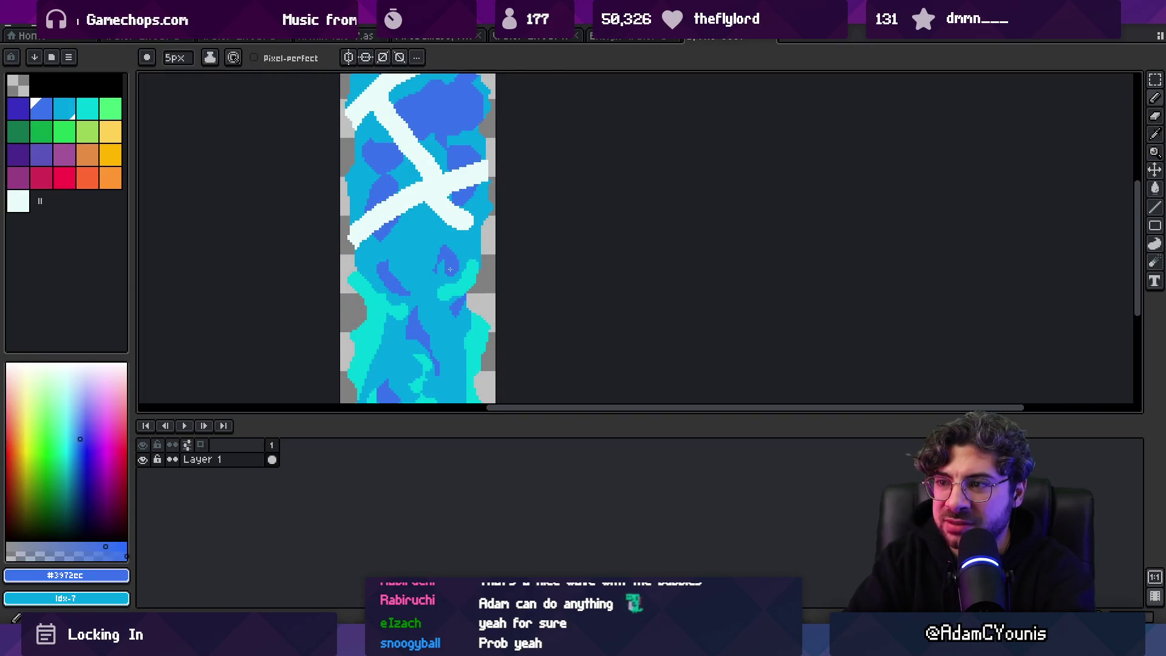
mouse_move(451, 251)
mouse_down()
mouse_move(431, 239)
mouse_move(427, 252)
mouse_move(434, 217)
mouse_move(471, 240)
mouse_move(471, 258)
mouse_up()
alt+click(448, 243)
click(448, 243)
alt+click(447, 243)
alt+click(456, 222)
alt+click(476, 242)
alt+click(462, 224)
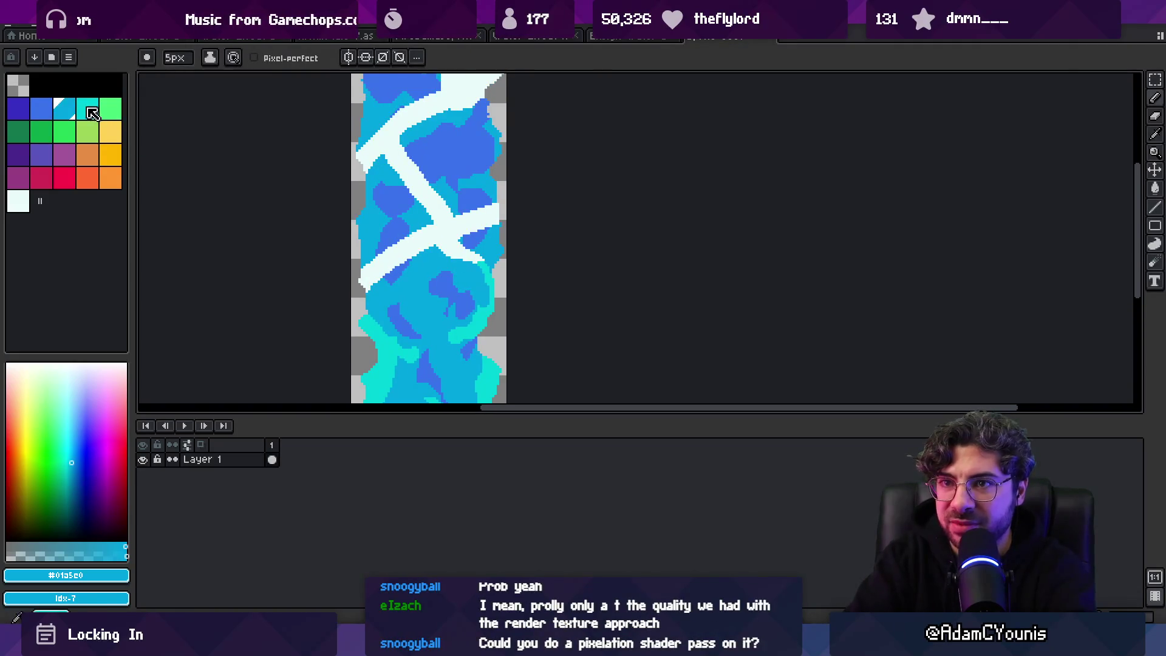
Step: Extend the white streak's lower-left tip, then zoom in on the upper foam streaks
click(89, 111)
alt+click(392, 268)
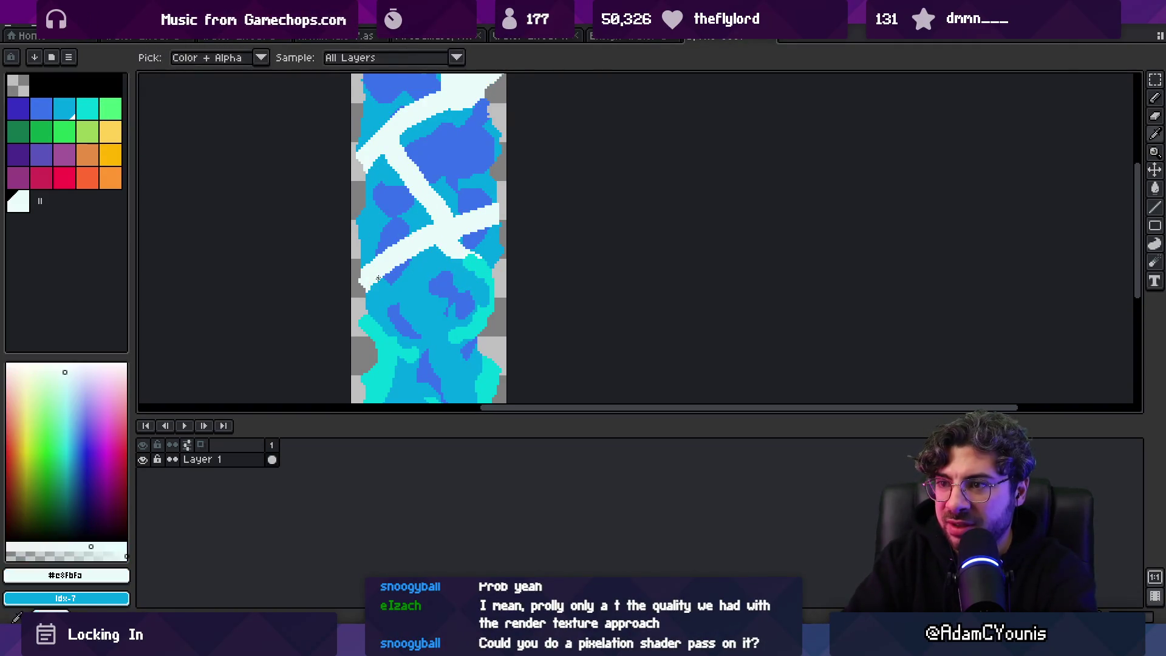
click(369, 298)
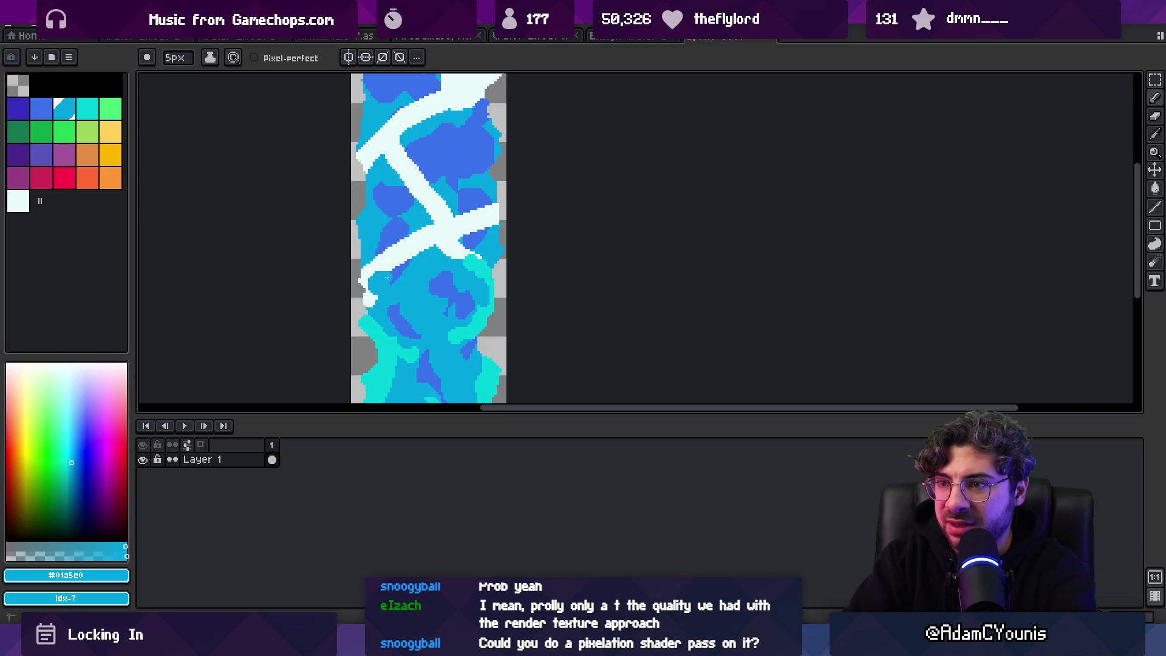
click(398, 229)
key(z)
scroll(401, 235, down, 5)
scroll(475, 225, up, 1)
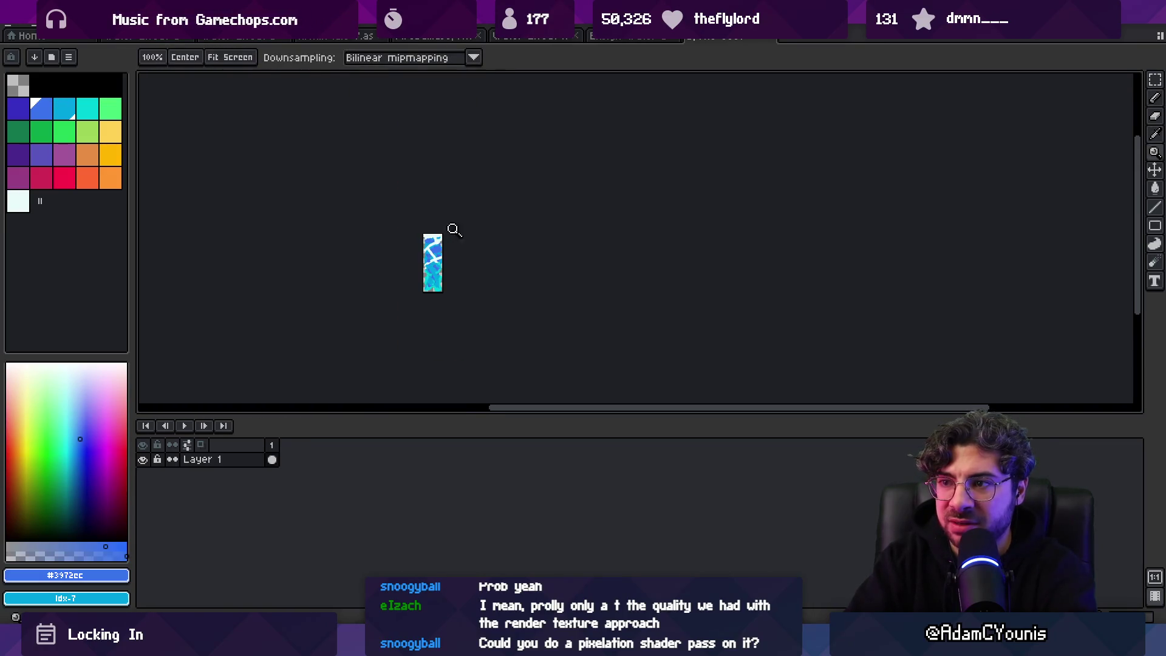
scroll(454, 230, up, 4)
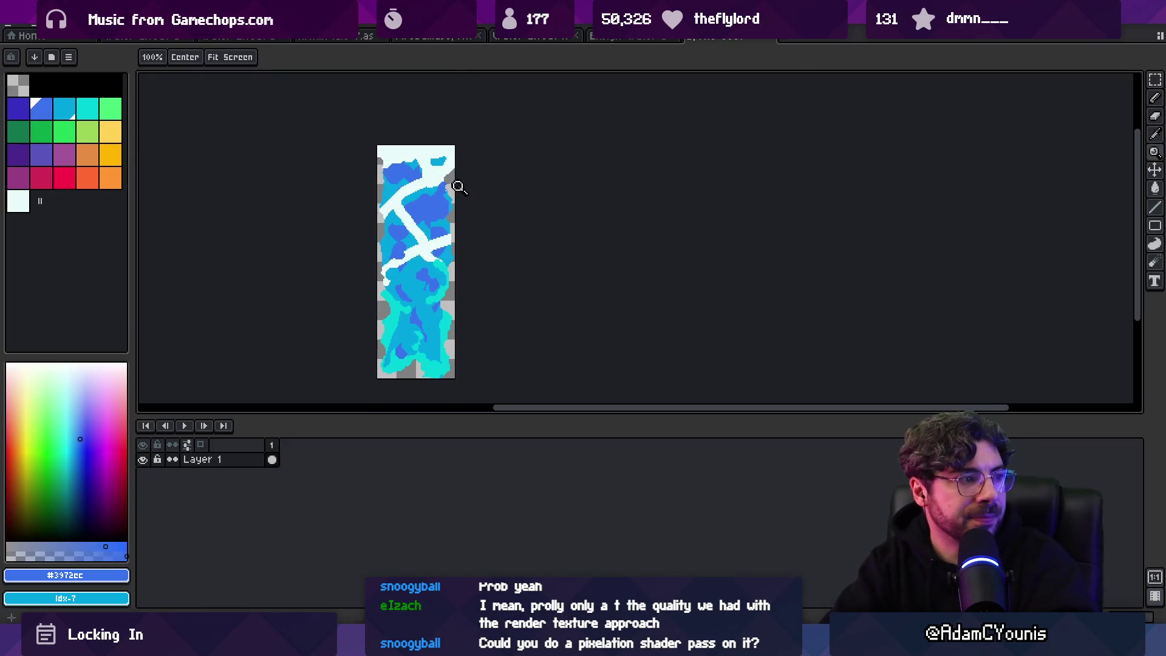
drag(439, 248, 431, 244)
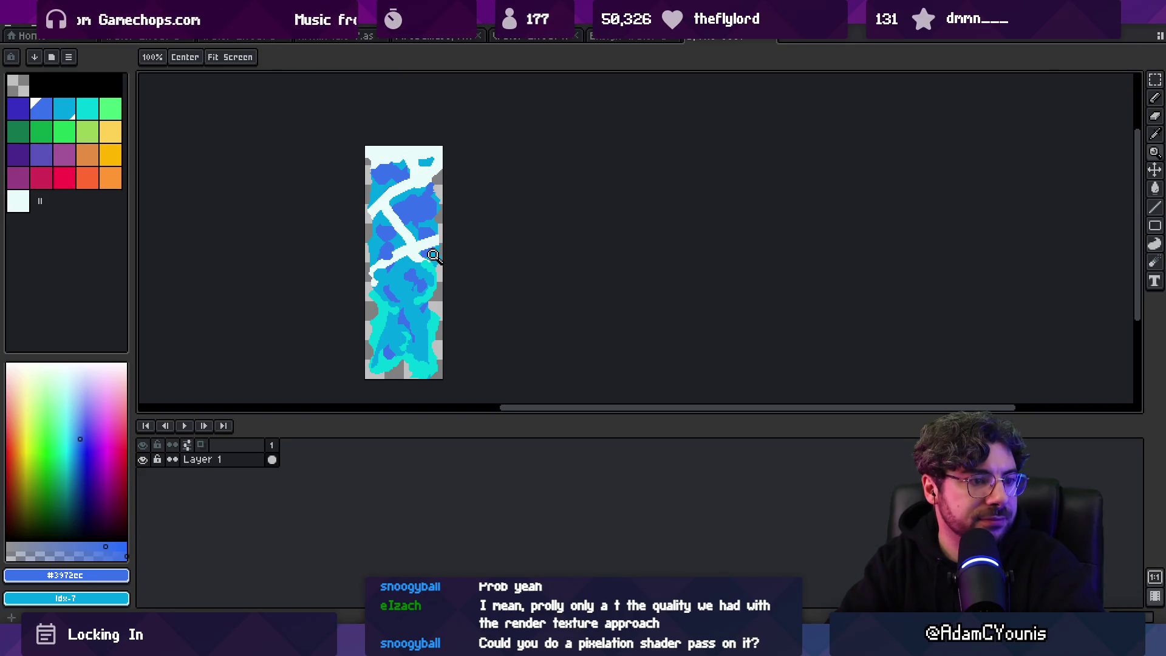
click(404, 198)
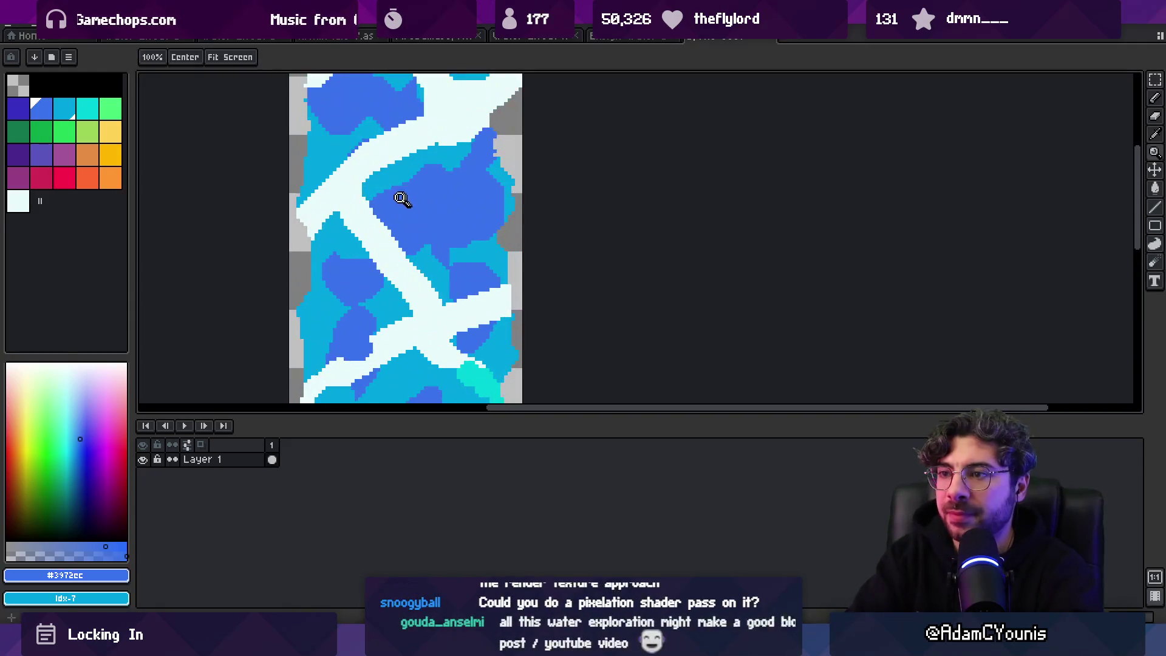
Step: Reshape the upper-left white streak, cover the old white bump in blue and add a teal stroke
key(b)
alt+click(356, 241)
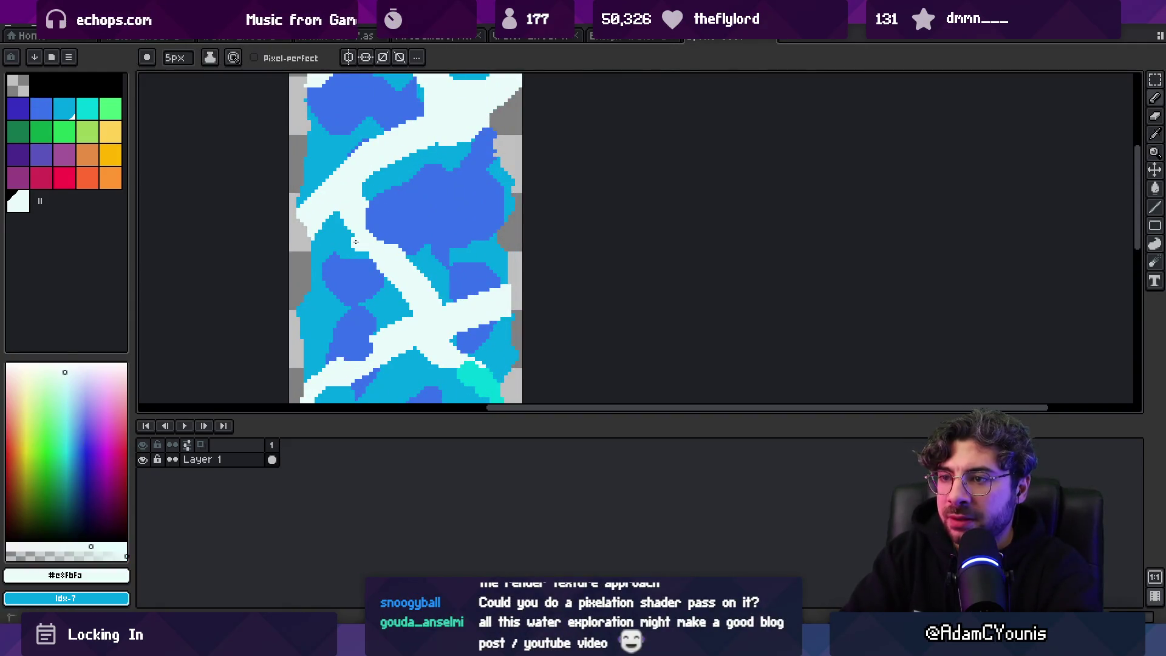
mouse_move(389, 236)
mouse_down()
mouse_move(382, 200)
mouse_move(403, 225)
mouse_up()
alt+click(391, 211)
alt+click(396, 210)
alt+click(398, 171)
alt+click(491, 269)
alt+click(477, 368)
alt+click(425, 213)
Step: Check the view and resample teal, light blue, blue and the near-white foam colour
key(z)
scroll(439, 217, down, 4)
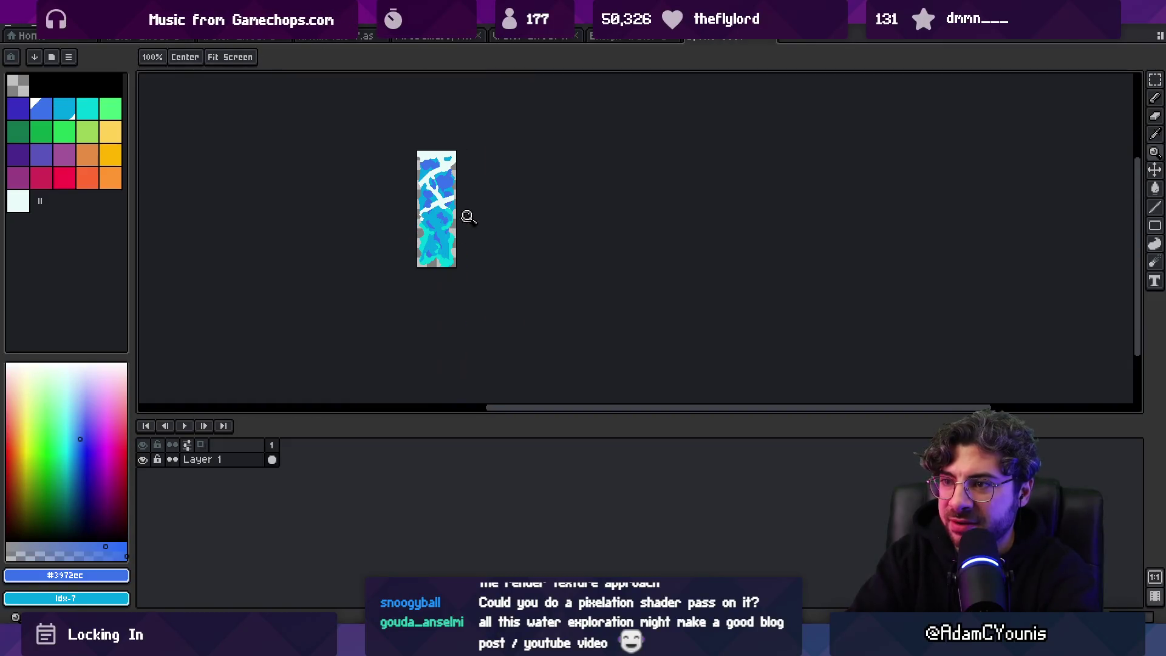
scroll(441, 176, up, 4)
key(b)
alt+click(431, 230)
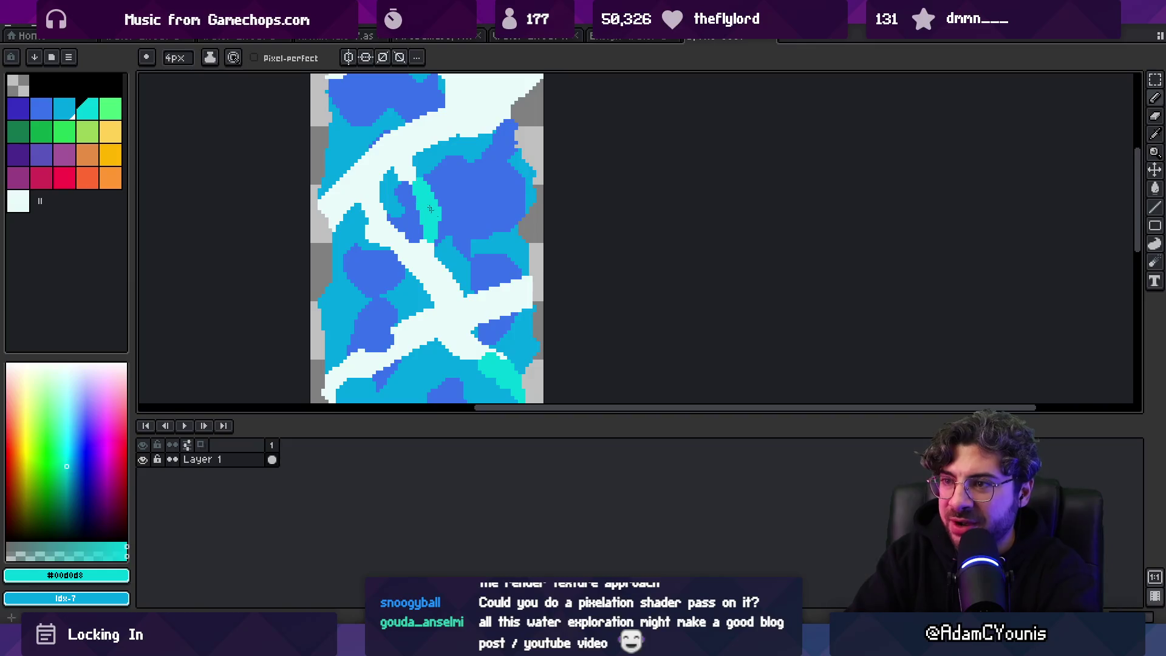
alt+click(422, 164)
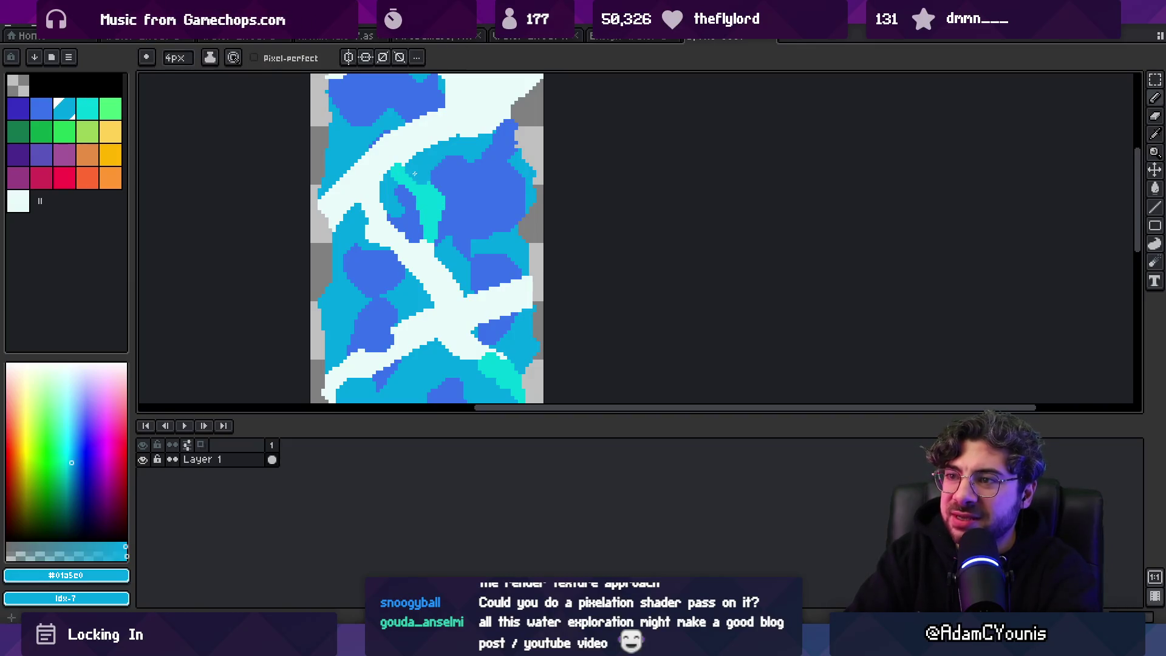
alt+click(439, 176)
alt+click(432, 208)
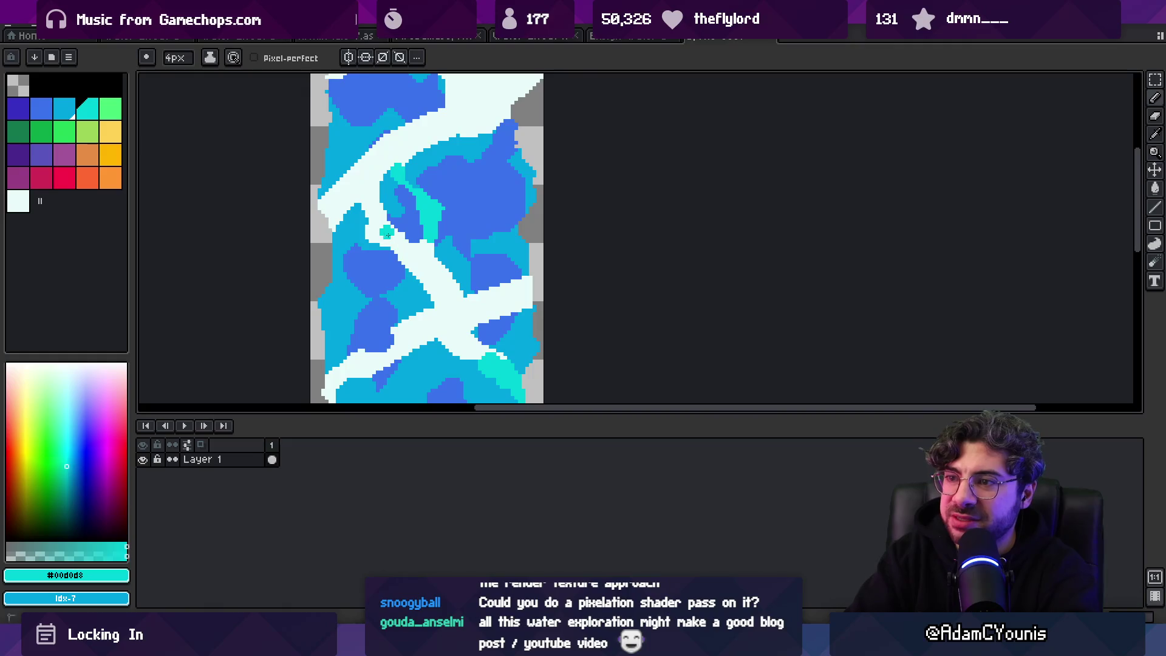
mouse_move(356, 372)
mouse_down()
mouse_move(382, 311)
mouse_move(405, 302)
mouse_up()
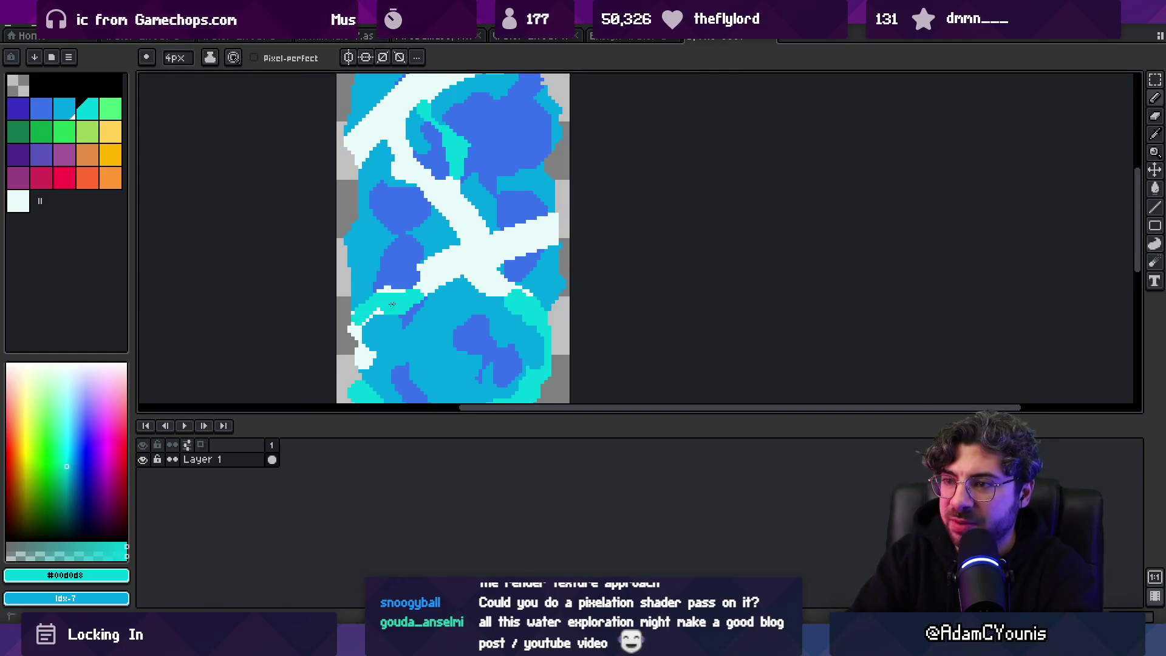
alt+click(417, 261)
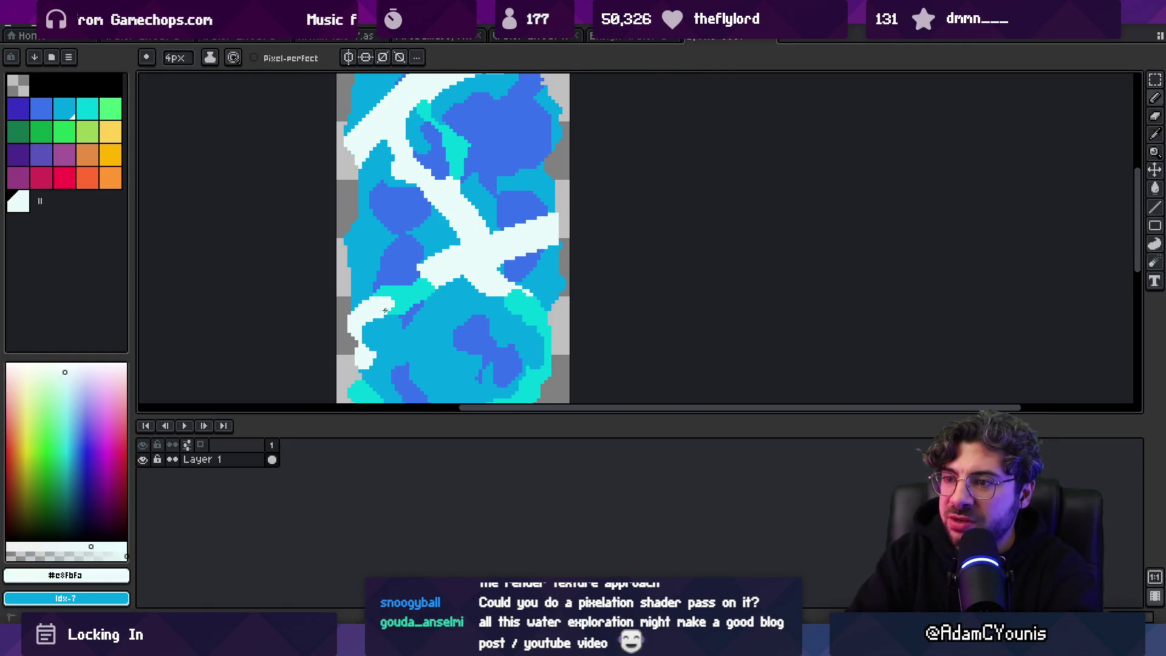
Step: Paint a white bubble dot in the water, then pick the cyan from the canvas
key(z)
scroll(384, 296, down, 2)
scroll(471, 240, down, 1)
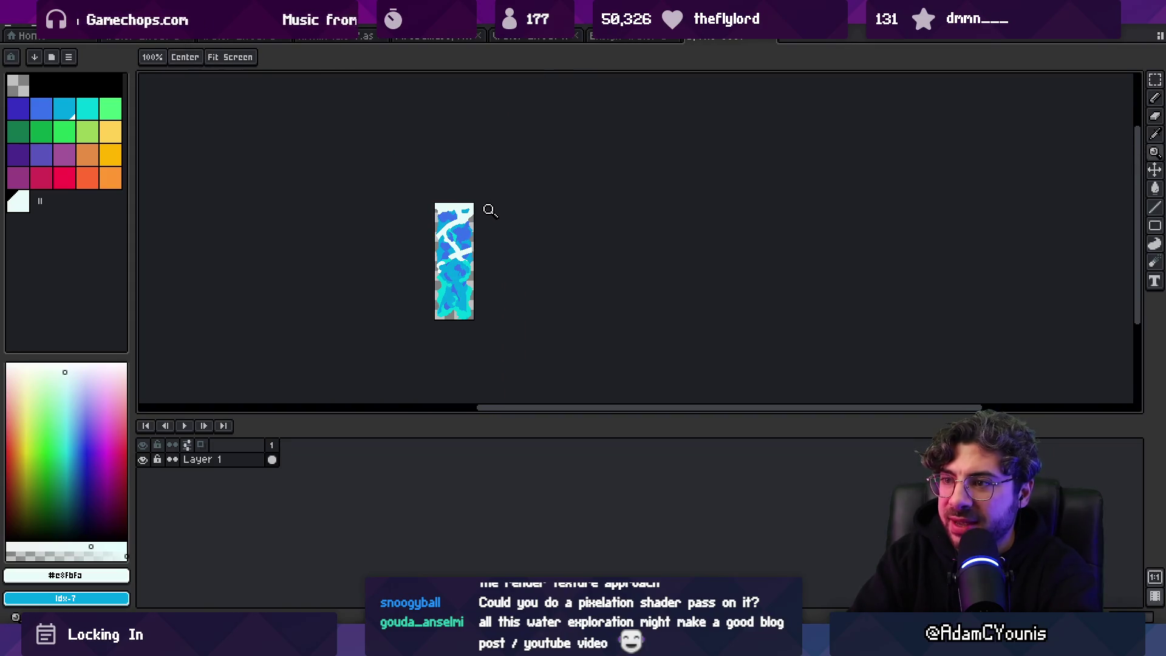
scroll(468, 260, up, 3)
key(b)
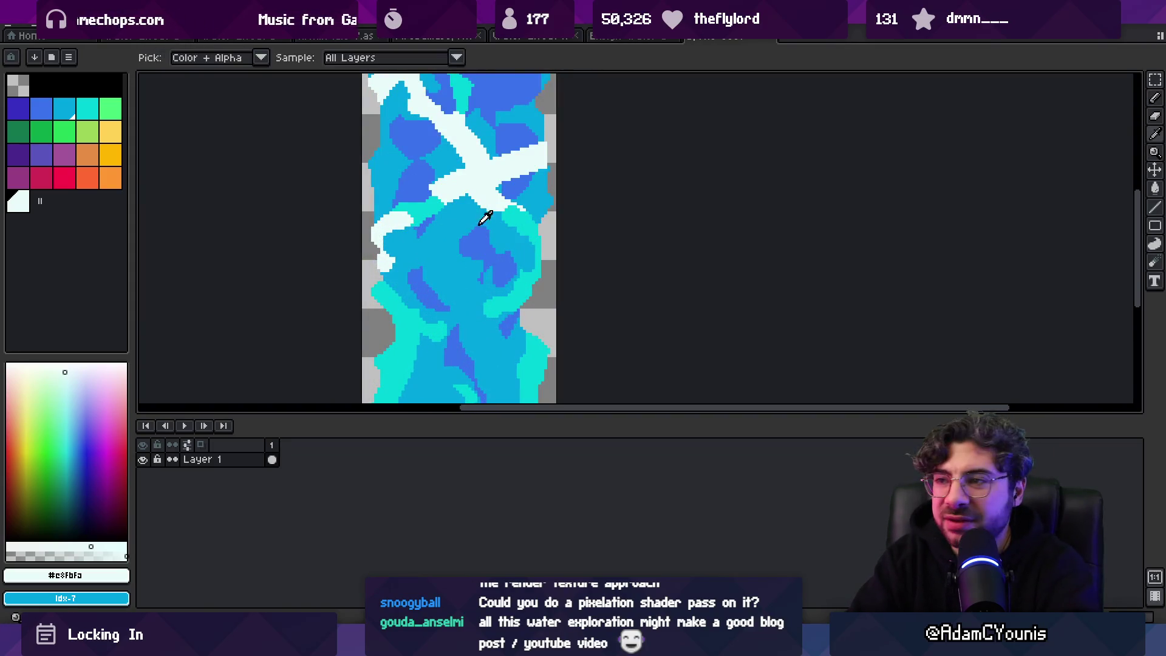
click(518, 286)
scroll(474, 292, down, 2)
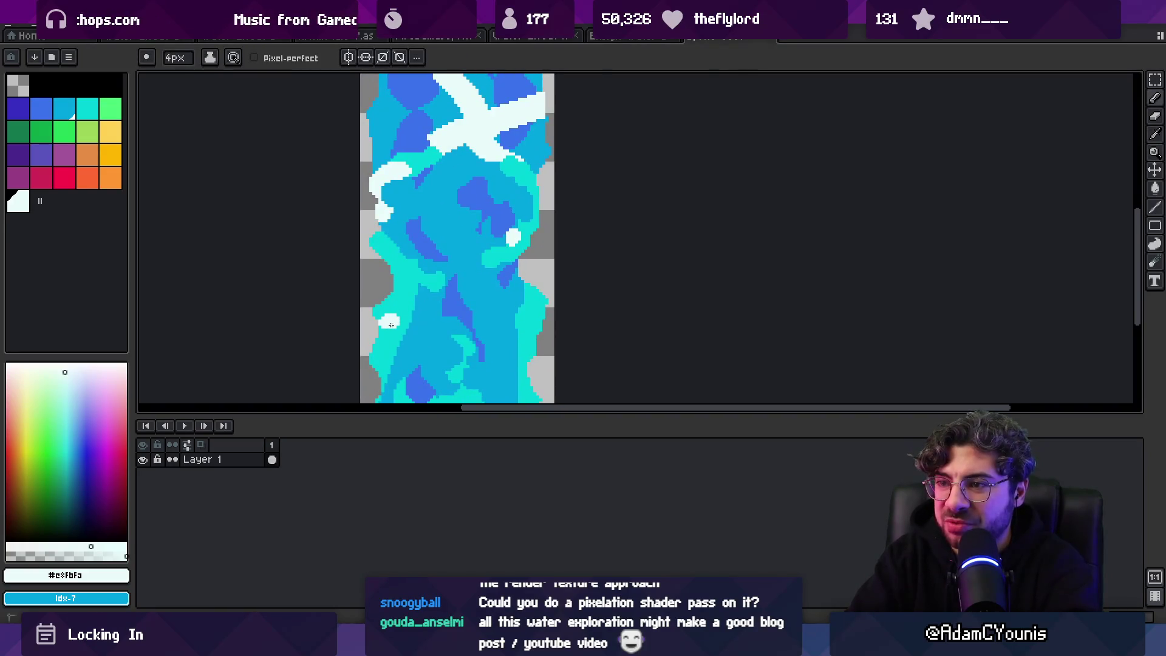
alt+click(403, 322)
Step: Paint near-white foam along the strip's left and right edges
key(z)
scroll(442, 255, down, 3)
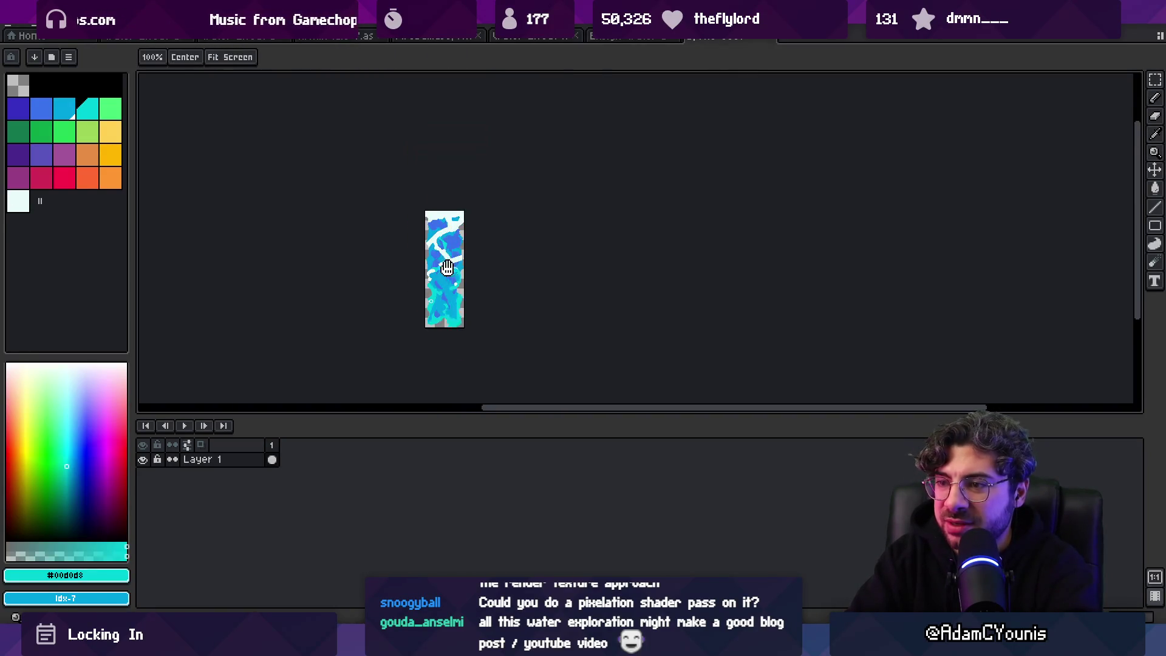
click(444, 264)
click(444, 263)
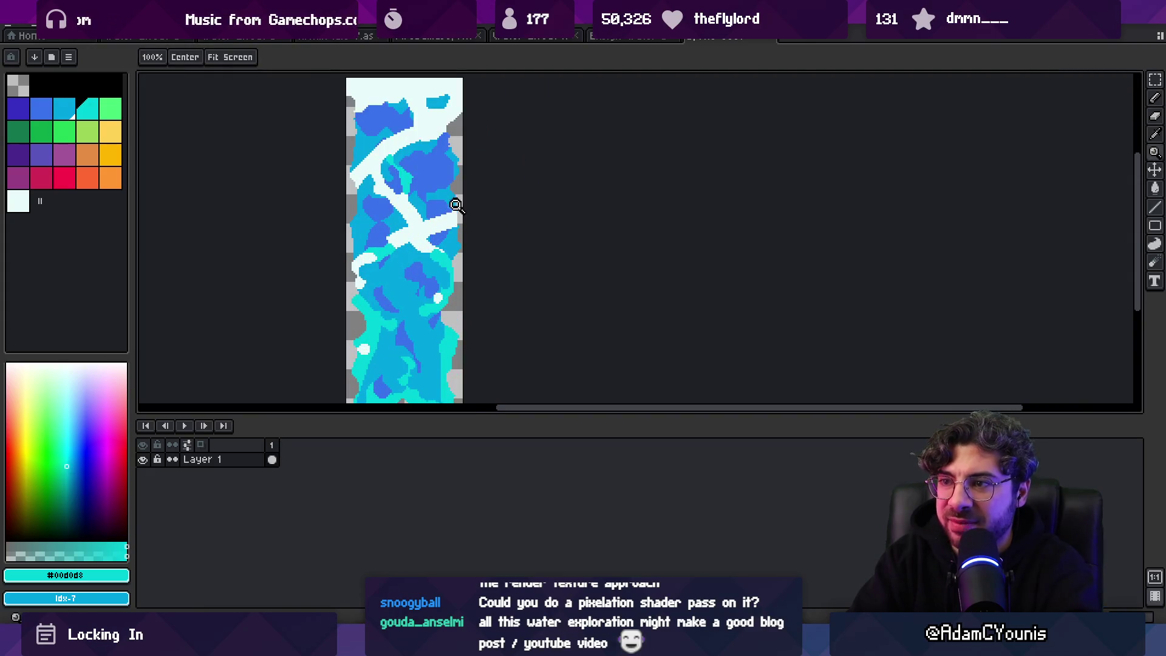
key(b)
alt+click(454, 204)
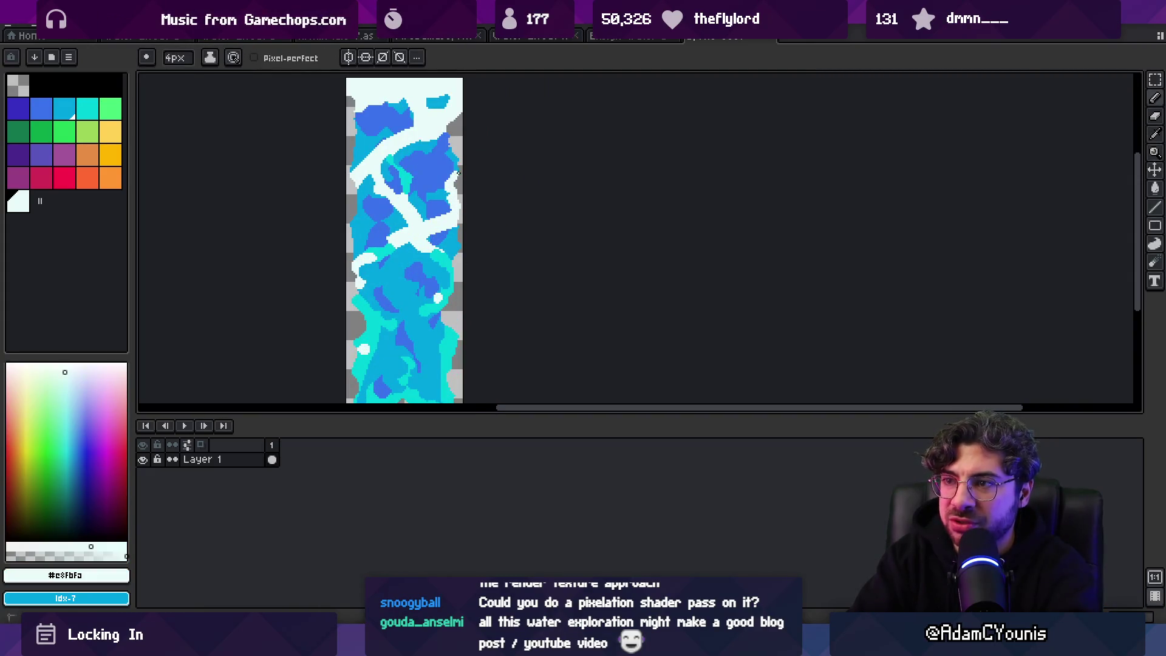
drag(459, 174, 447, 158)
alt+click(448, 158)
alt+click(367, 167)
drag(351, 182, 356, 234)
Step: Draw a cyan stroke upward through the water near the top
key(z)
scroll(456, 184, down, 5)
scroll(457, 184, up, 5)
alt+click(448, 244)
drag(448, 244, 472, 169)
alt+click(490, 220)
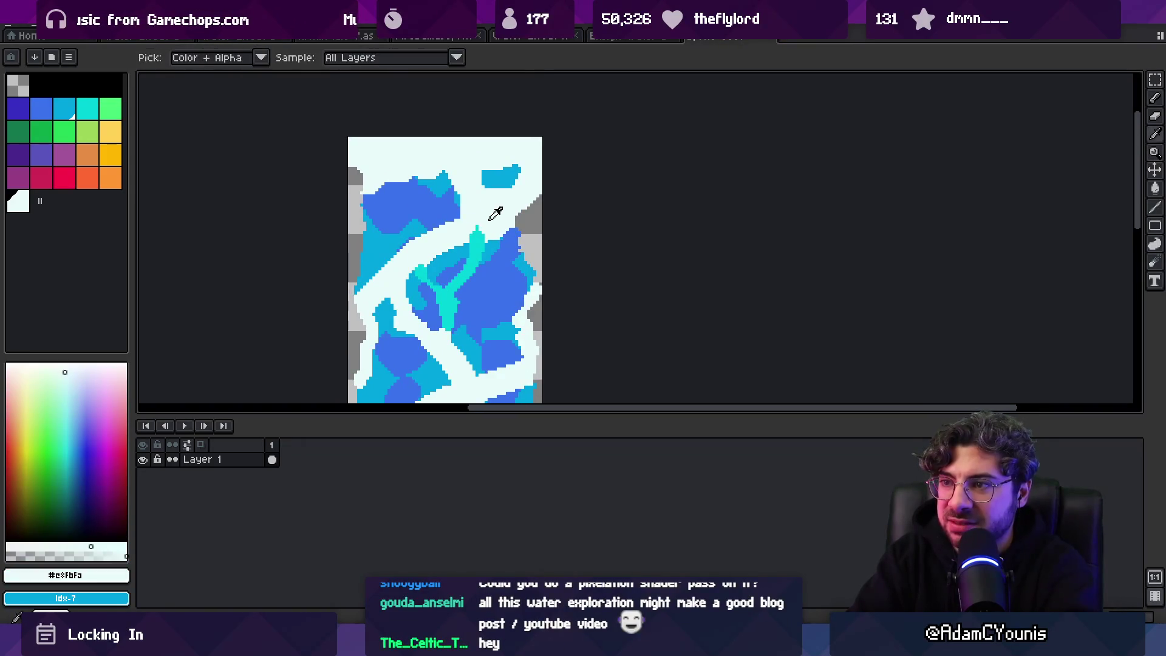
Step: Erase the strip's right and top edges to transparency and paint white foam near the top
alt+click(478, 246)
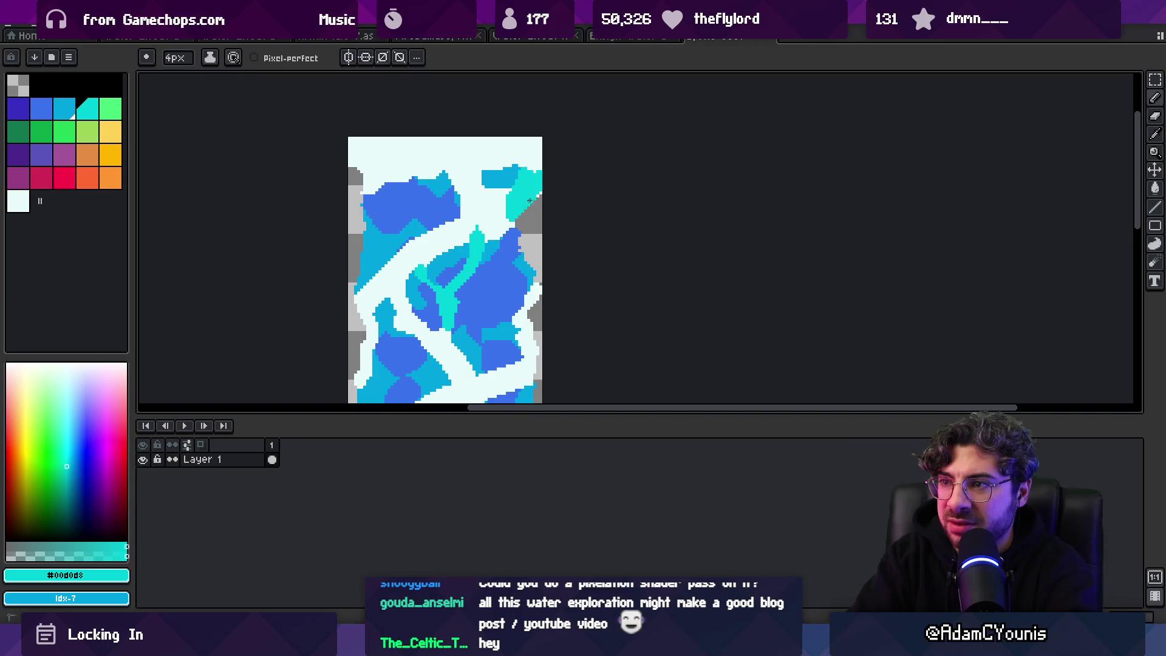
alt+click(529, 168)
key(e)
drag(537, 198, 534, 134)
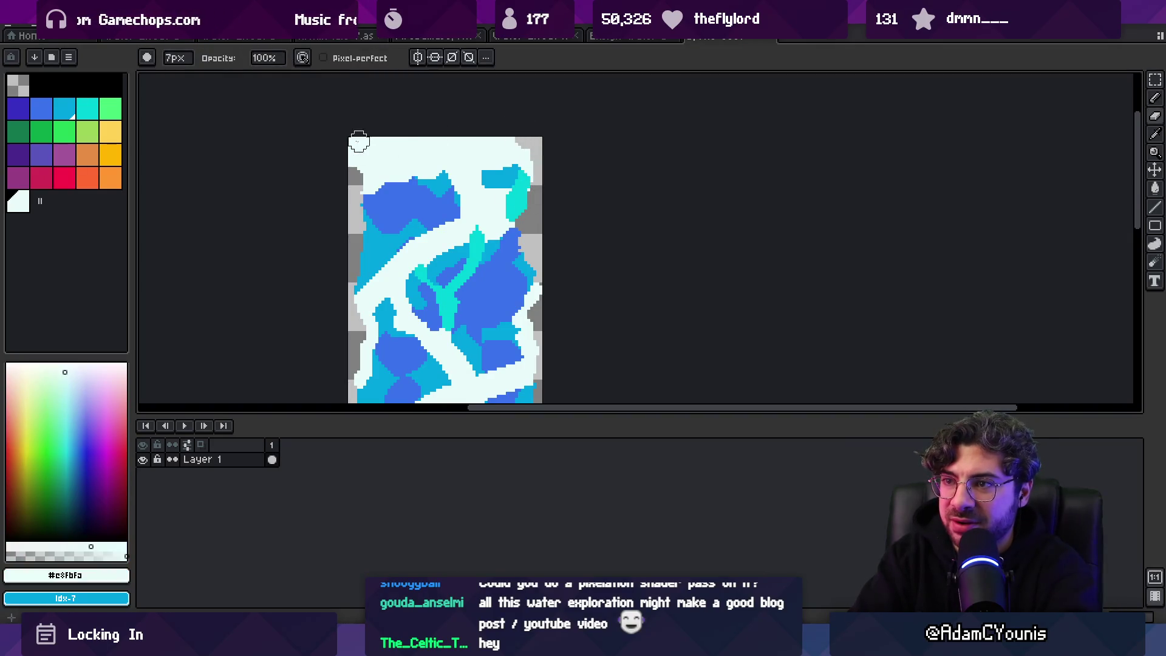
drag(377, 135, 513, 122)
key(b)
click(385, 193)
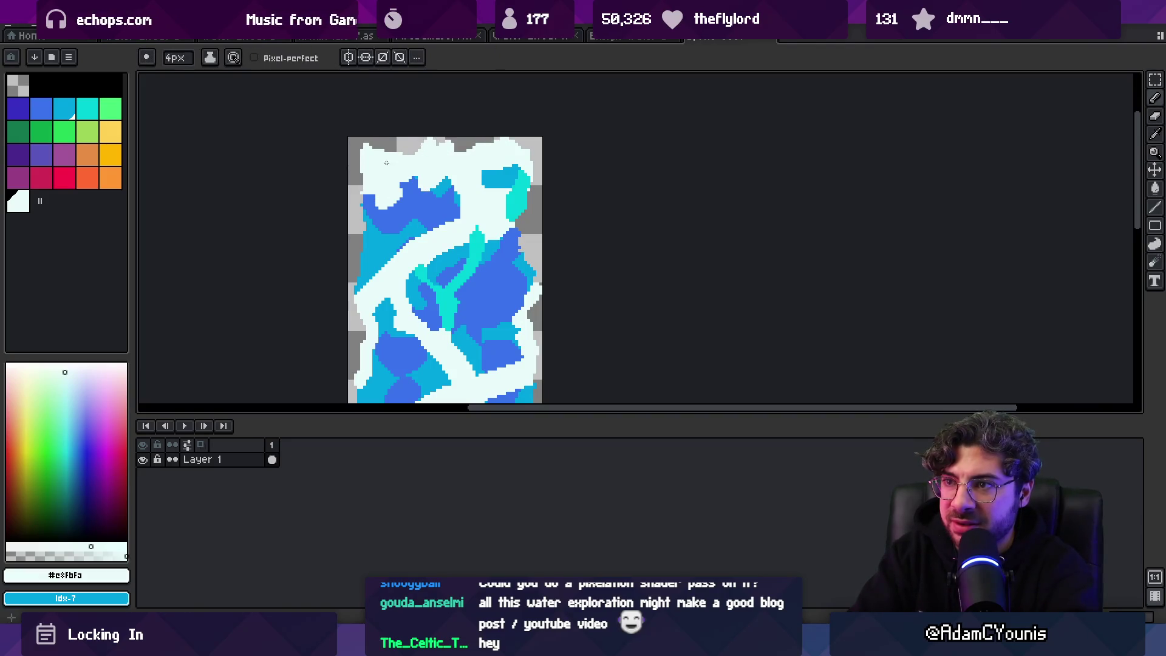
Step: Pick the cyan colour and undo an accidental shift of the strip's pixels
key(z)
scroll(344, 212, down, 4)
scroll(427, 200, up, 1)
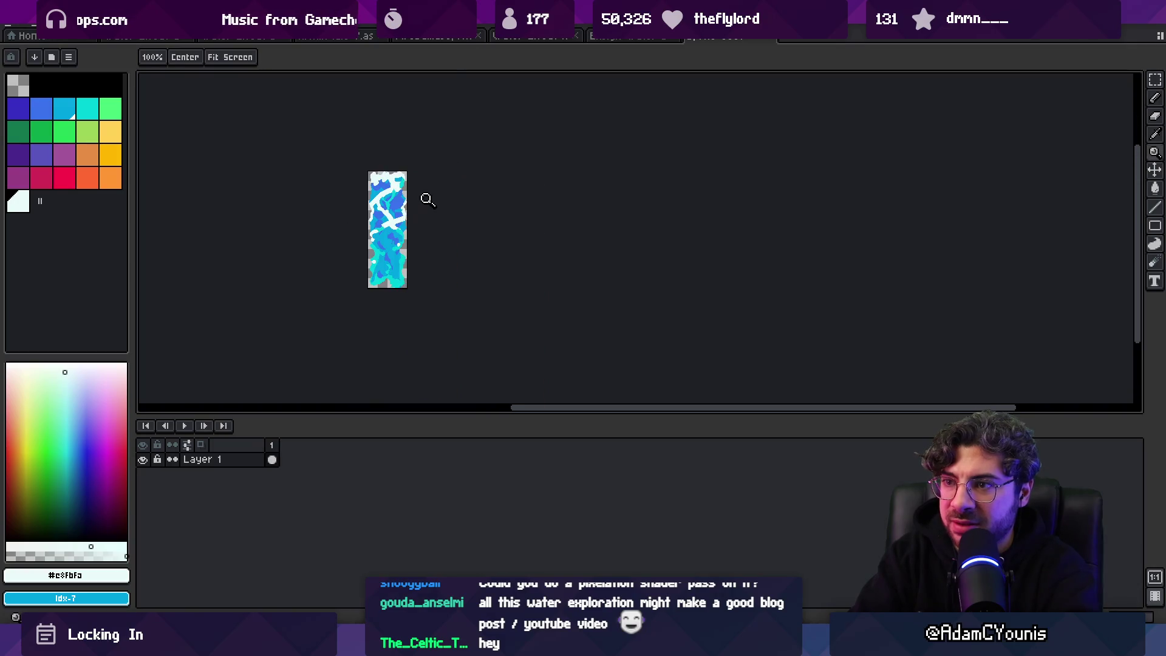
scroll(401, 202, up, 2)
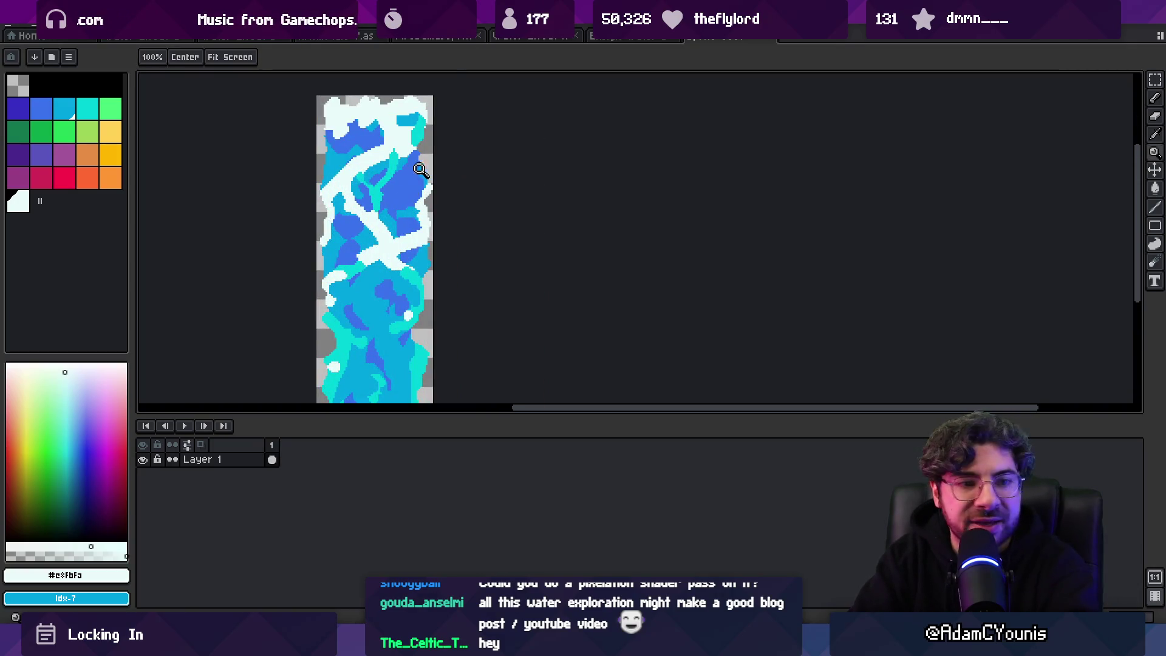
key(b)
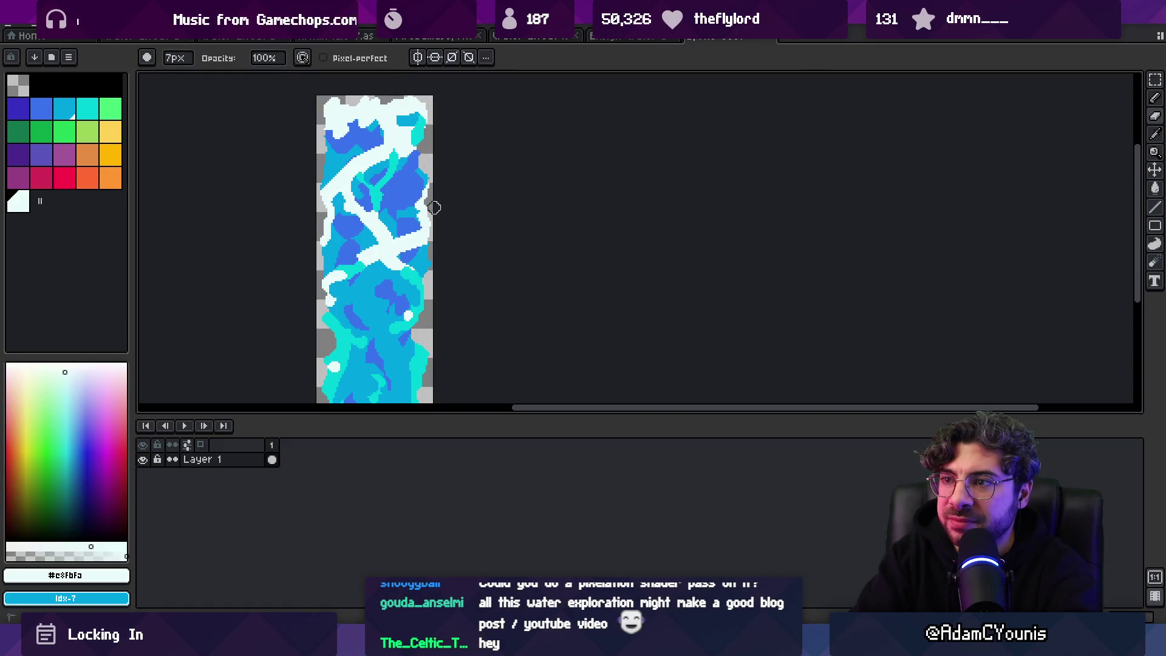
alt+click(409, 267)
drag(425, 275, 424, 268)
key(z)
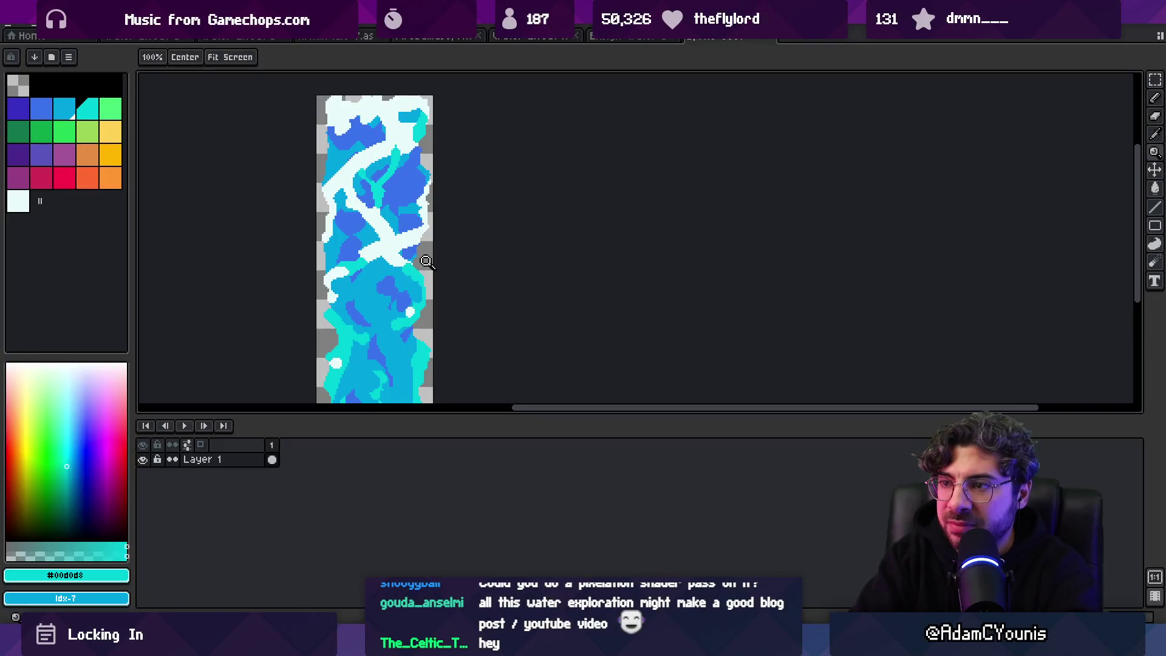
key(ctrl+z)
Step: Sample the sky blue from the water and zoom in on the strip
key(e)
key(i)
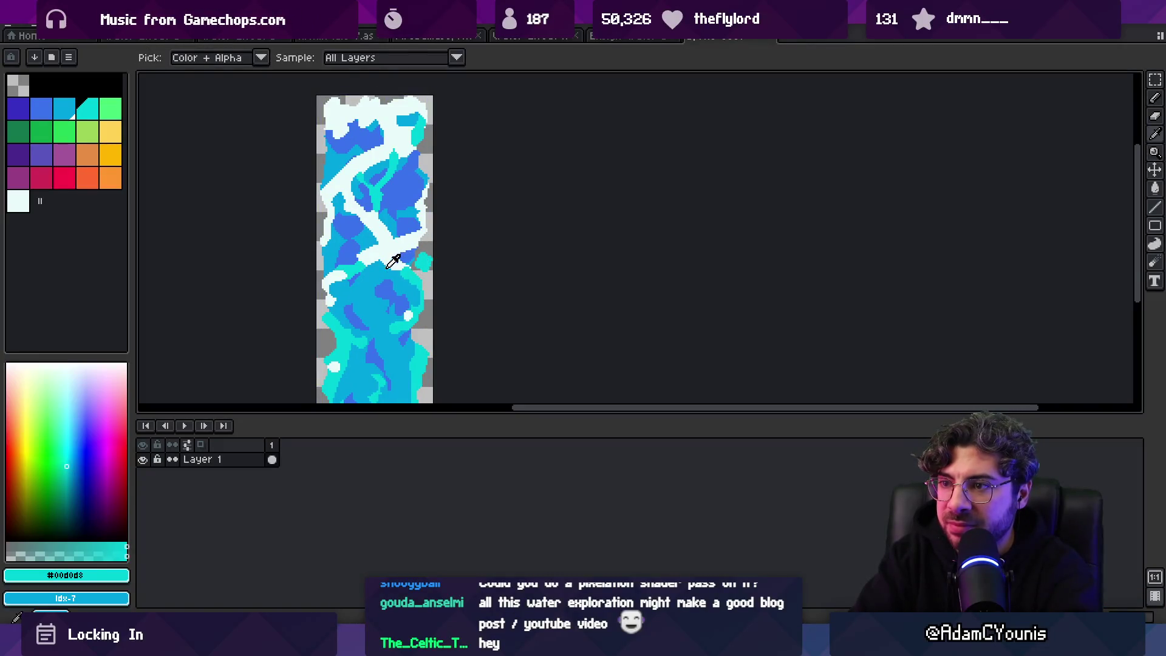
alt+click(388, 267)
key(z)
scroll(423, 262, down, 2)
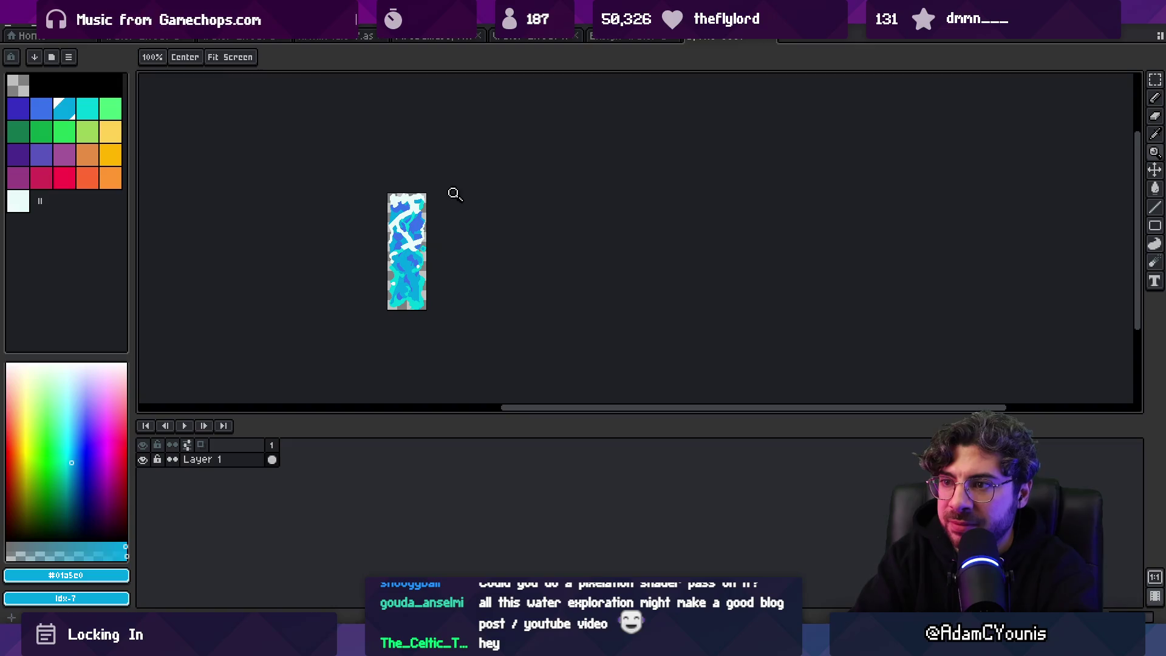
click(437, 234)
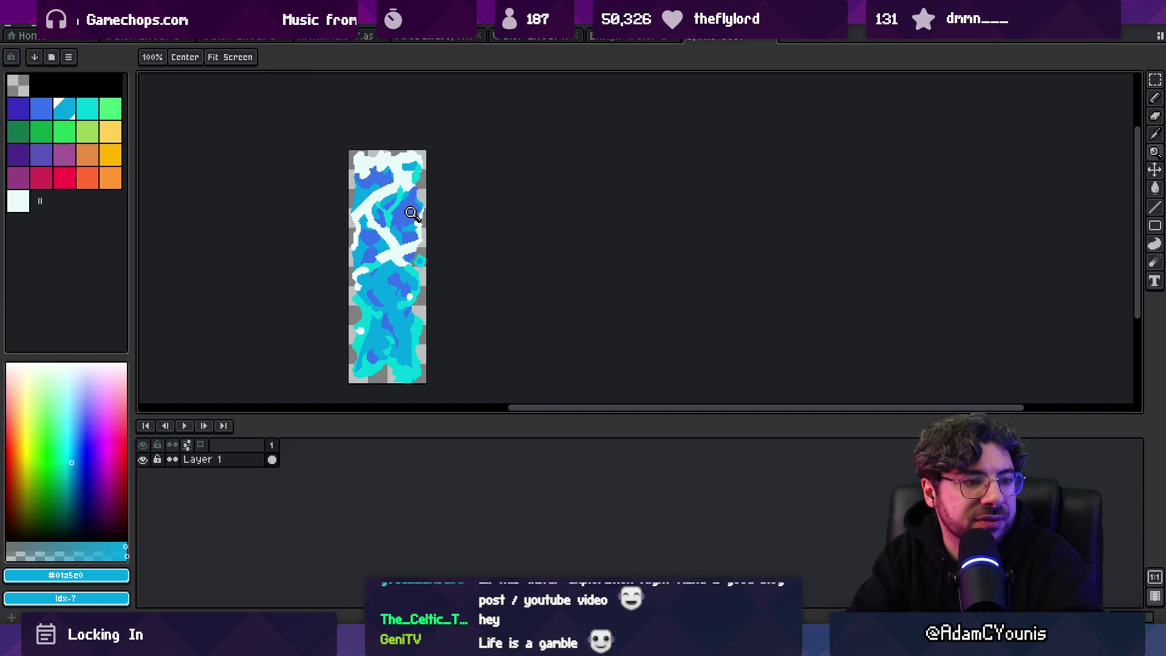
key(v)
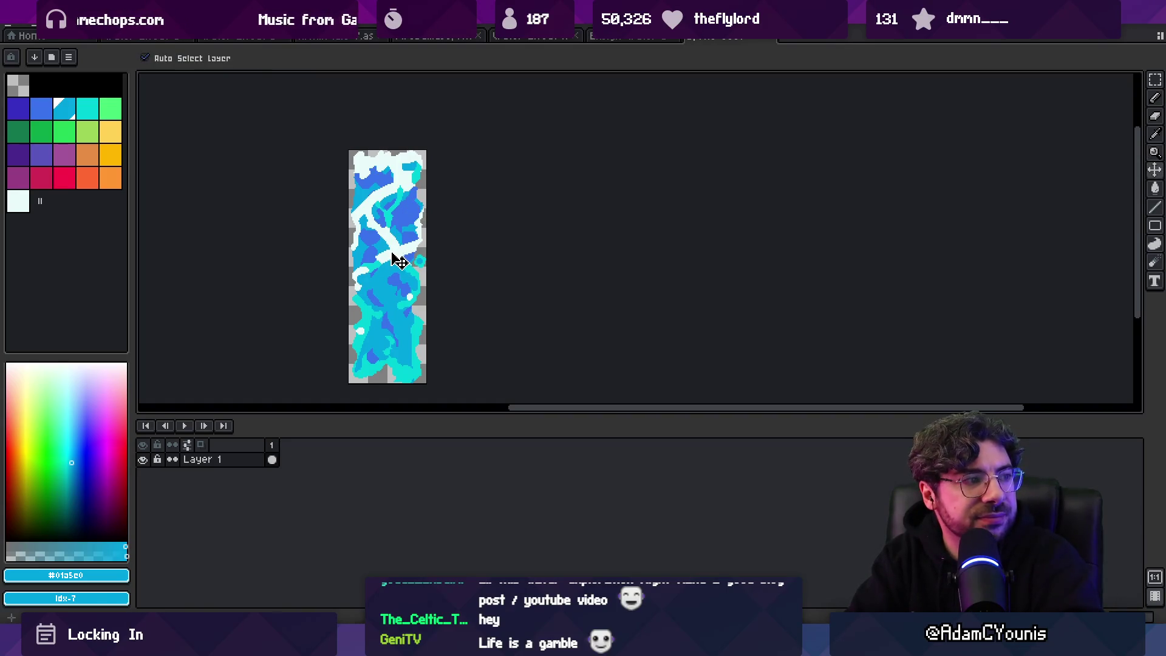
Step: Select the whole strip and squeeze it from 64 to 36 px wide
key(m)
key(ctrl+a)
mouse_move(435, 312)
mouse_down()
mouse_move(435, 239)
mouse_move(407, 343)
mouse_up()
key(ctrl+t)
drag(425, 291, 417, 305)
scroll(437, 276, right, 3)
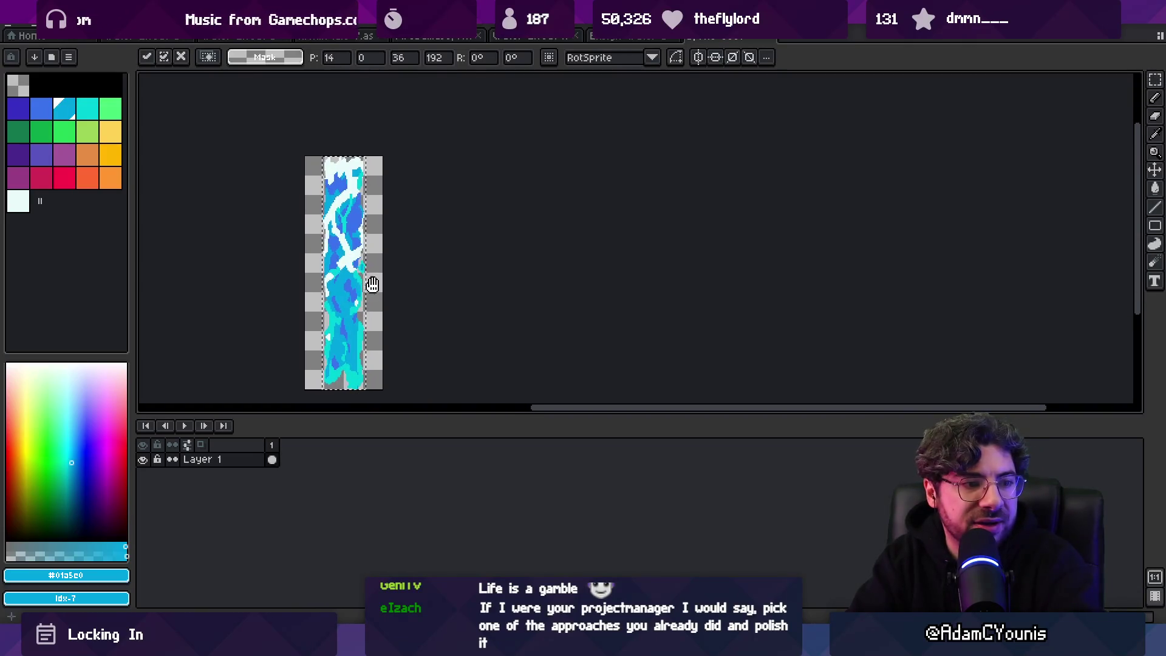
scroll(385, 281, left, 2)
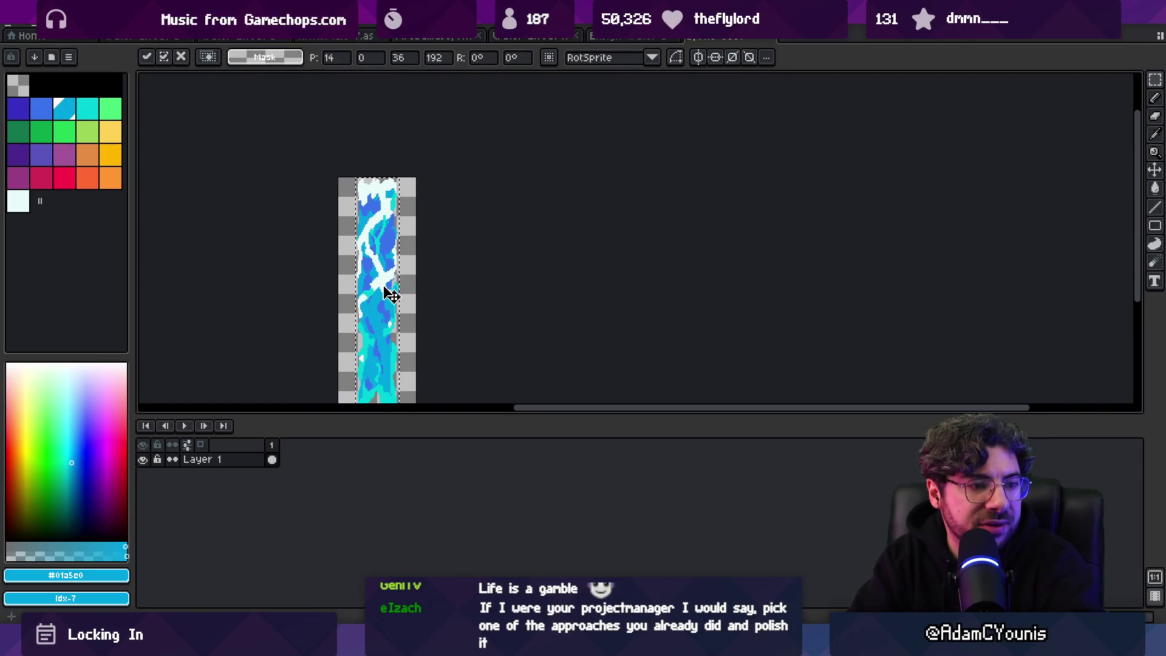
click(415, 260)
Step: Undo the squeeze to restore full width and open the earlier water-splash animation
scroll(419, 243, down, 2)
key(ctrl+z)
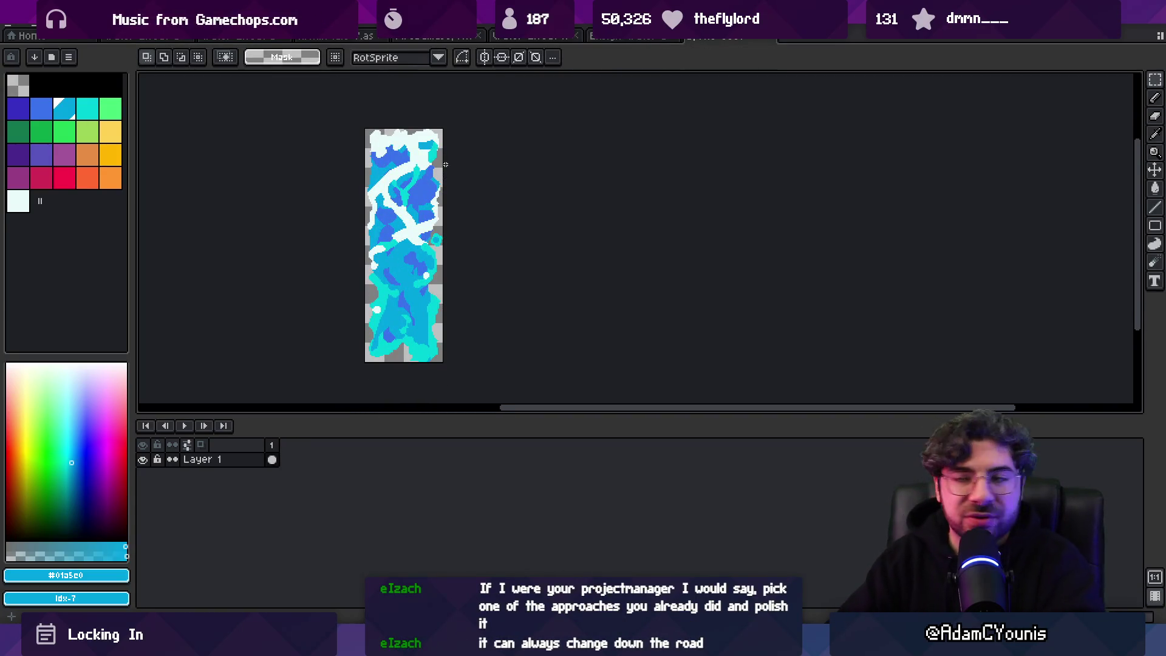
click(621, 38)
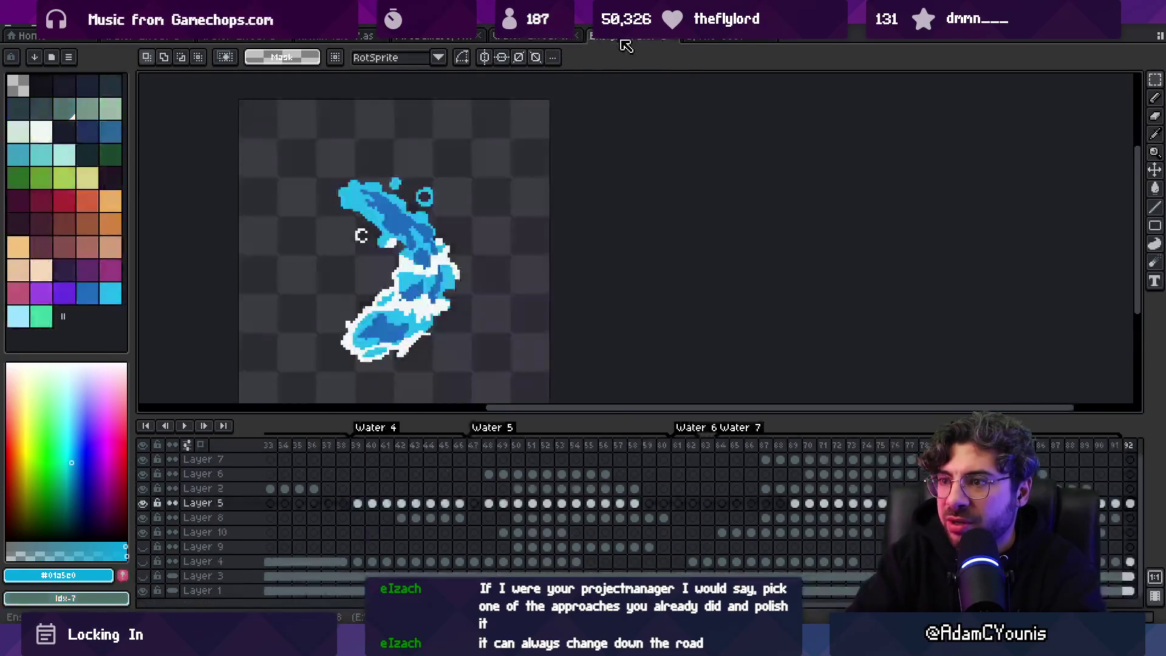
Step: Cycle through the open documents and settle on the dark-background water animation
click(426, 38)
click(316, 37)
click(216, 38)
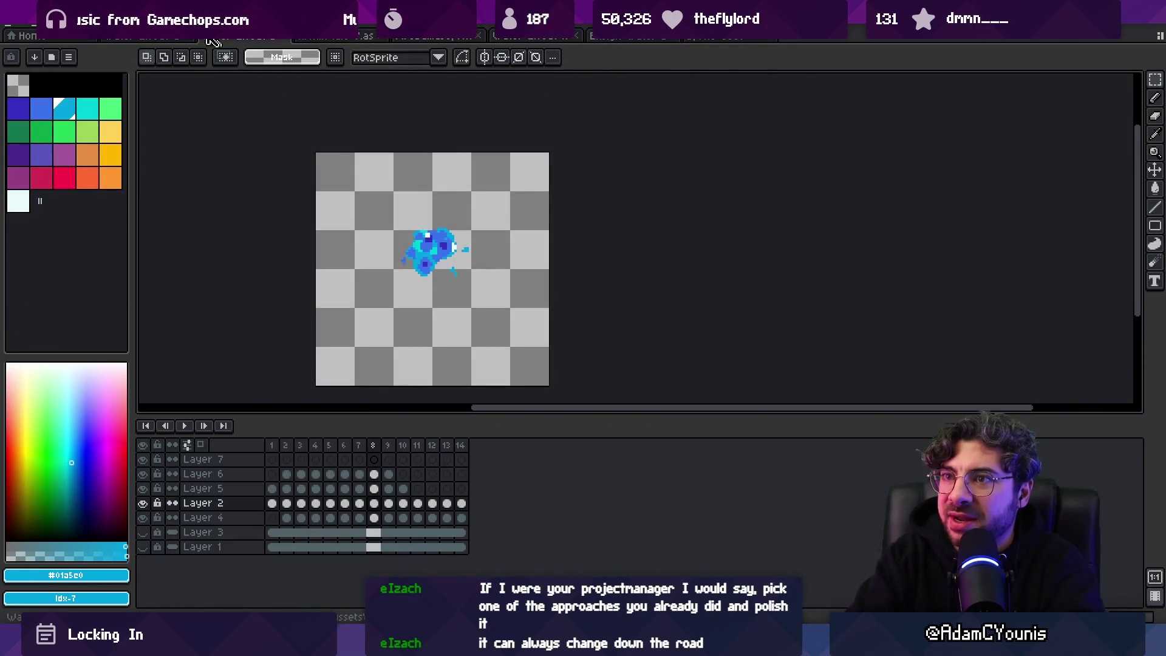
click(161, 38)
click(210, 38)
click(151, 38)
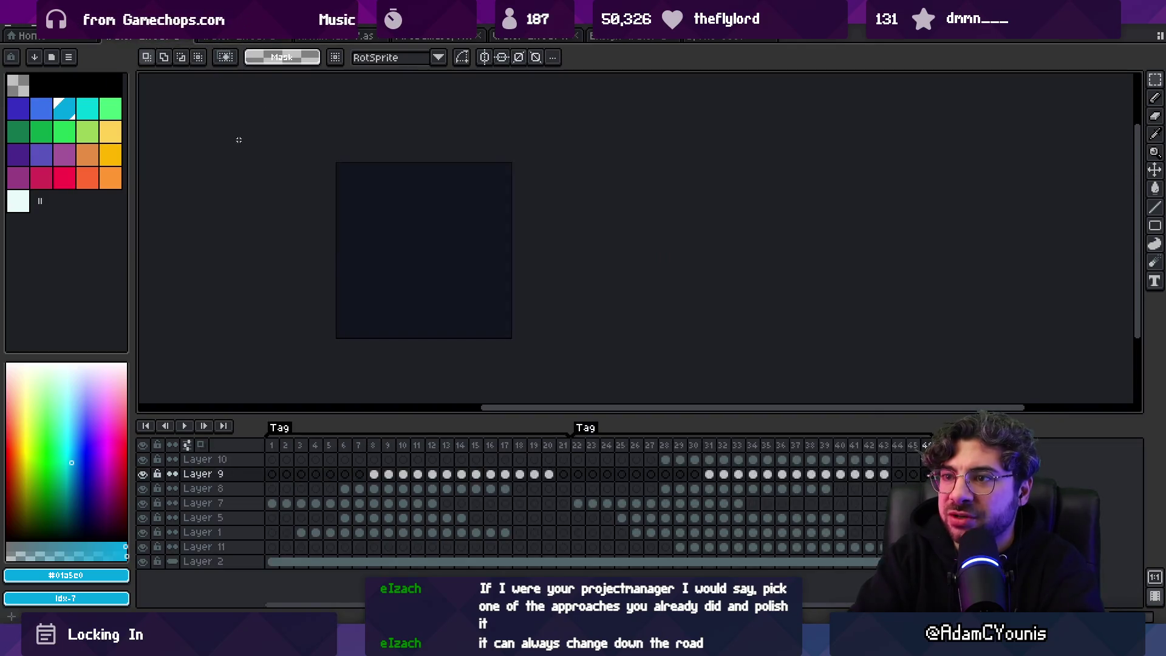
Step: Scrub the timeline to preview frames 8–11, then frames 1–41 and 1–19 in sequence
mouse_move(381, 451)
mouse_down()
mouse_move(672, 479)
mouse_move(851, 456)
mouse_move(430, 432)
mouse_move(571, 448)
mouse_move(221, 443)
mouse_move(489, 447)
mouse_move(435, 448)
mouse_up()
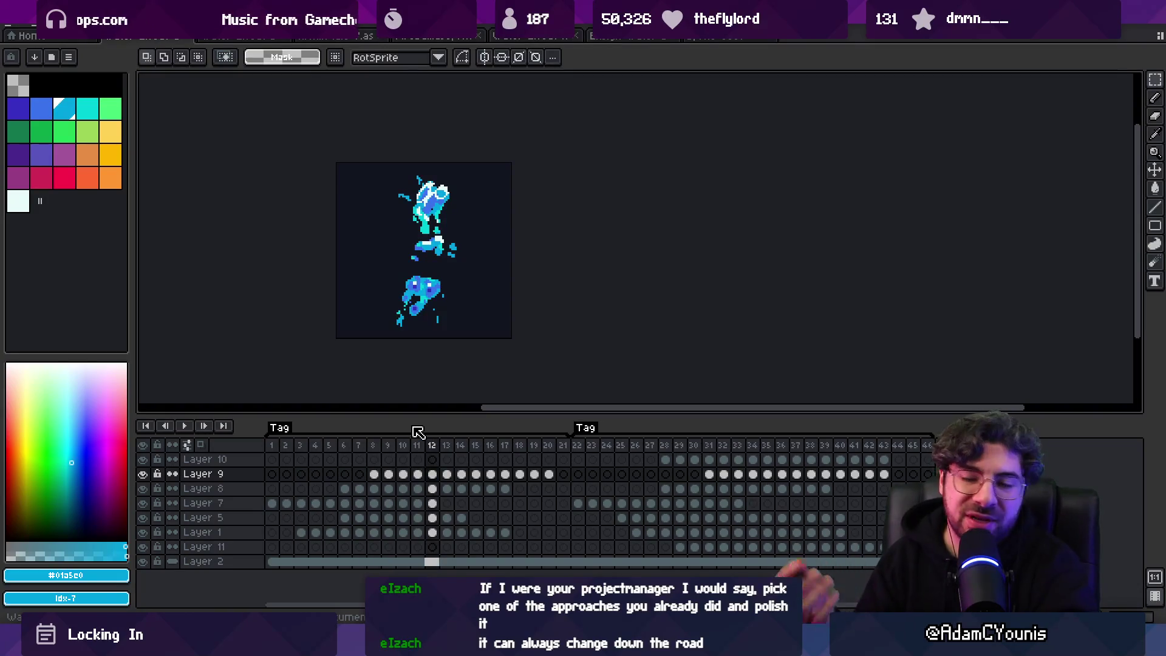
click(279, 445)
mouse_move(282, 449)
mouse_down()
mouse_move(430, 470)
mouse_move(879, 474)
mouse_move(450, 462)
mouse_move(360, 437)
mouse_up()
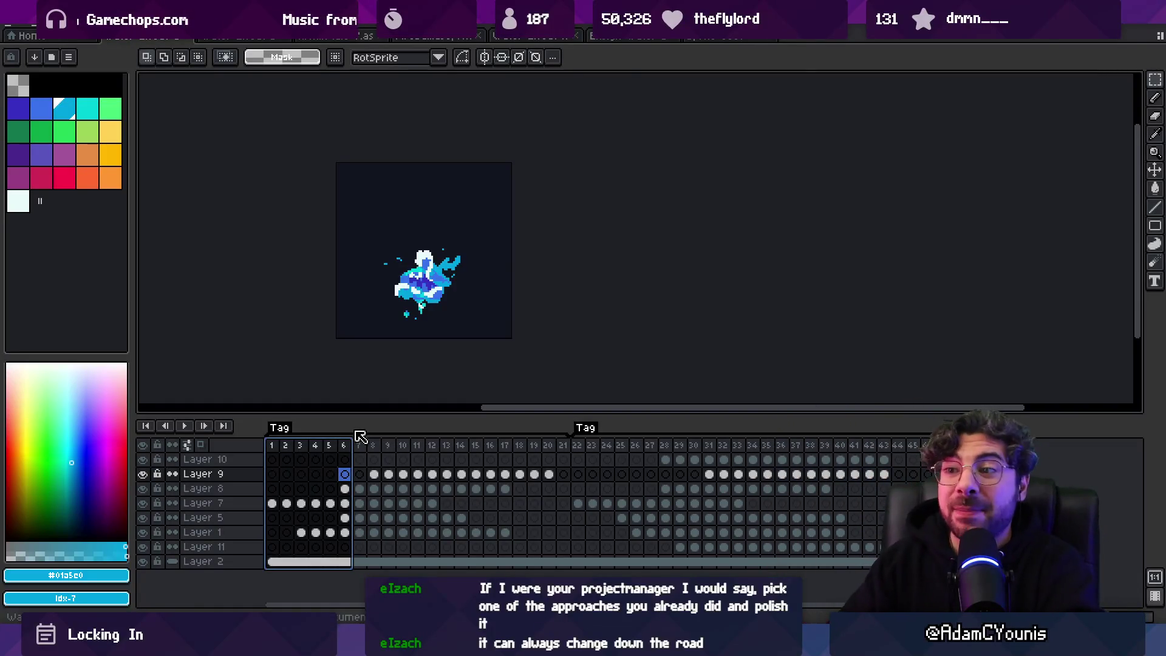
mouse_move(272, 447)
mouse_down()
mouse_move(600, 450)
mouse_move(301, 449)
mouse_move(413, 448)
mouse_move(326, 441)
mouse_move(343, 440)
mouse_up()
Step: Draw a freehand lasso selection around the frame 6 splash sprite
scroll(425, 280, up, 2)
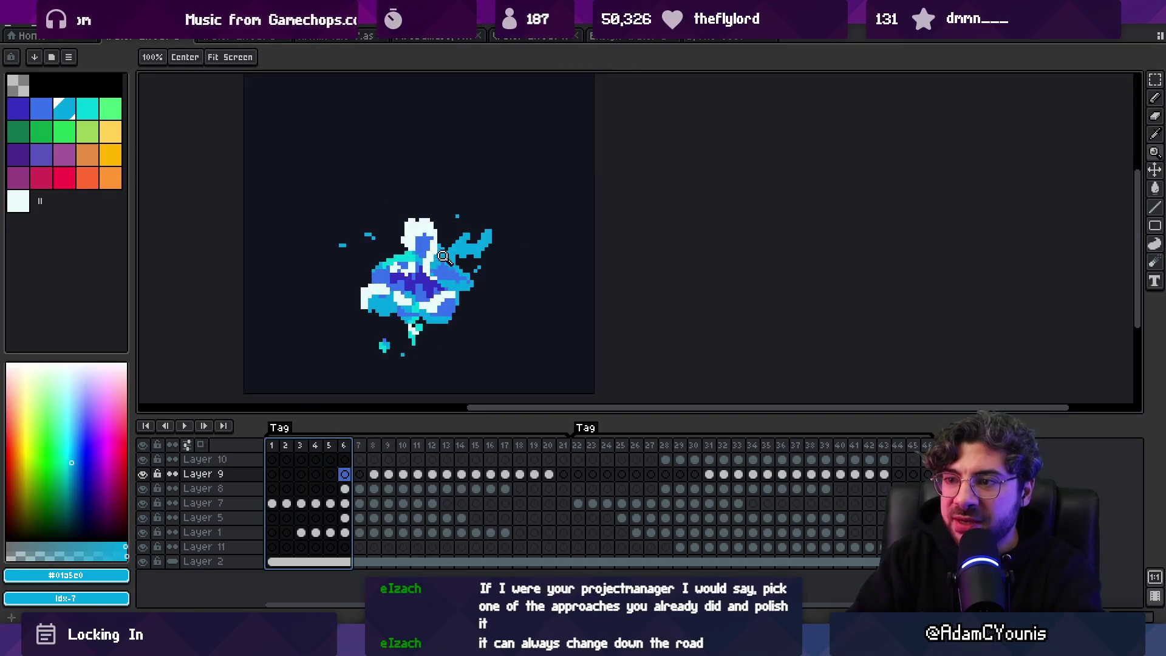
key(b)
drag(399, 187, 395, 192)
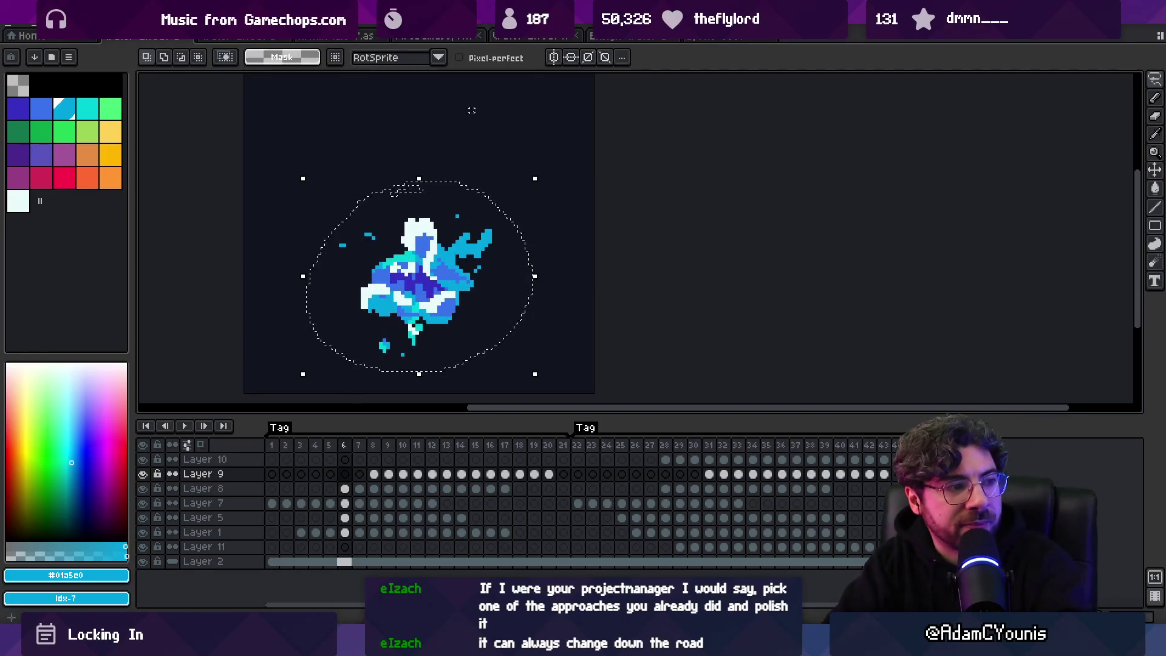
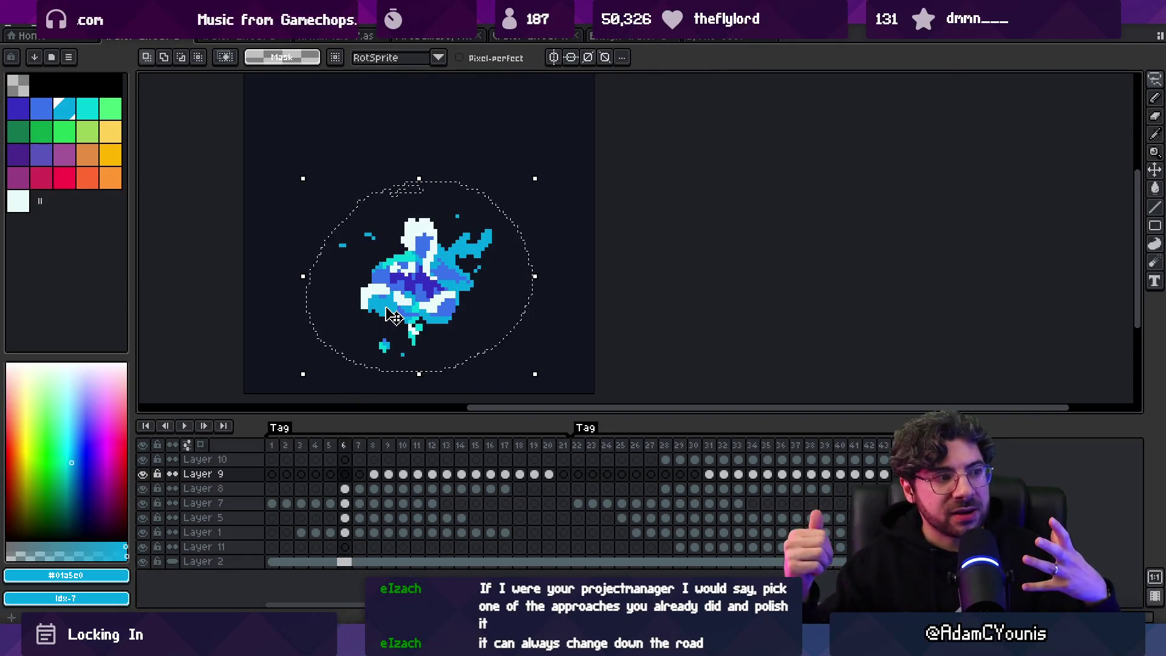
Step: Step through the water orb's frames 5–7, then select frames 1–4
click(328, 446)
mouse_move(333, 451)
mouse_down()
mouse_move(300, 451)
mouse_move(347, 451)
mouse_up()
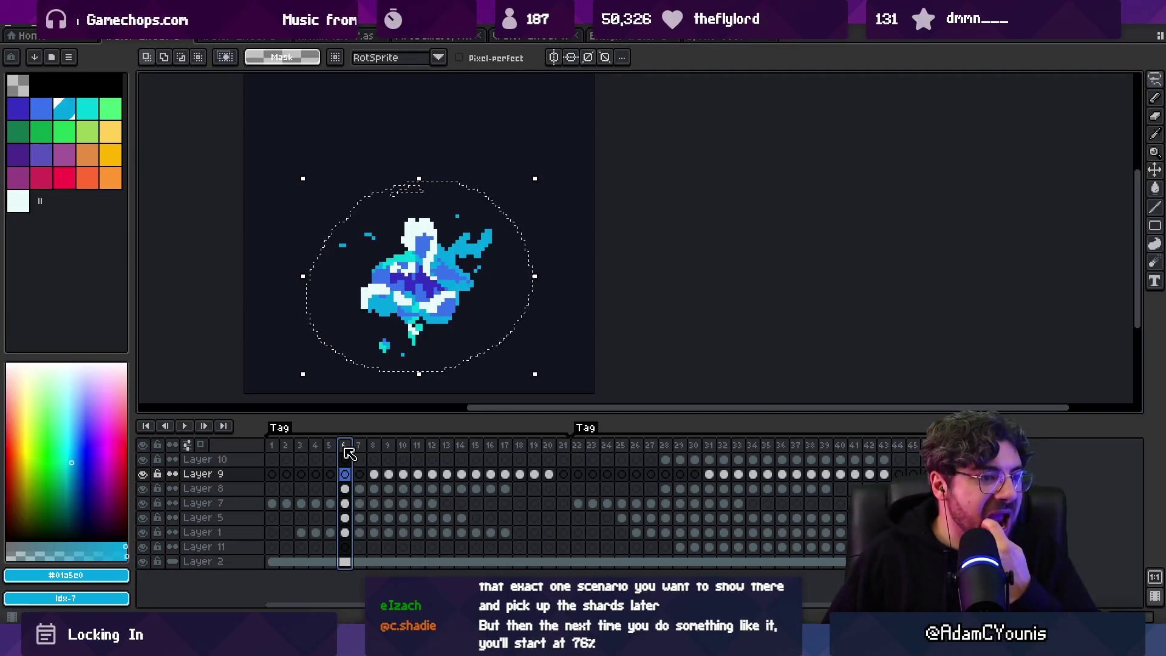
mouse_move(272, 447)
mouse_down()
mouse_move(527, 446)
mouse_move(391, 450)
mouse_move(315, 430)
mouse_move(520, 434)
mouse_move(315, 434)
mouse_move(371, 435)
mouse_up()
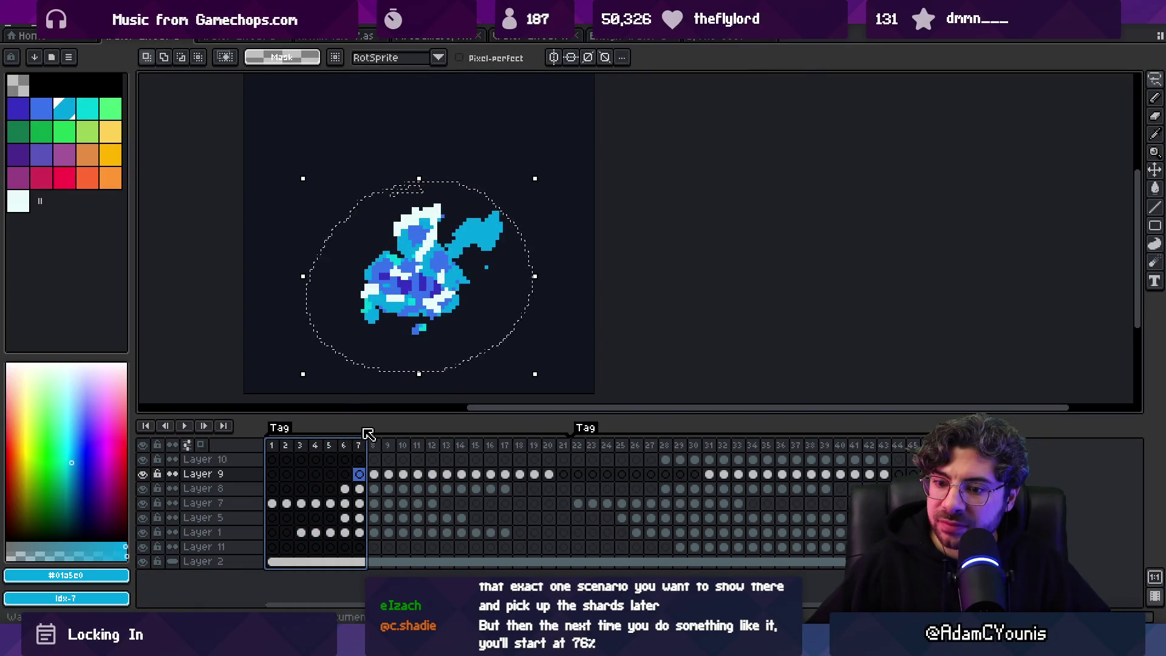
scroll(407, 297, down, 1)
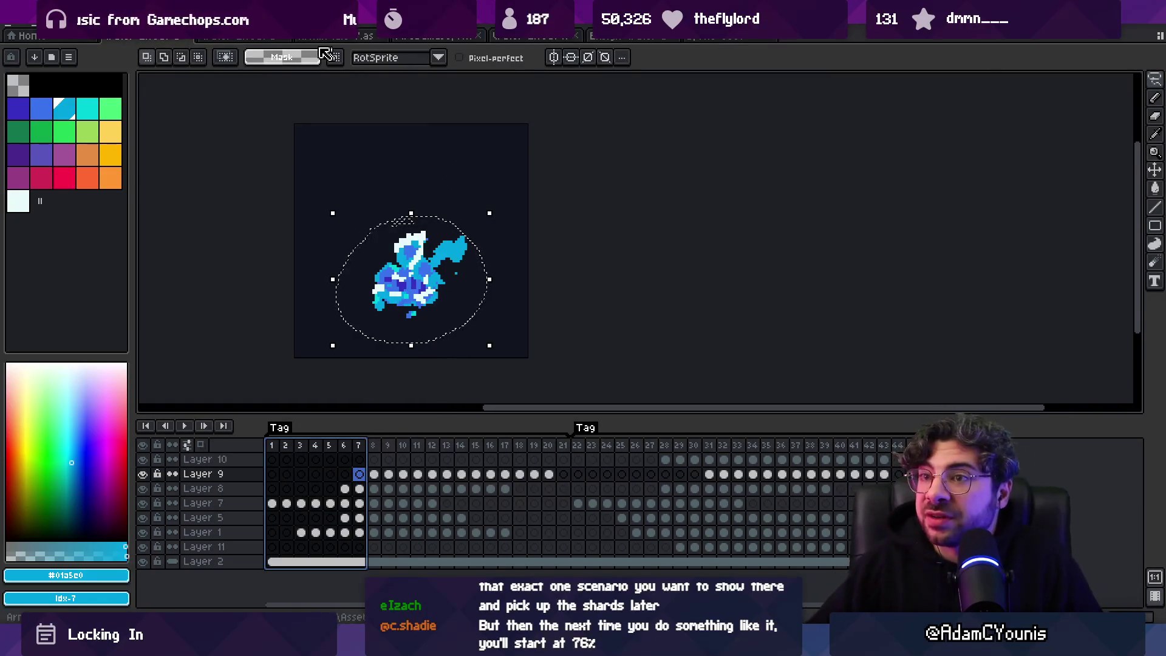
Step: Flip through the open sprite documents toward the water-splash animation
click(393, 39)
click(443, 38)
click(535, 38)
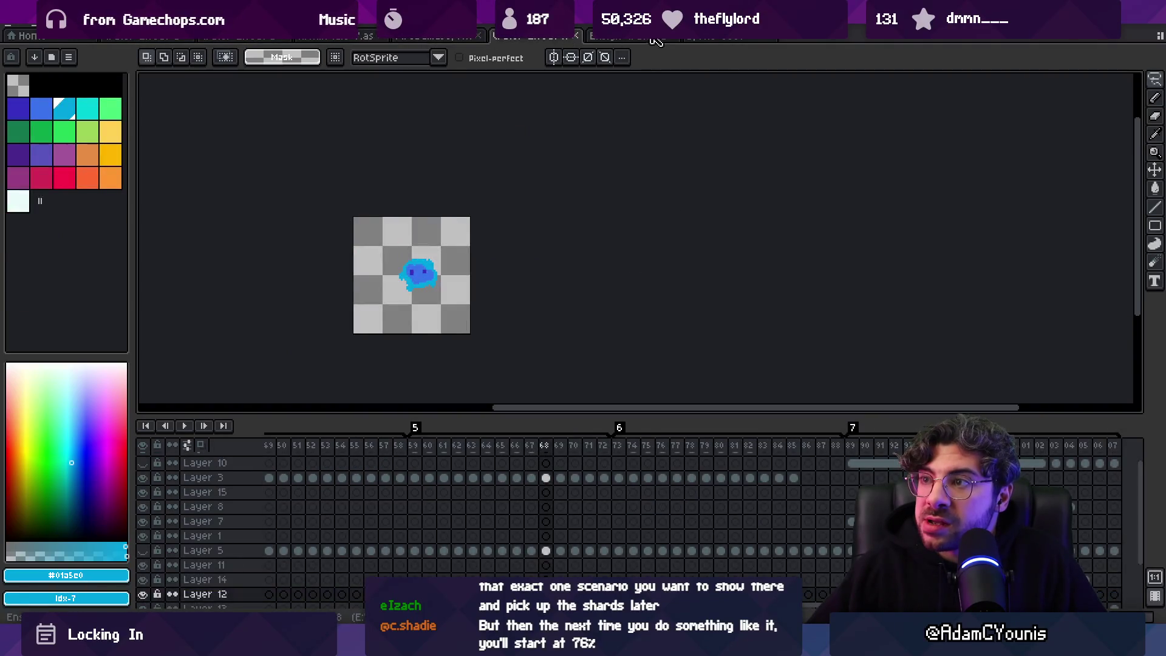
Step: Bring up the water-splash document and select its frames 60–64
click(662, 38)
click(717, 38)
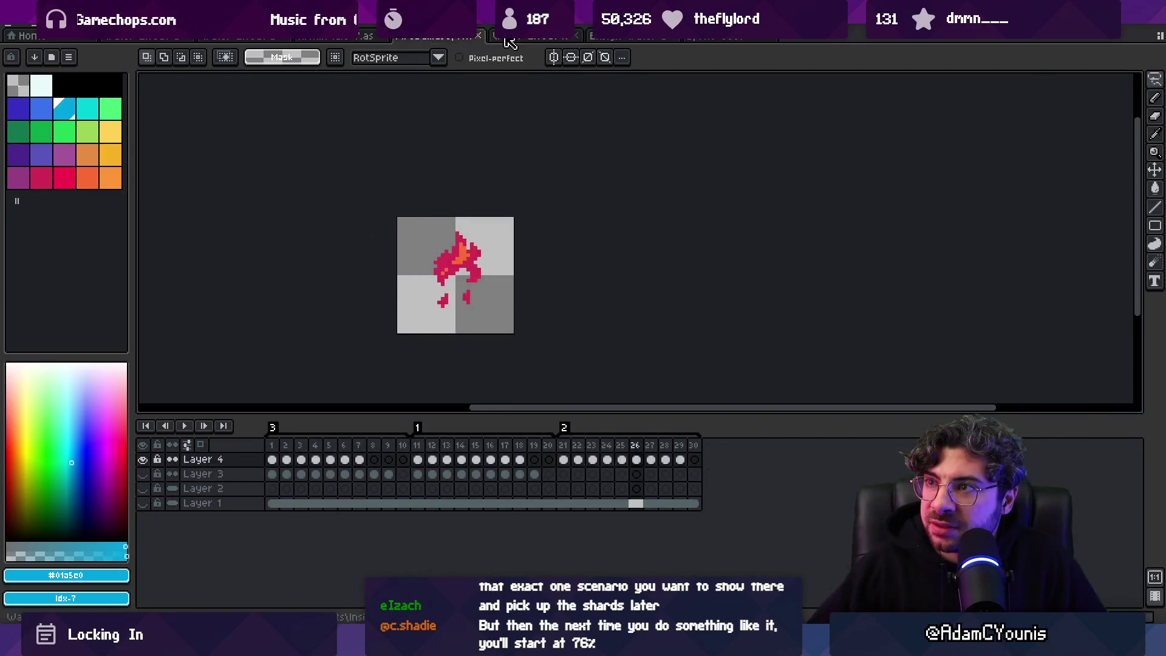
mouse_move(429, 446)
mouse_down()
mouse_move(752, 456)
mouse_move(270, 447)
mouse_move(357, 450)
mouse_move(285, 447)
mouse_up()
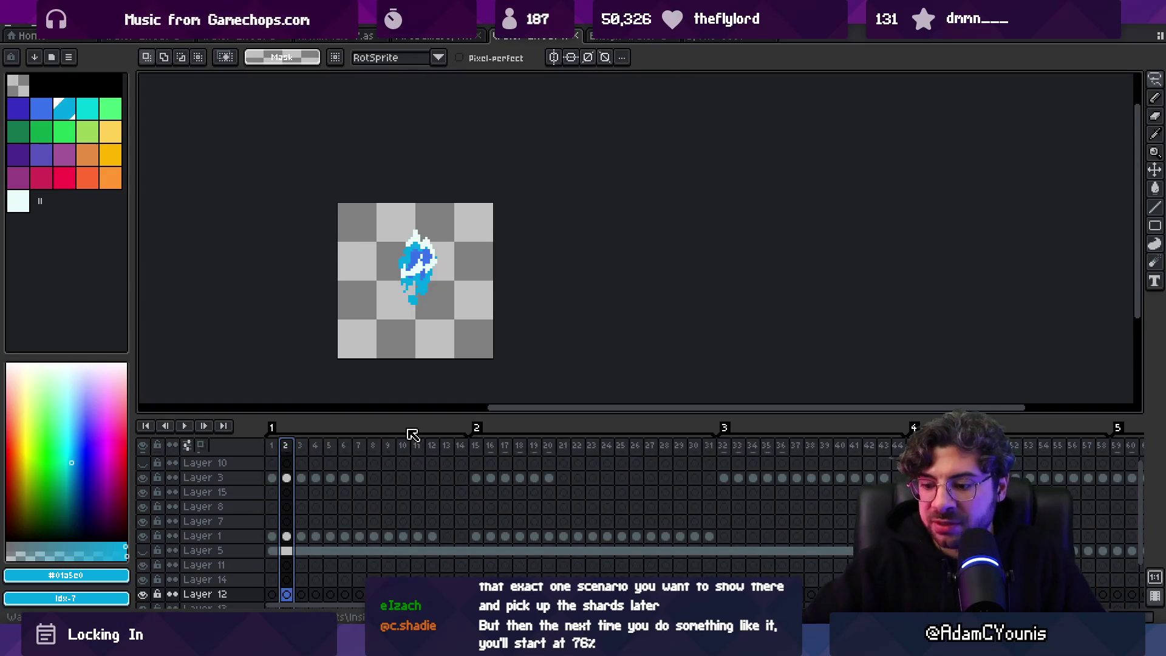
Step: Play and stop the splash animation, then return to the water orb document
key(Return)
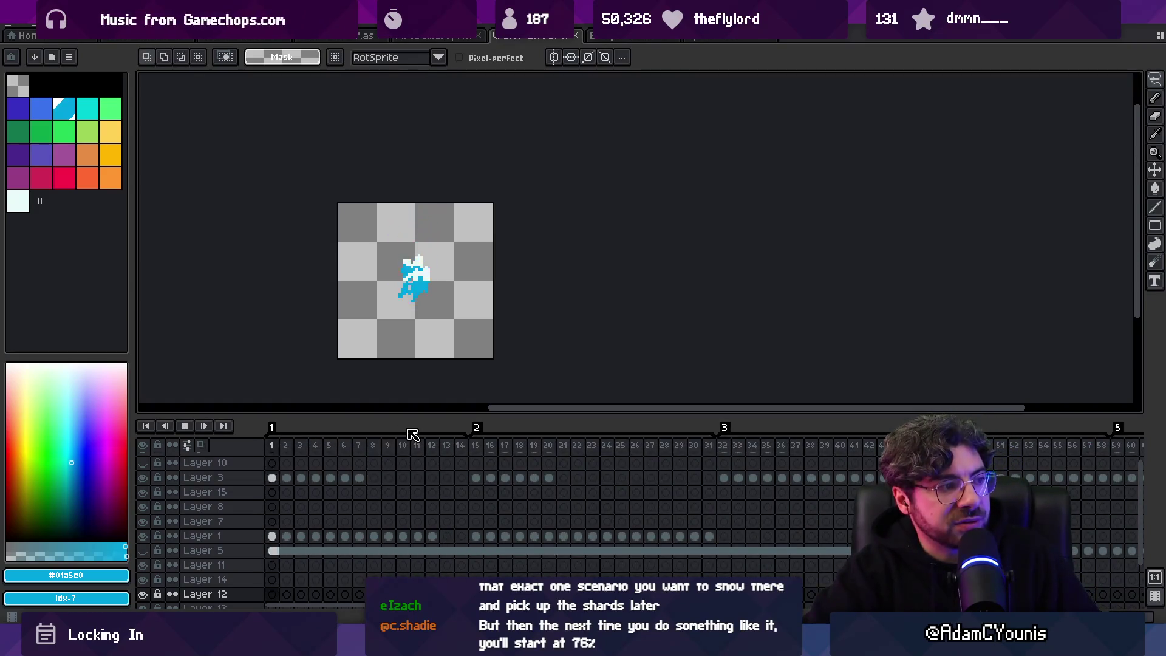
key(Return)
key(Return)
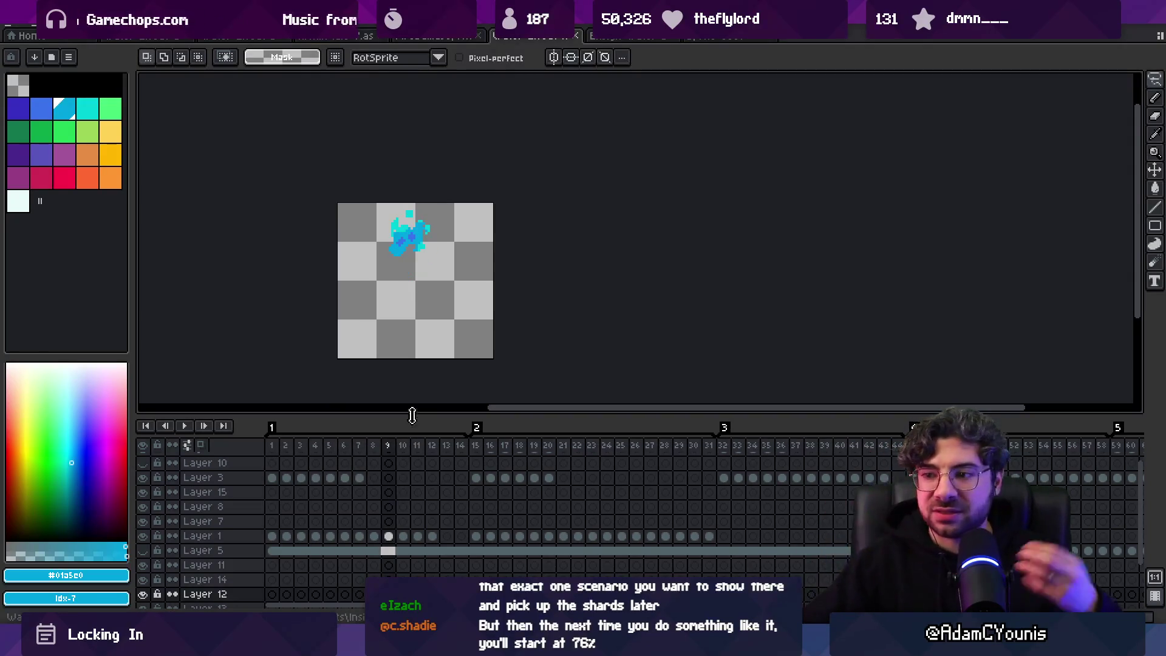
click(148, 36)
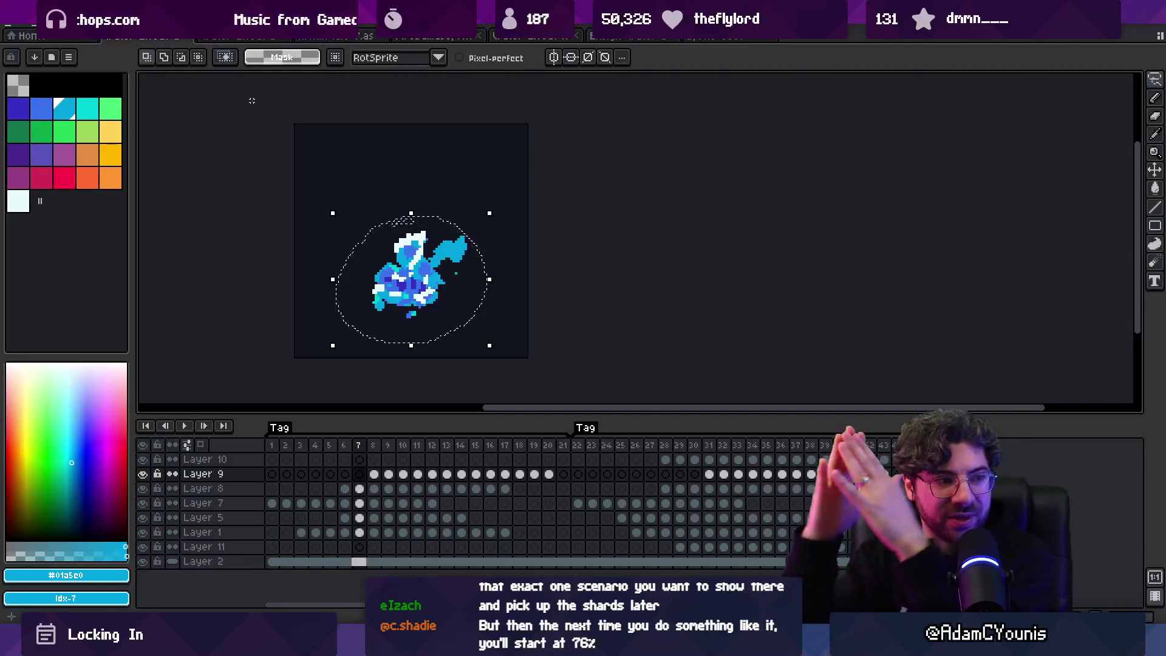
Step: Clear the orb's ellipse selection, review frames 6–10 and 19–33, then view the water-texture sprite
mouse_move(347, 446)
mouse_down()
mouse_move(806, 457)
mouse_move(699, 459)
mouse_move(731, 449)
mouse_up()
click(519, 227)
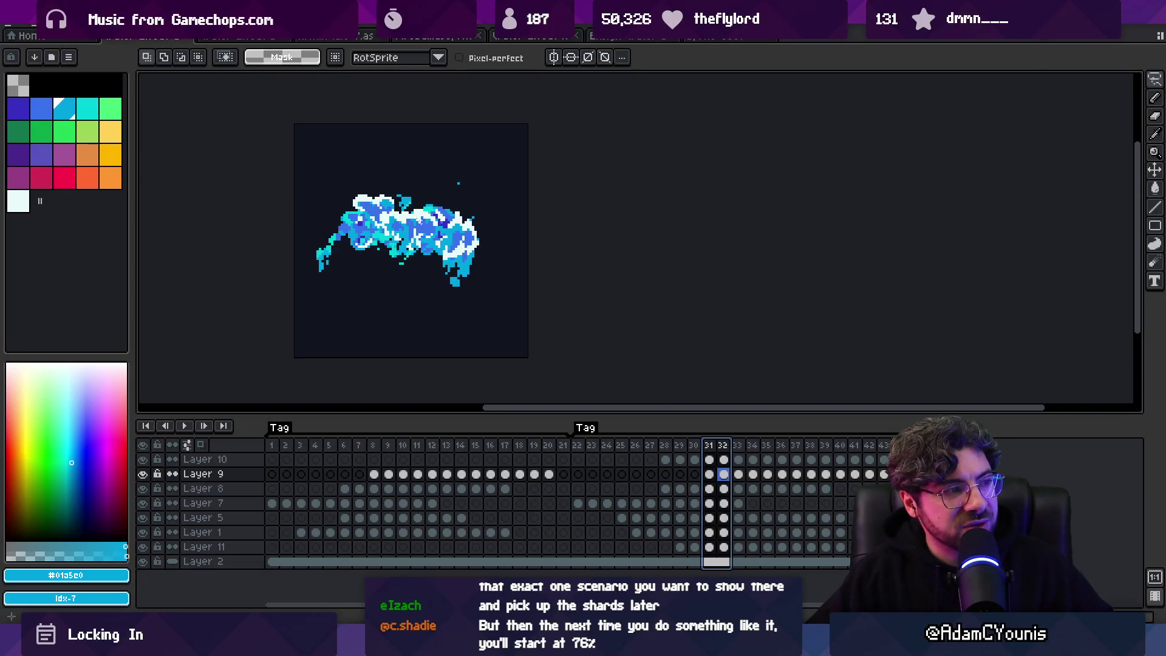
mouse_move(747, 459)
mouse_down()
mouse_move(848, 460)
mouse_move(274, 446)
mouse_move(646, 431)
mouse_up()
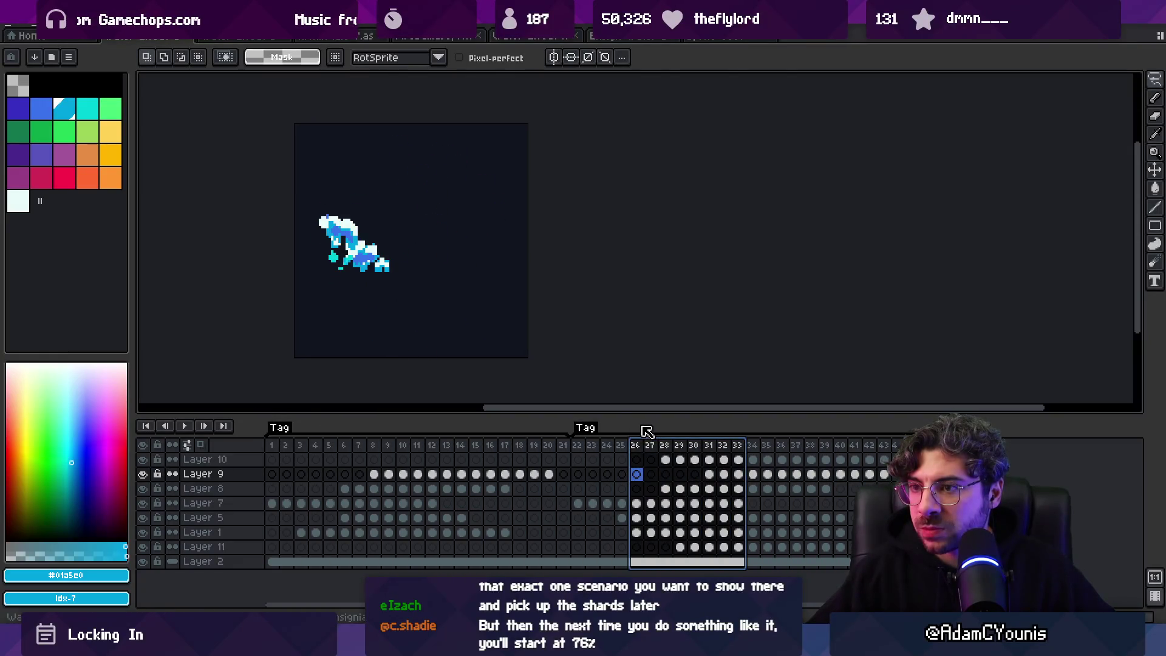
click(711, 38)
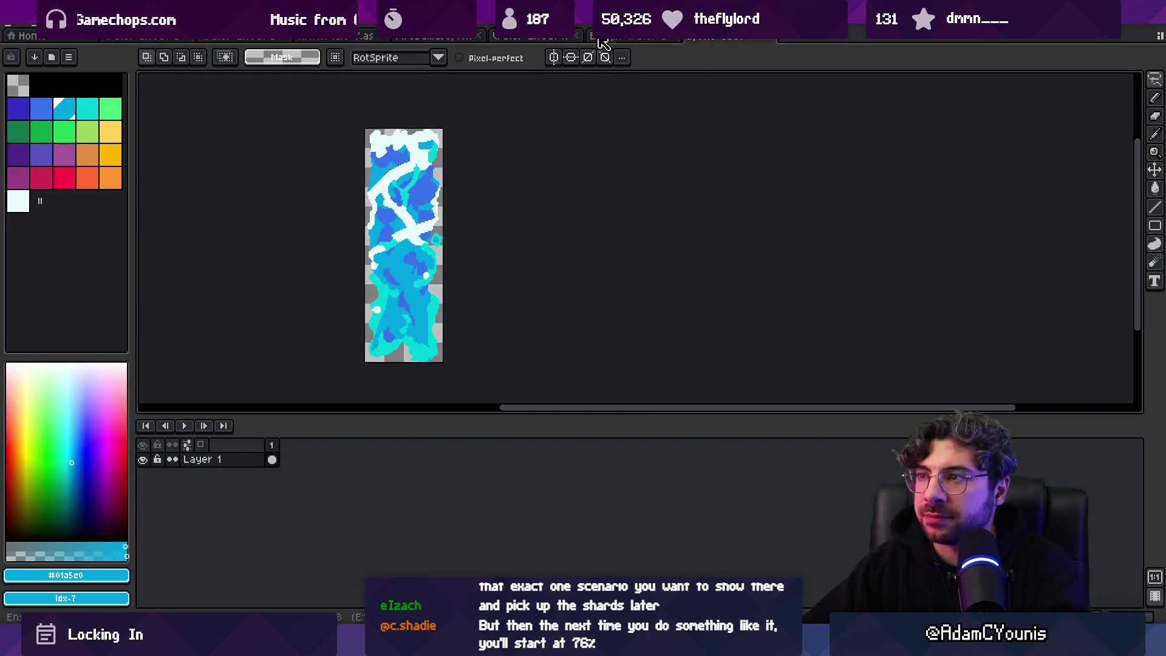
Step: Cycle through the open sprite documents back to the water-splash animation
click(562, 37)
click(547, 37)
click(410, 38)
click(352, 39)
click(434, 39)
click(547, 38)
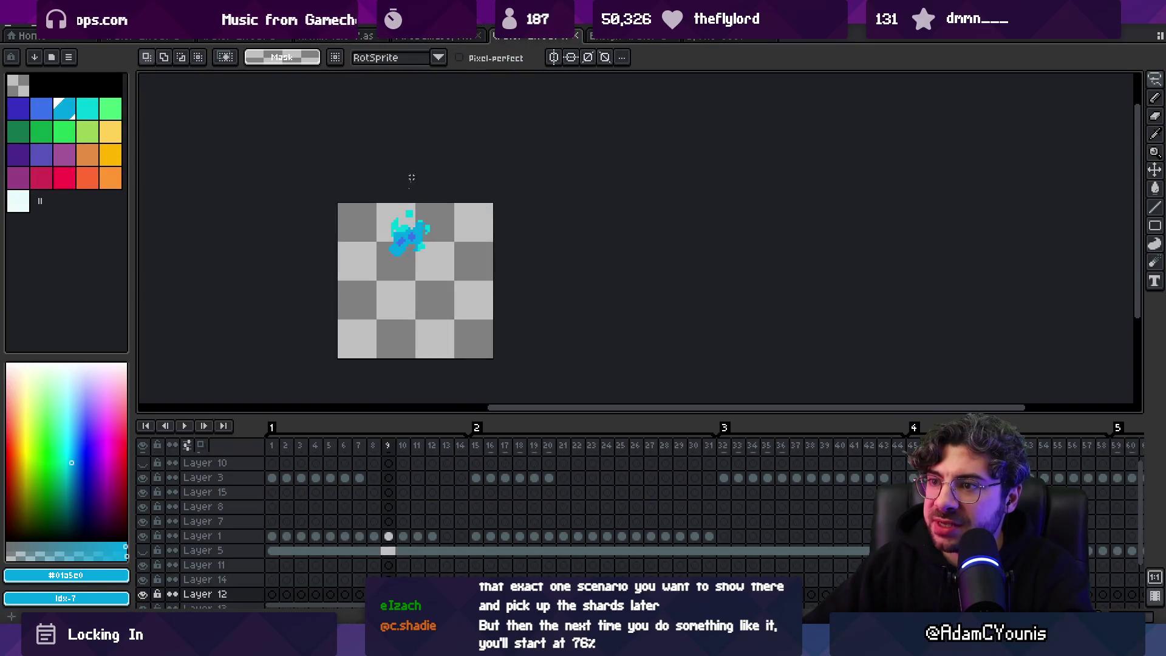
Step: Select the splash's bubble frames 64–70 across all layers, then switch to Concepts
mouse_move(445, 461)
mouse_down()
mouse_move(468, 448)
mouse_move(632, 448)
mouse_move(862, 462)
mouse_move(1130, 594)
mouse_move(1063, 463)
mouse_up()
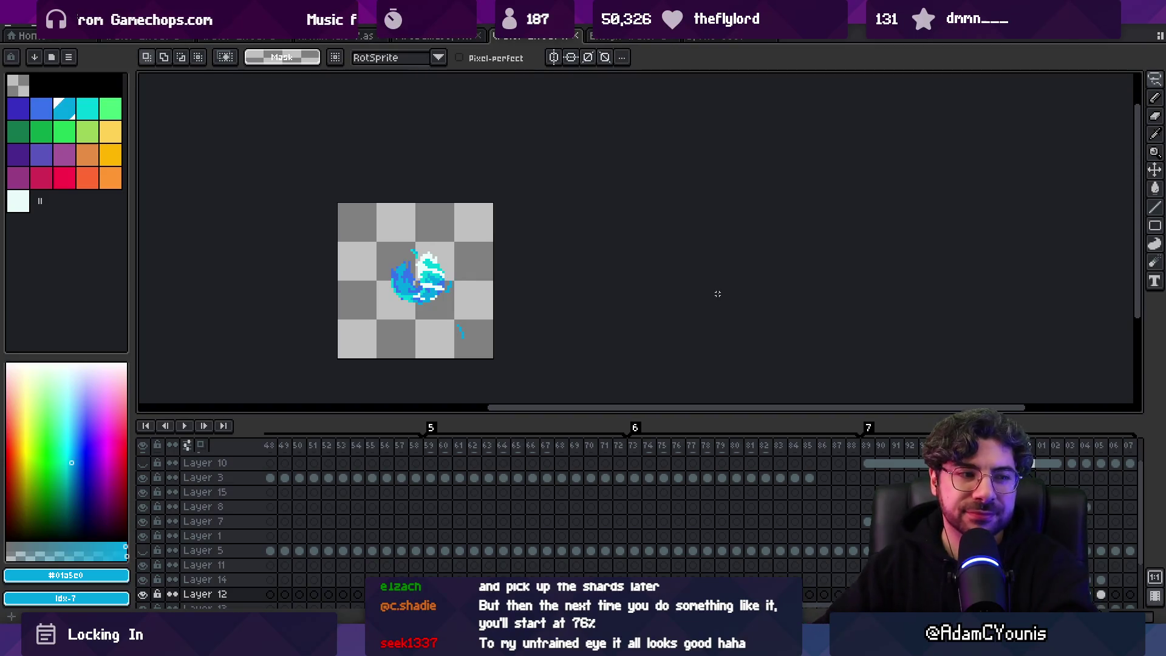
drag(518, 535, 561, 551)
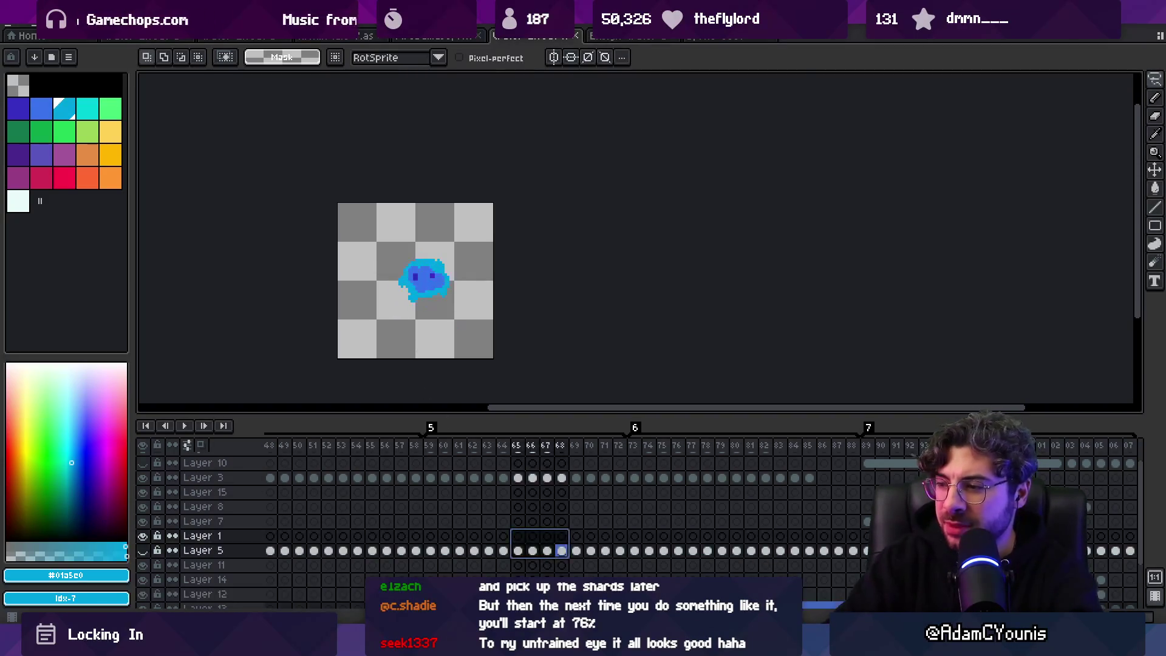
mouse_move(589, 445)
mouse_down()
mouse_move(388, 448)
mouse_move(514, 453)
mouse_up()
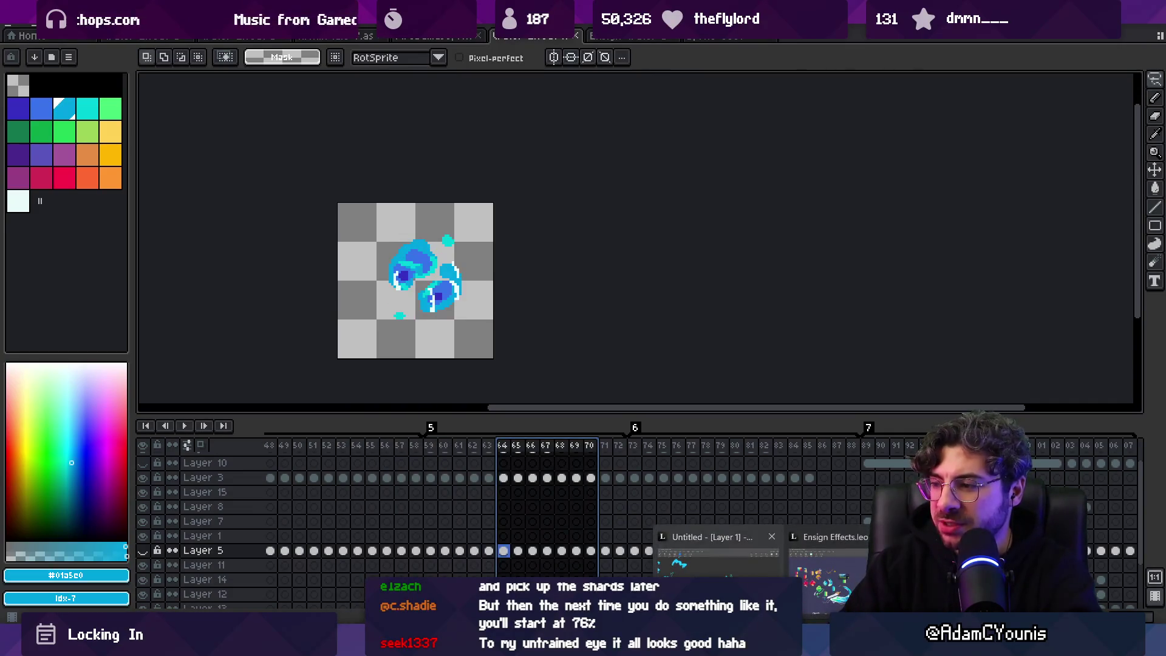
click(809, 594)
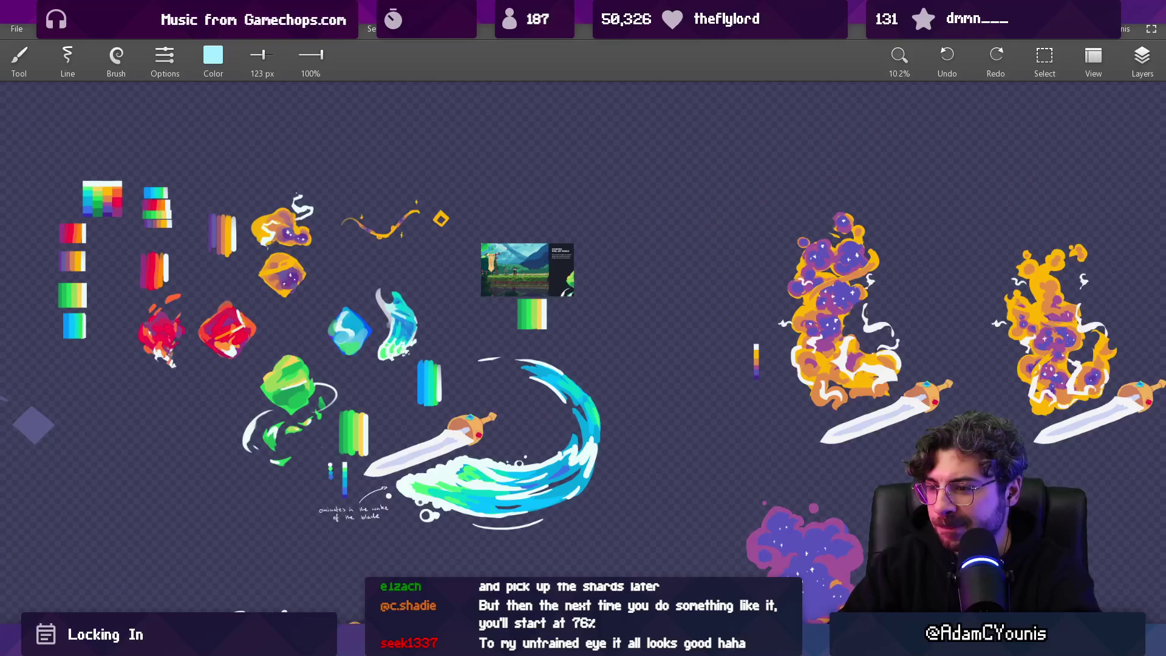
Step: Lasso all sketches on the blue water-effects canvas, shrink them and shift them down-right
click(705, 547)
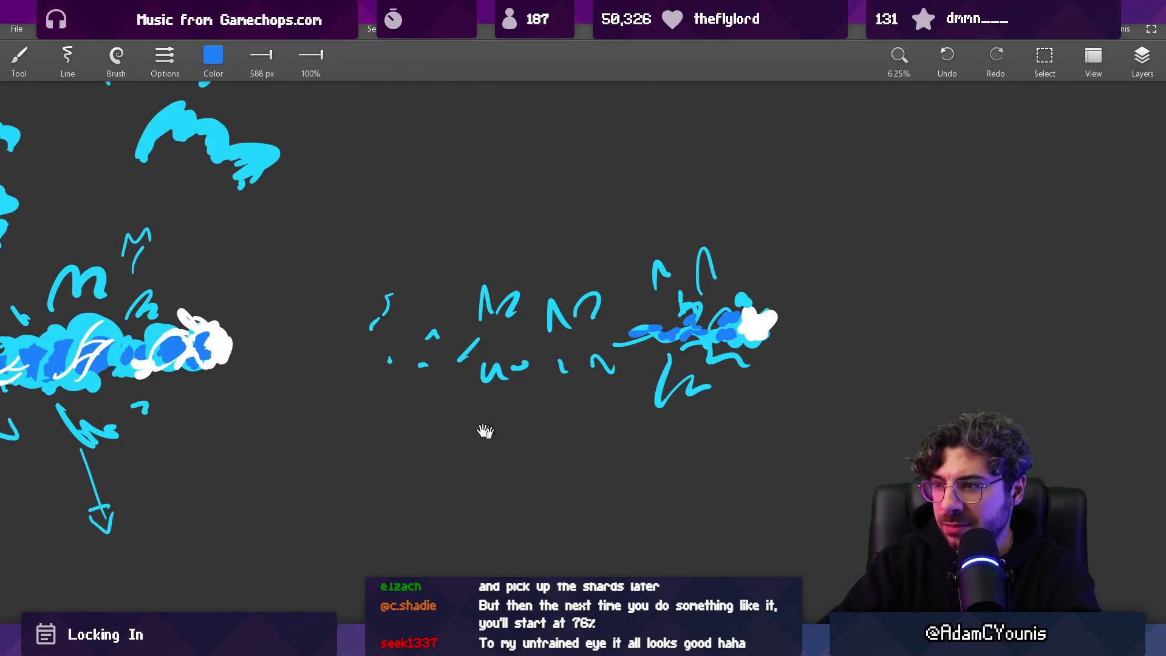
scroll(541, 256, down, 3)
scroll(510, 268, up, 3)
key(s)
mouse_move(310, 158)
mouse_down()
mouse_move(223, 378)
mouse_move(349, 624)
mouse_move(776, 130)
mouse_move(737, 264)
mouse_move(885, 380)
mouse_up()
mouse_move(976, 596)
mouse_down()
mouse_move(899, 535)
mouse_move(429, 276)
mouse_up()
mouse_move(337, 225)
mouse_down()
mouse_move(364, 255)
mouse_move(381, 344)
mouse_up()
key(Return)
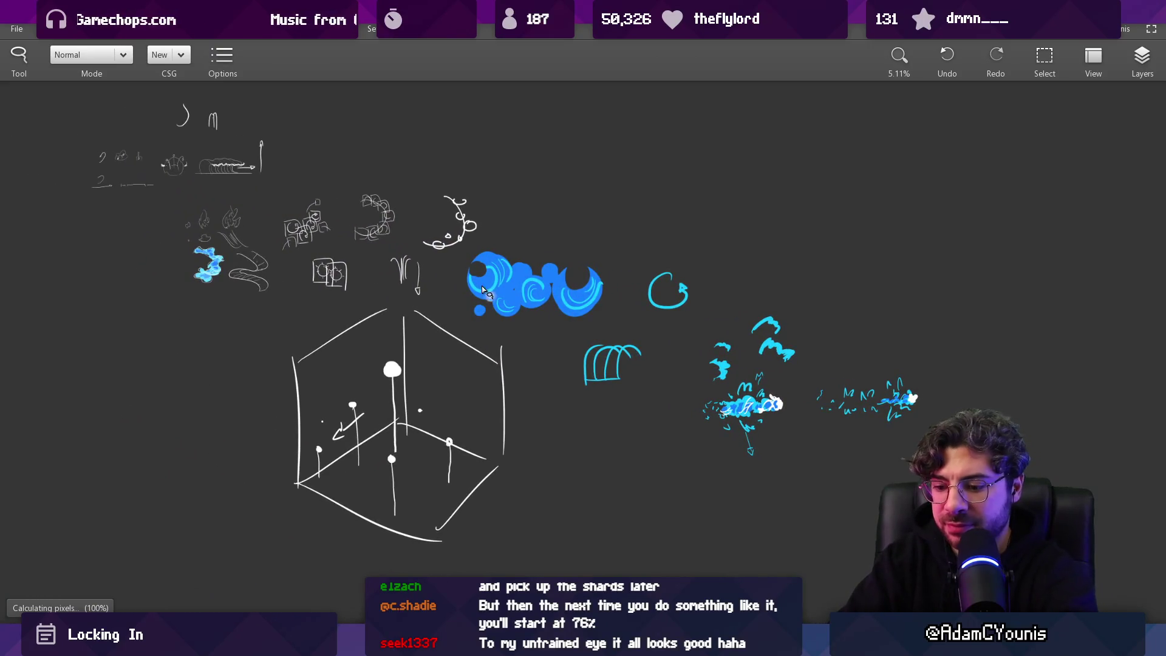
Step: Shrink the cube sketch and move it down and left
mouse_move(367, 300)
mouse_down()
mouse_move(291, 565)
mouse_move(515, 346)
mouse_up()
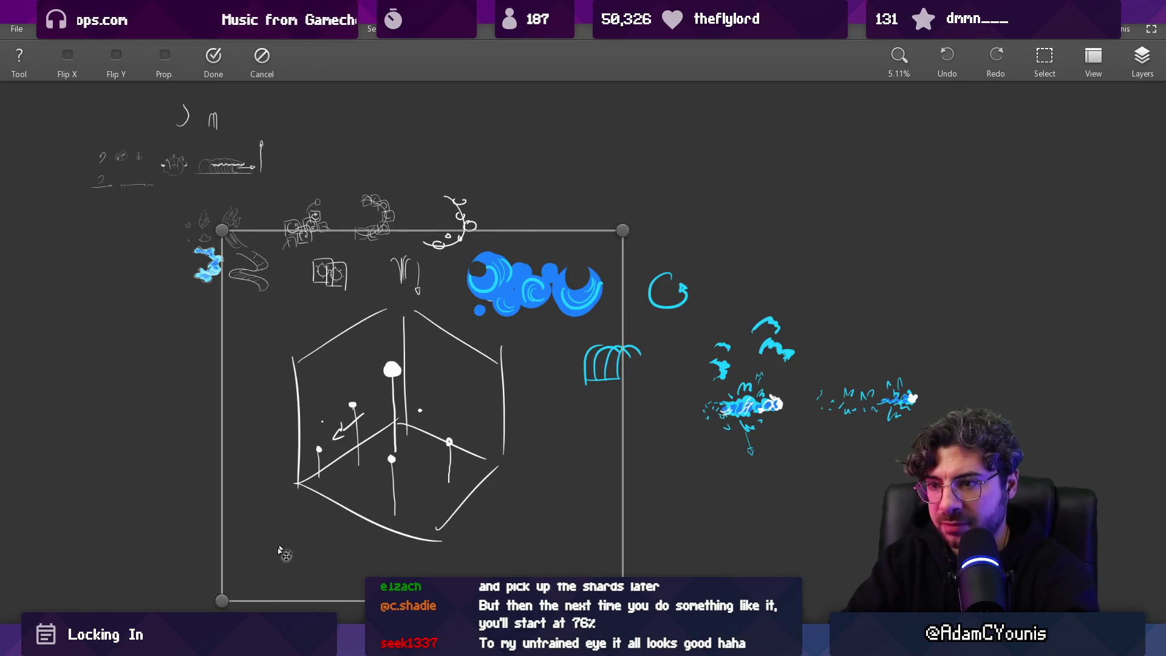
drag(237, 557, 443, 397)
drag(506, 317, 459, 354)
key(Return)
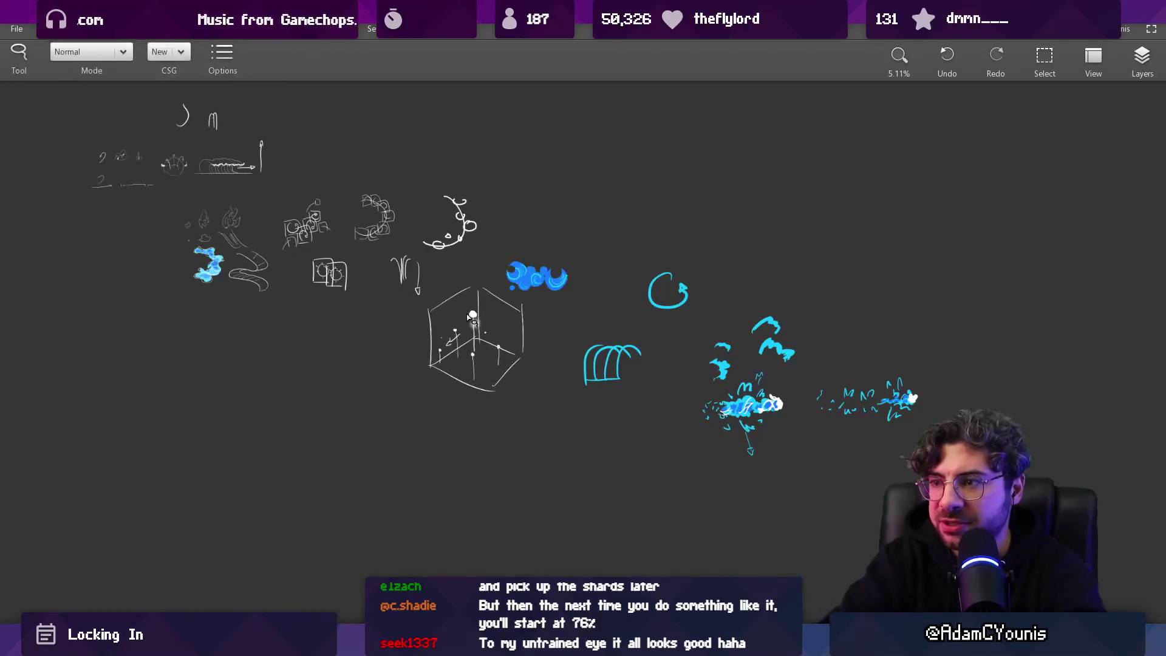
Step: Move the blue water sketches up closer together and shrink them toward the top-left
mouse_move(637, 235)
mouse_down()
mouse_move(867, 501)
mouse_move(644, 232)
mouse_up()
mouse_move(749, 364)
mouse_down()
mouse_move(749, 261)
mouse_move(765, 269)
mouse_up()
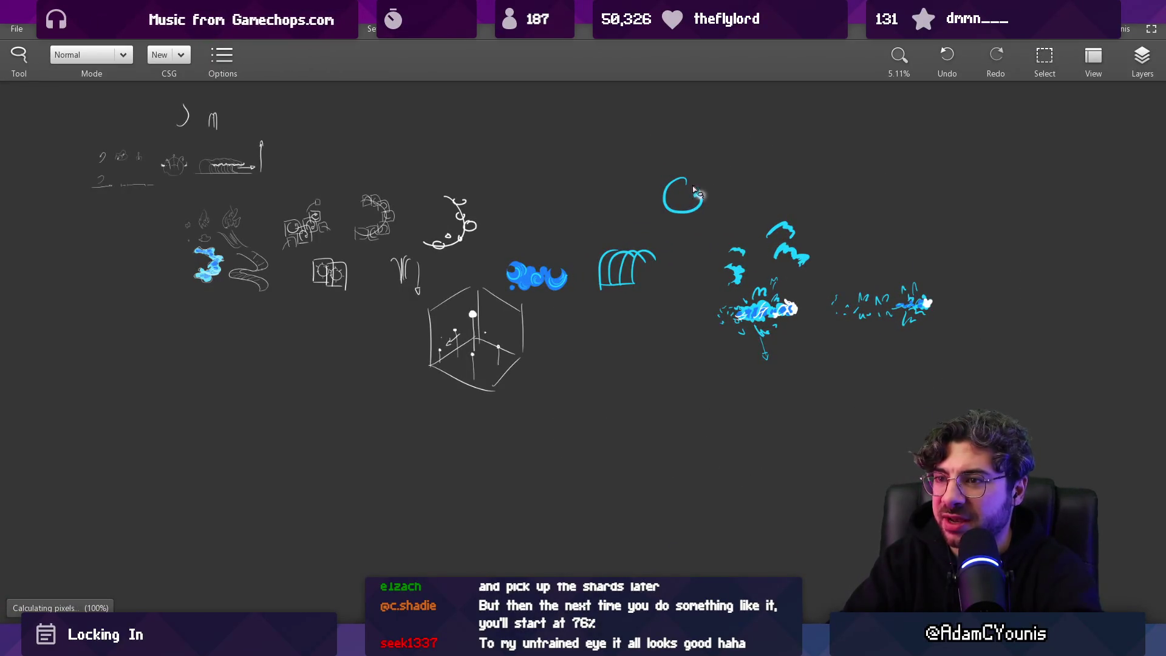
mouse_move(224, 188)
mouse_down()
mouse_move(583, 173)
mouse_move(547, 449)
mouse_move(149, 328)
mouse_up()
mouse_move(846, 375)
mouse_down()
mouse_move(874, 391)
mouse_move(623, 326)
mouse_up()
key(Return)
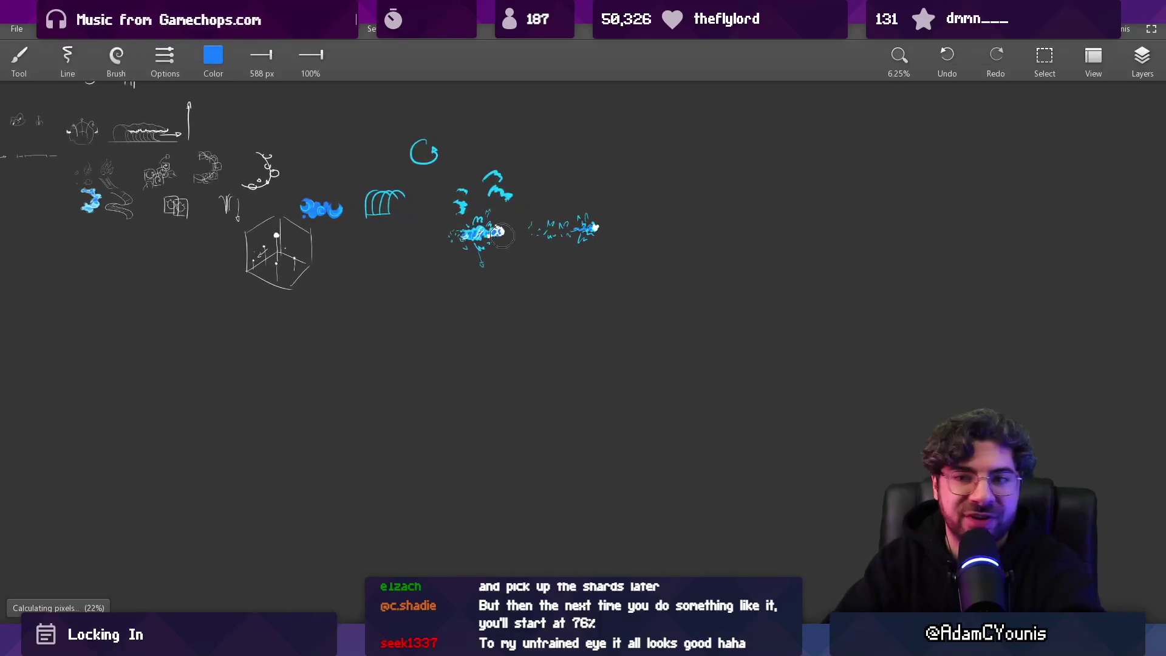
Step: Zoom in and eyedrop the cyan colour from the splash
scroll(515, 324, up, 2)
scroll(569, 301, up, 10)
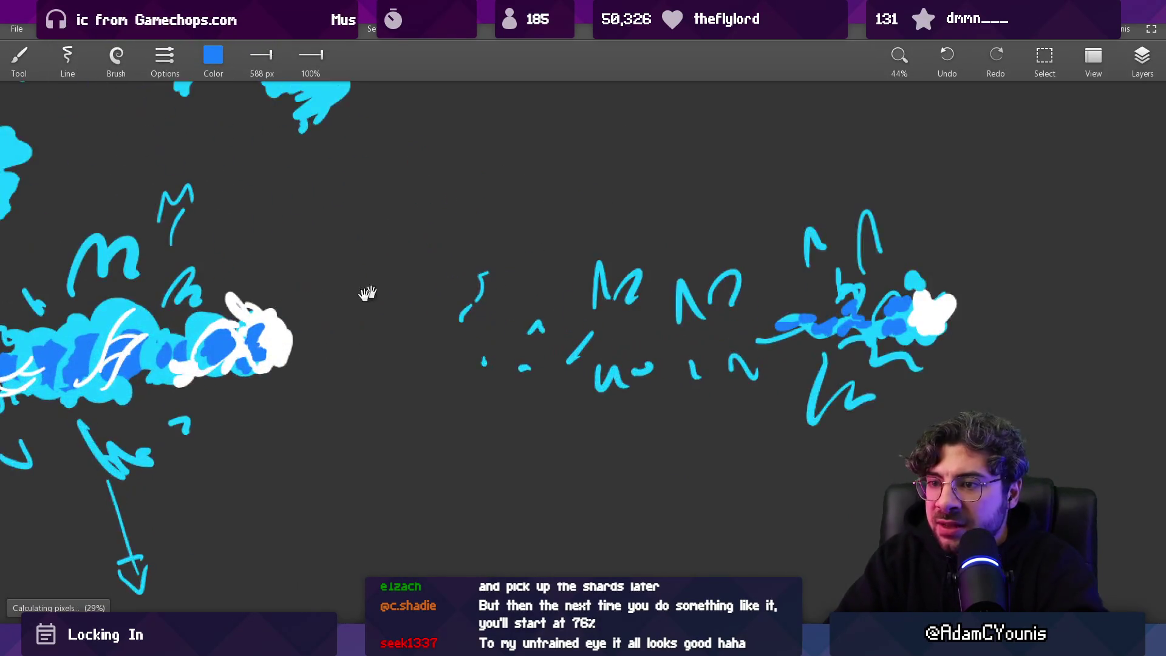
click(312, 301)
scroll(477, 385, up, 3)
Step: Sketch a cyan C-shaped swing arc with a sword line and round head, discarding stray body strokes
mouse_move(429, 242)
mouse_down()
mouse_move(453, 307)
mouse_move(338, 306)
mouse_move(401, 289)
mouse_up()
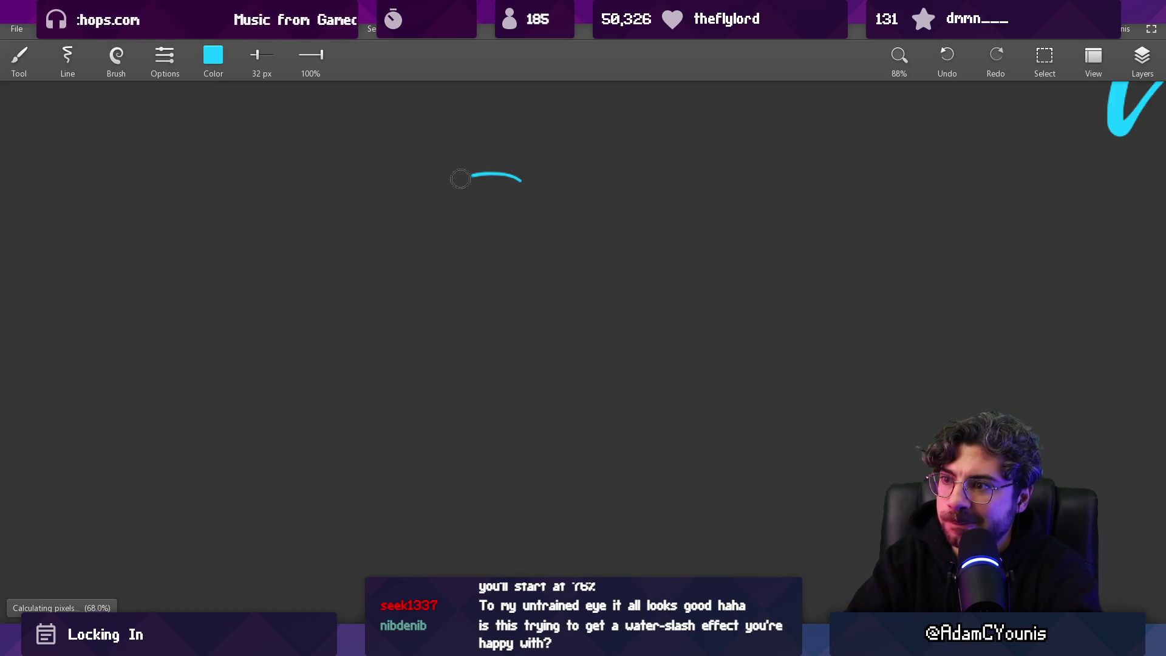
drag(460, 179, 472, 466)
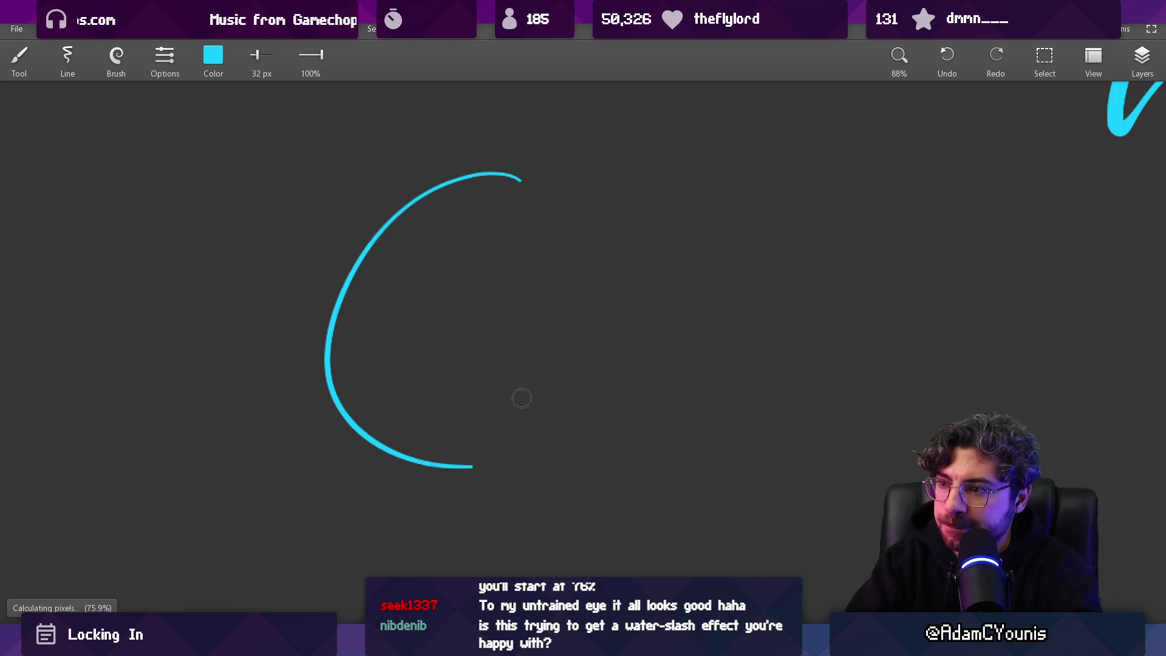
drag(514, 385, 611, 465)
mouse_move(494, 281)
mouse_down()
mouse_move(521, 325)
mouse_move(527, 421)
mouse_up()
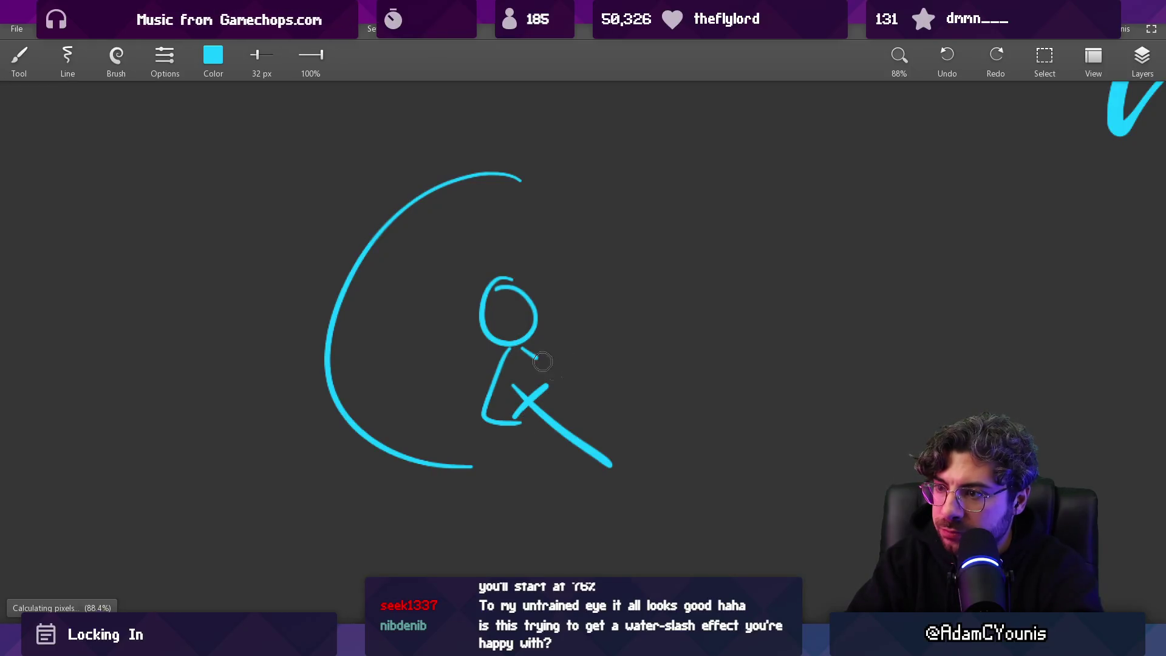
key(ctrl+z)
key(ctrl+z)
drag(492, 381, 518, 406)
key(ctrl+z)
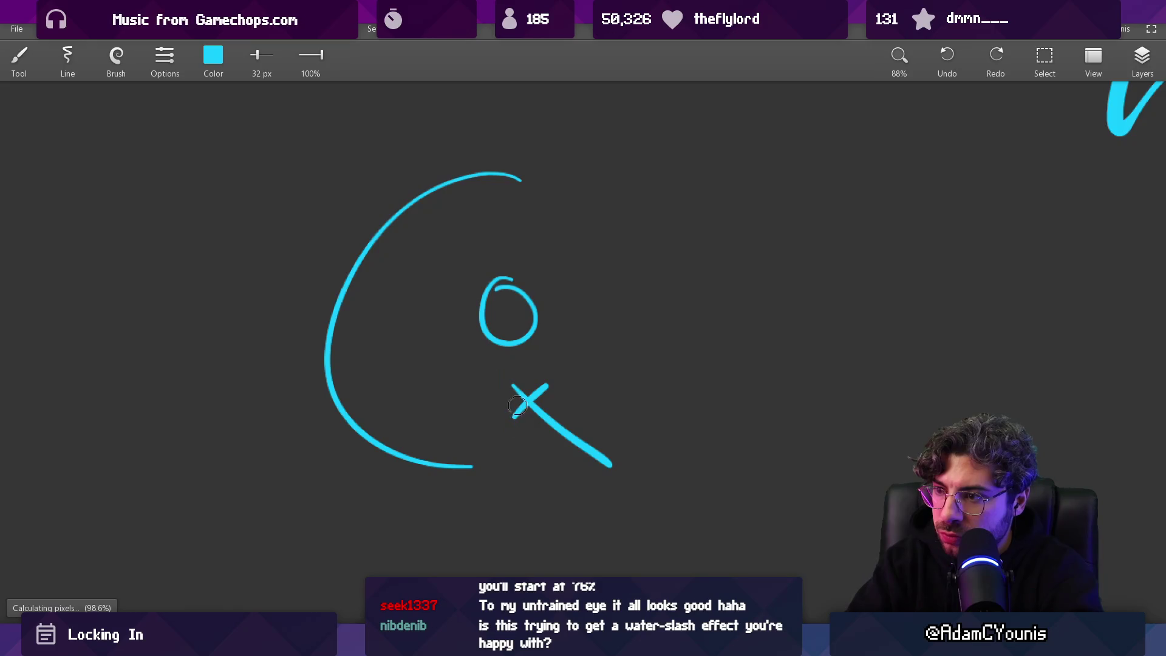
drag(517, 350, 586, 426)
key(ctrl+z)
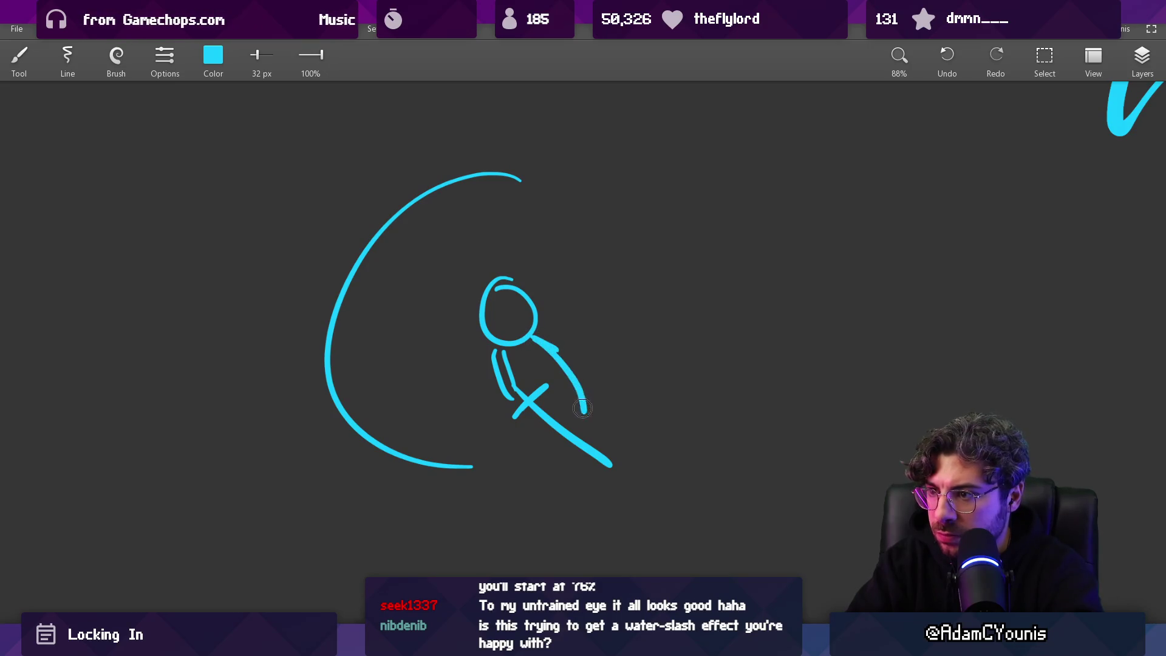
Step: Erase the figure's arm and stray cross lines and redraw the leg as a diagonal stroke
key(e)
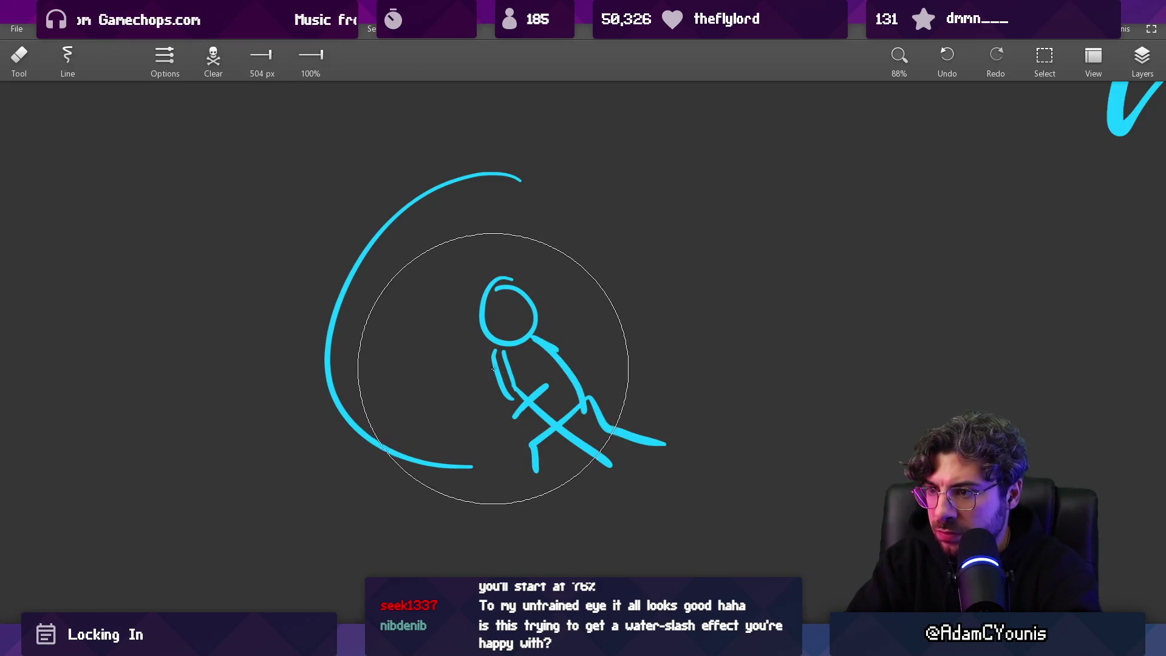
key(bracketleft)
key(bracketleft)
key(bracketleft)
mouse_move(474, 365)
mouse_down()
mouse_move(500, 404)
mouse_move(522, 383)
mouse_move(535, 413)
mouse_move(558, 404)
mouse_up()
key(b)
key(e)
key(b)
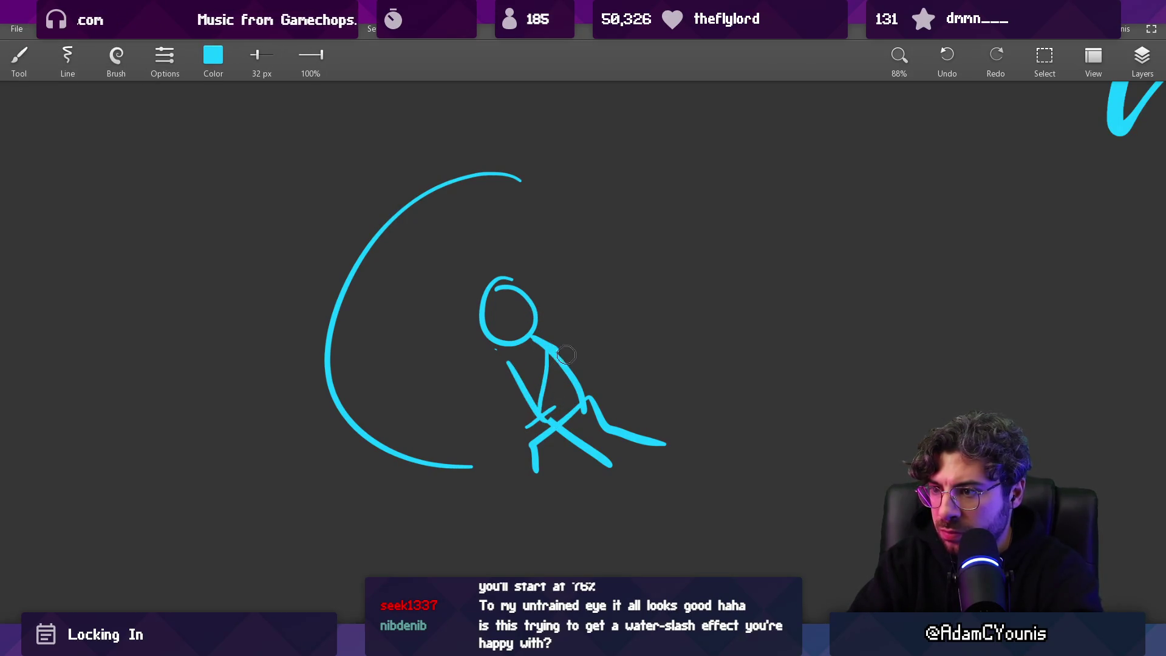
scroll(567, 354, down, 3)
drag(568, 431, 564, 477)
key(e)
mouse_move(641, 434)
mouse_down()
mouse_move(625, 409)
mouse_move(671, 476)
mouse_up()
key(b)
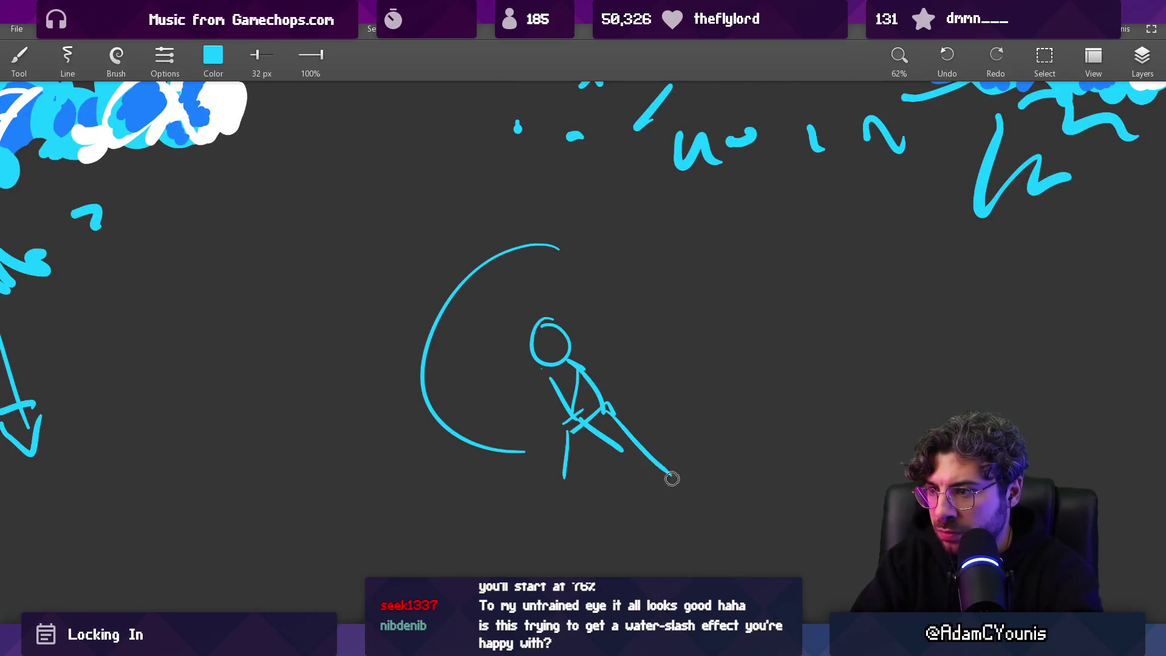
scroll(609, 396, down, 3)
scroll(596, 385, up, 5)
Step: Enlarge the brush through 47, 67 and 70 px up to 101 px
key(bracketright)
key(bracketright)
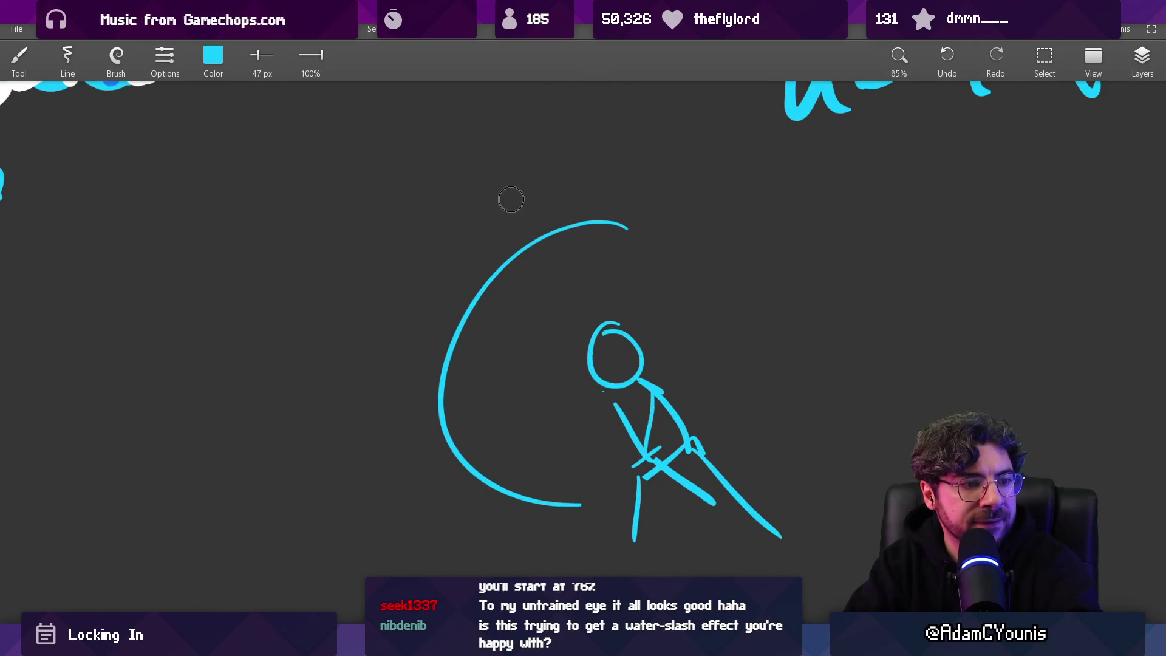
key(bracketright)
key(bracketright)
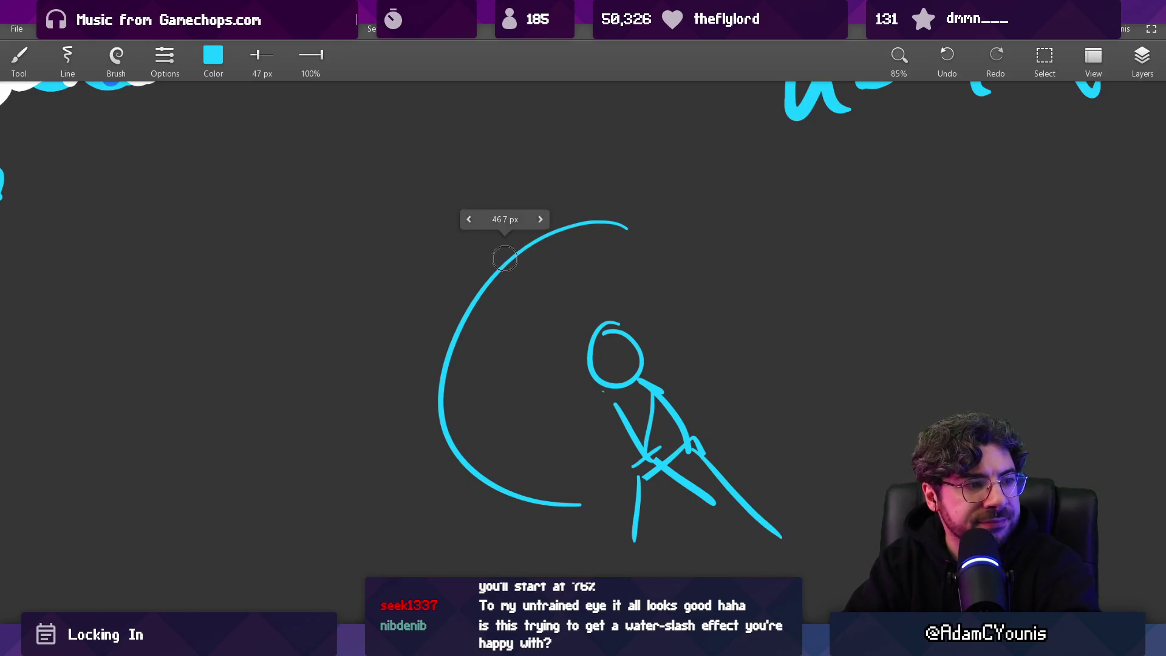
scroll(520, 260, down, 1)
drag(520, 274, 510, 271)
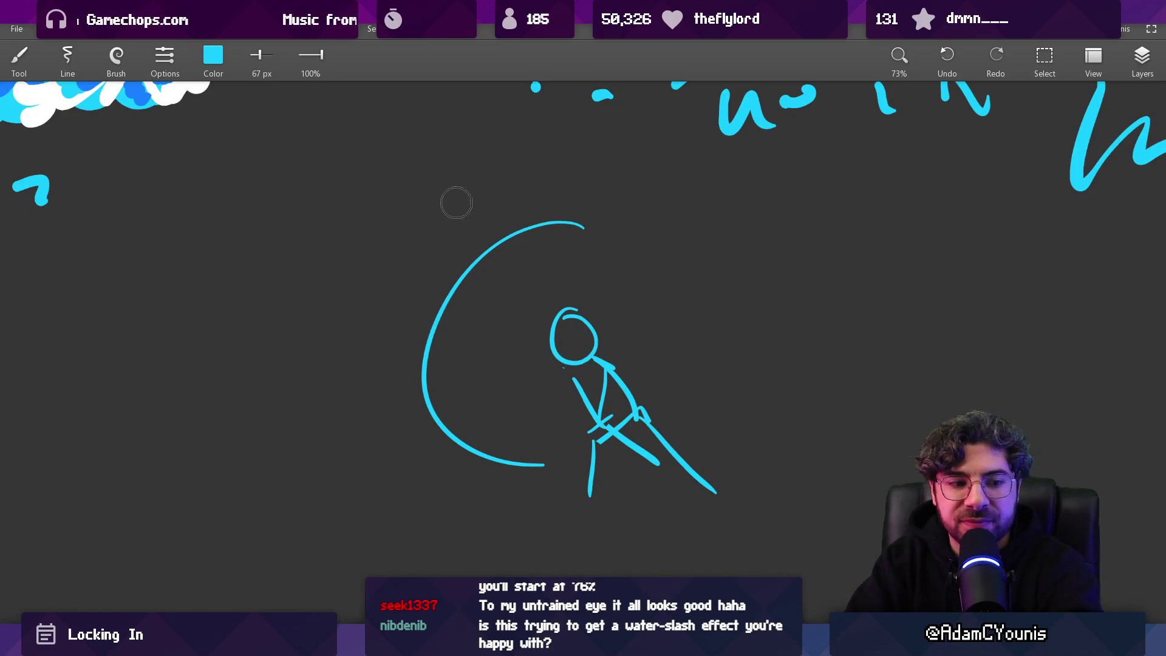
key(bracketright)
drag(515, 214, 518, 248)
key(ctrl+z)
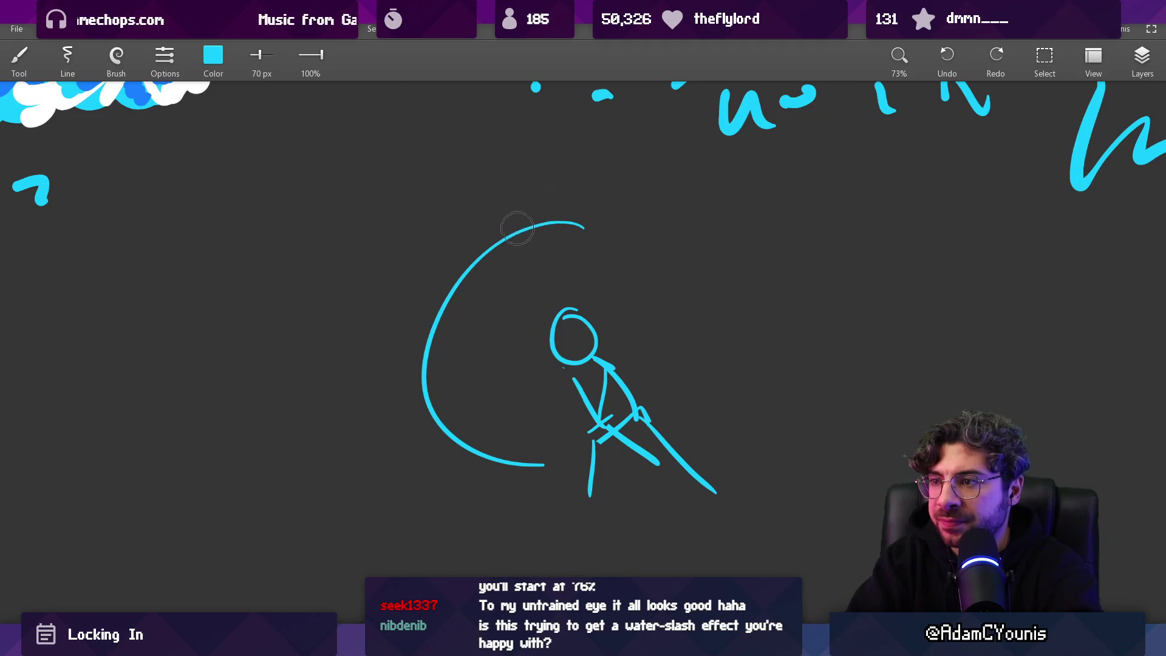
key(bracketright)
key(bracketright)
key(bracketright)
Step: Place large cyan bubble dots along the arc, growing the lower one into a bigger blob
click(479, 256)
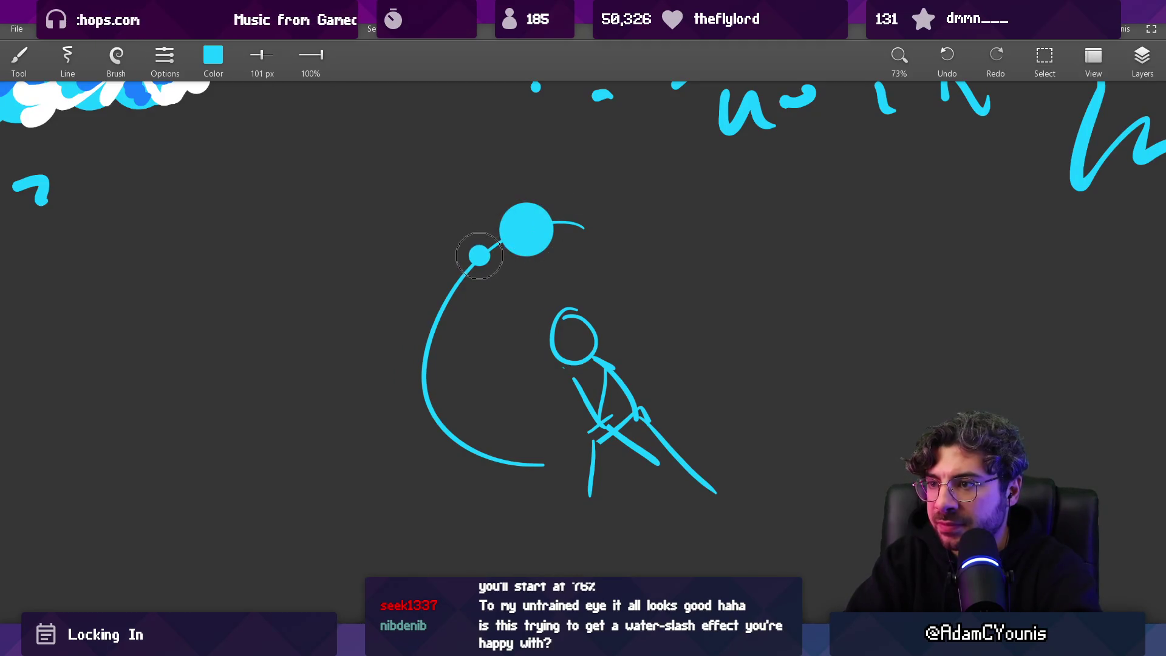
click(429, 283)
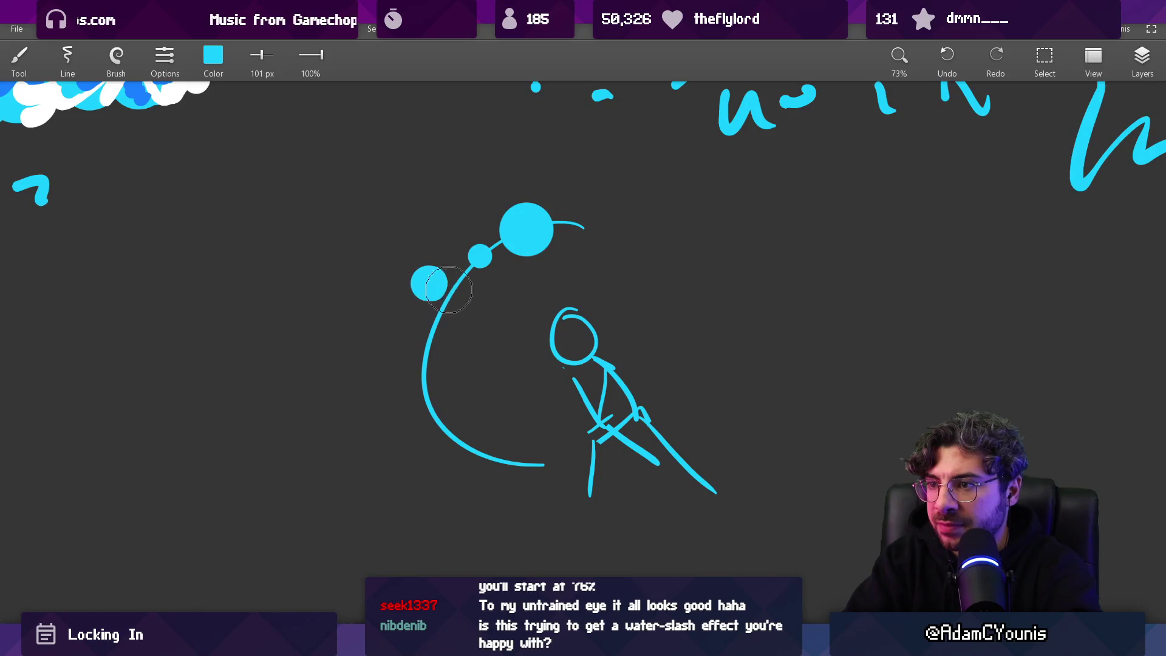
click(473, 300)
click(438, 322)
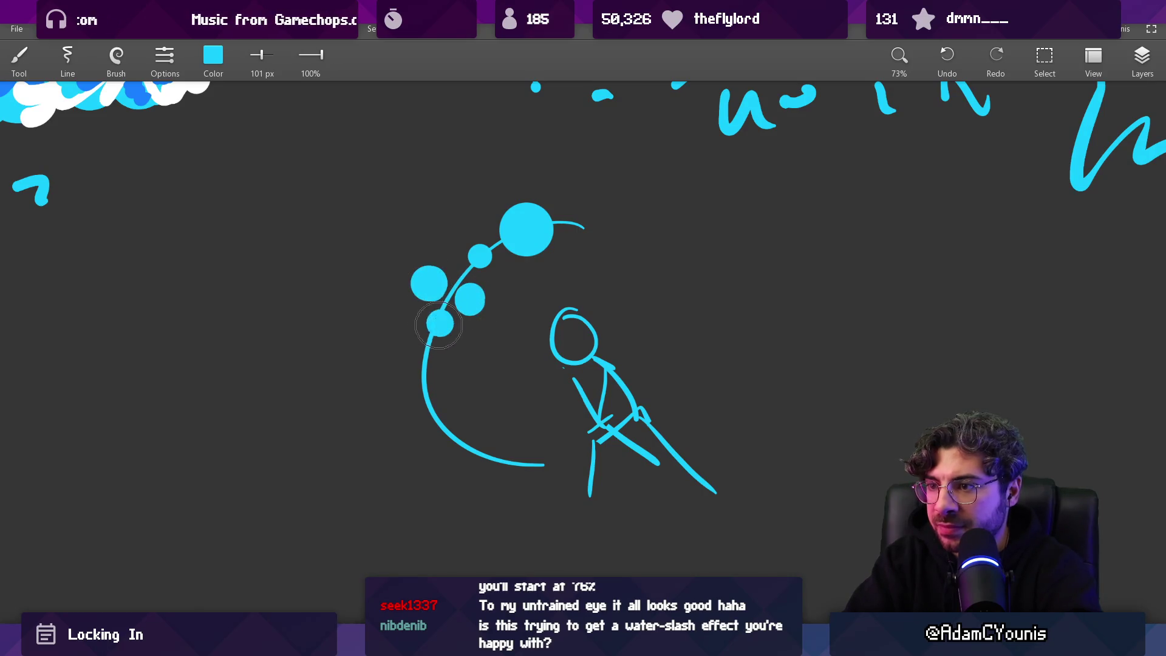
click(430, 393)
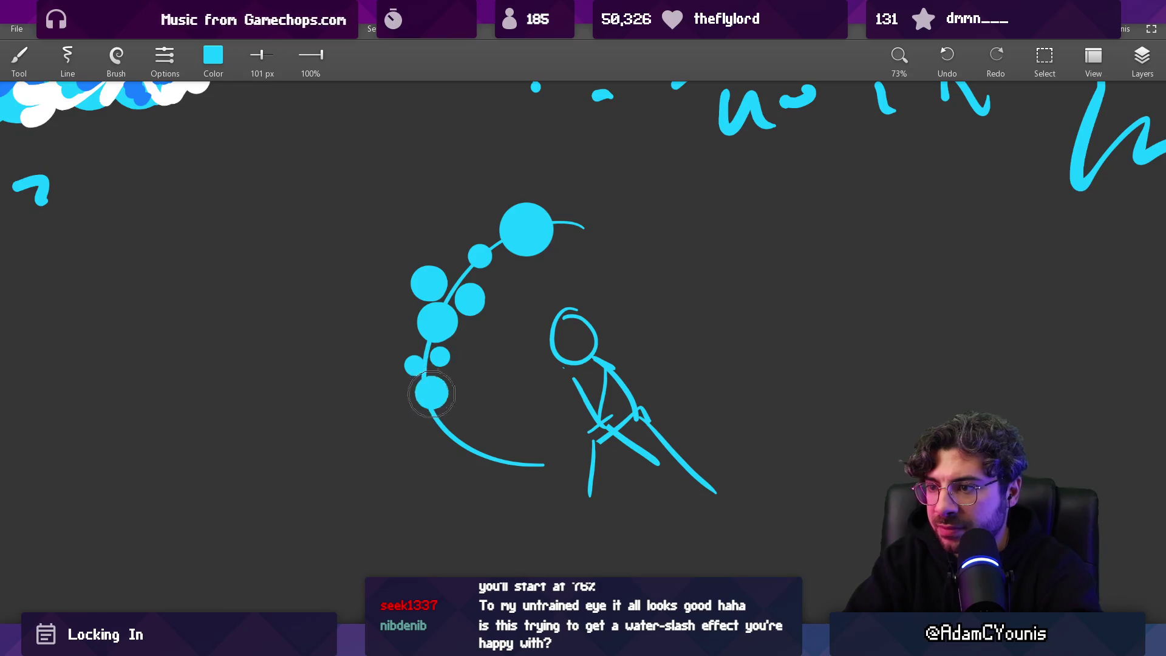
click(461, 442)
click(513, 463)
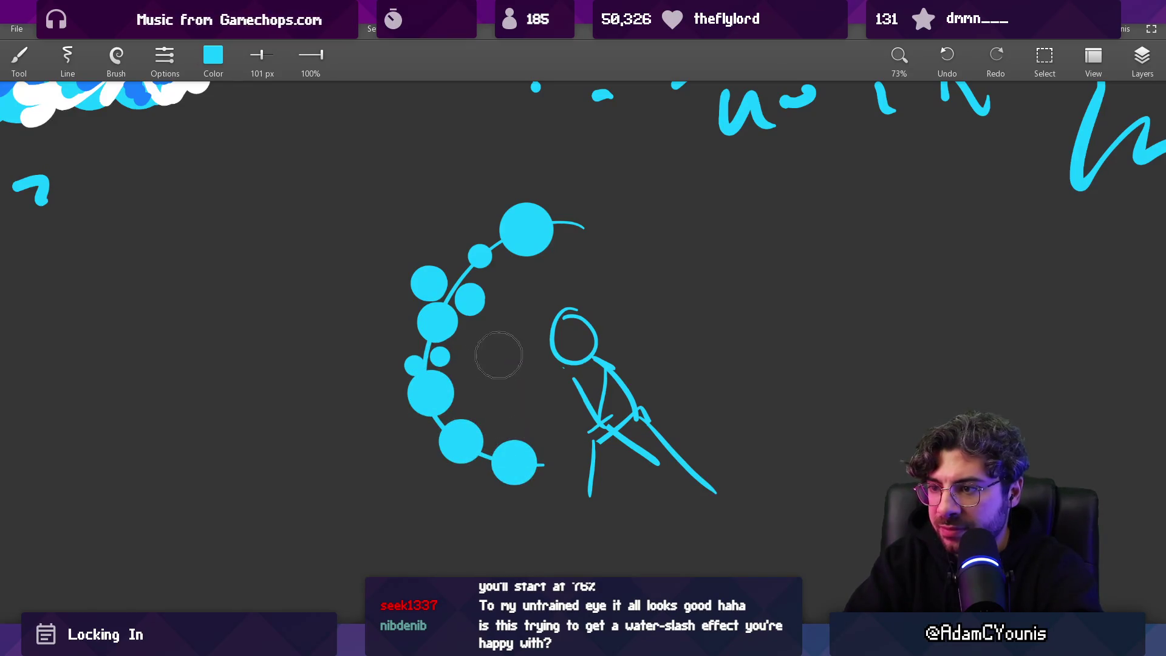
mouse_move(464, 428)
mouse_down()
mouse_move(449, 415)
mouse_move(445, 440)
mouse_up()
scroll(557, 334, down, 10)
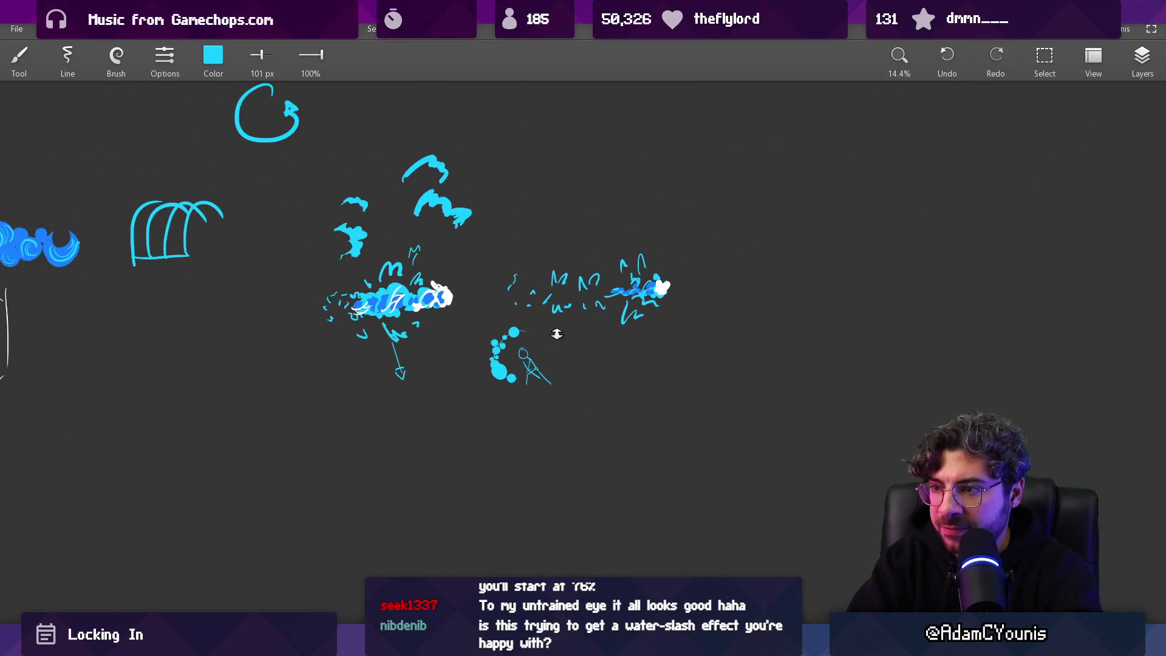
scroll(523, 375, up, 9)
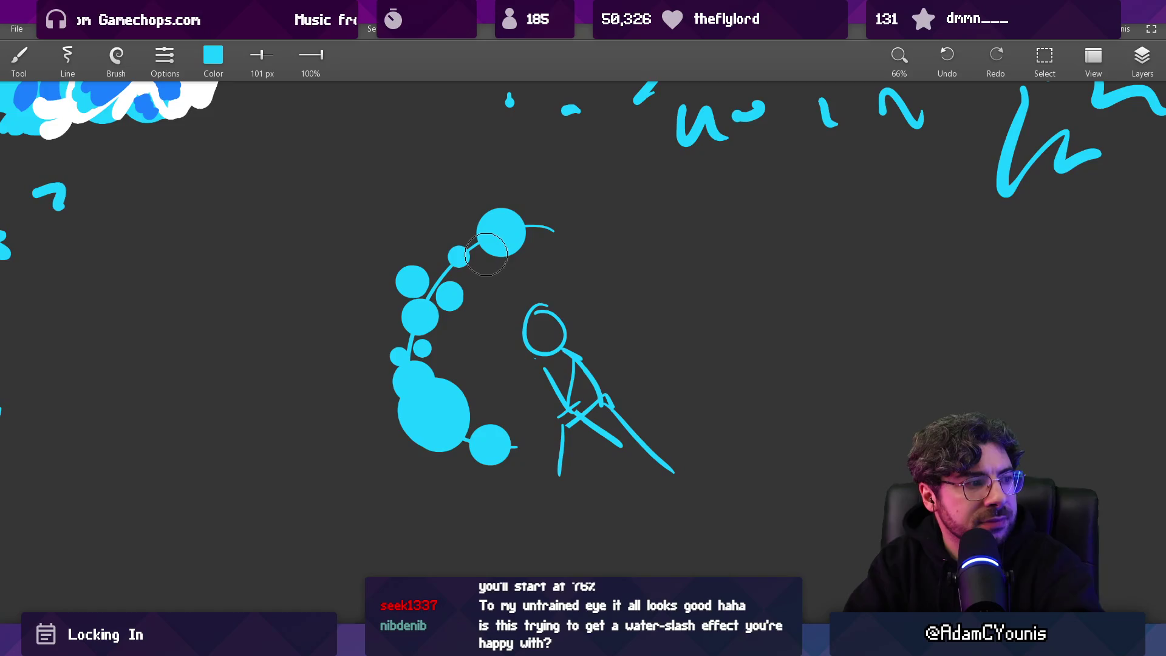
scroll(474, 283, down, 4)
Step: Copy the whole bubbles sketch and paste the duplicate below the original
key(s)
drag(363, 418, 554, 245)
key(ctrl+c)
key(ctrl+v)
drag(436, 312, 435, 507)
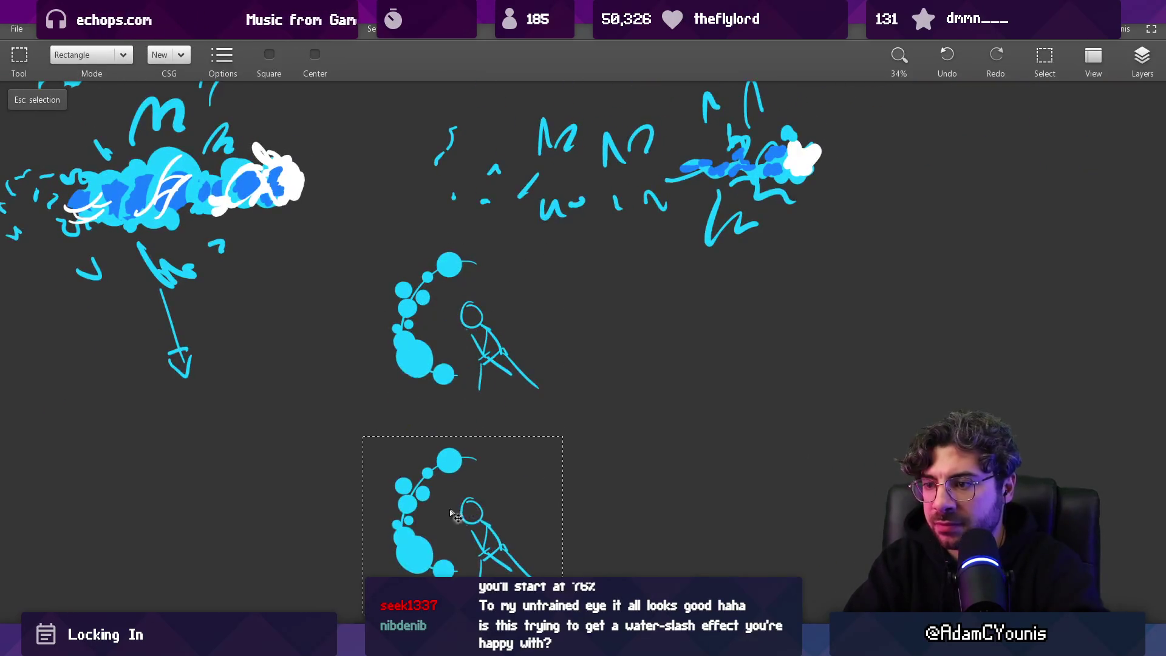
Step: Paint a cyan splash squiggle left of the copied bubbles, trimming its tail
scroll(447, 417, down, 2)
scroll(419, 441, up, 4)
key(b)
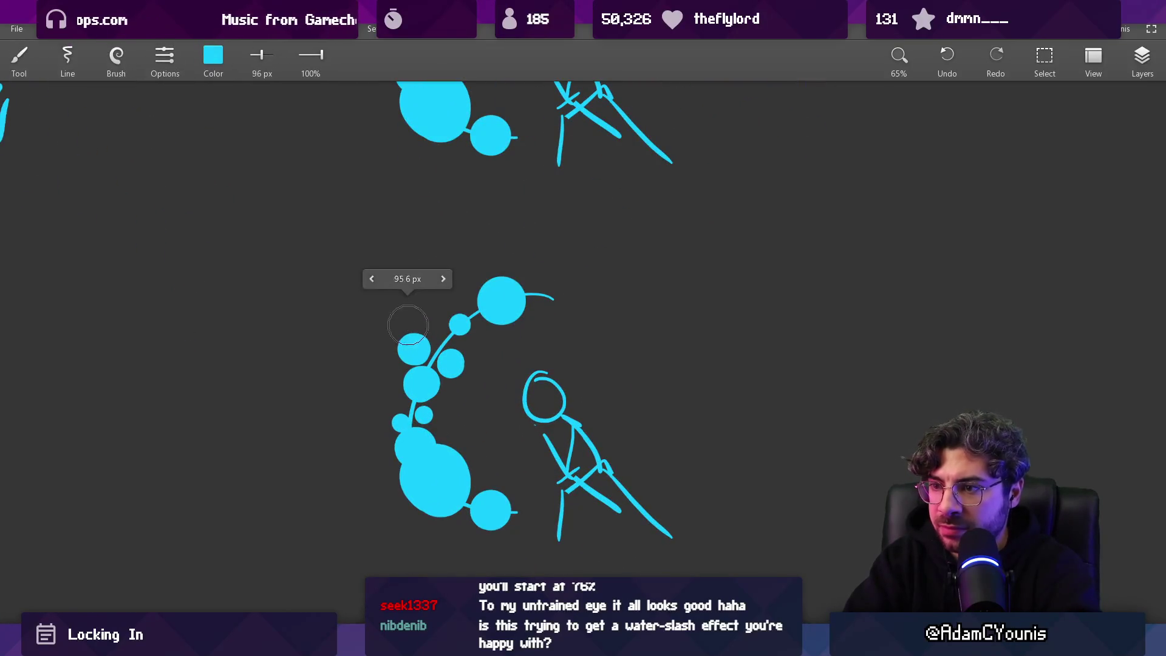
drag(387, 345, 384, 327)
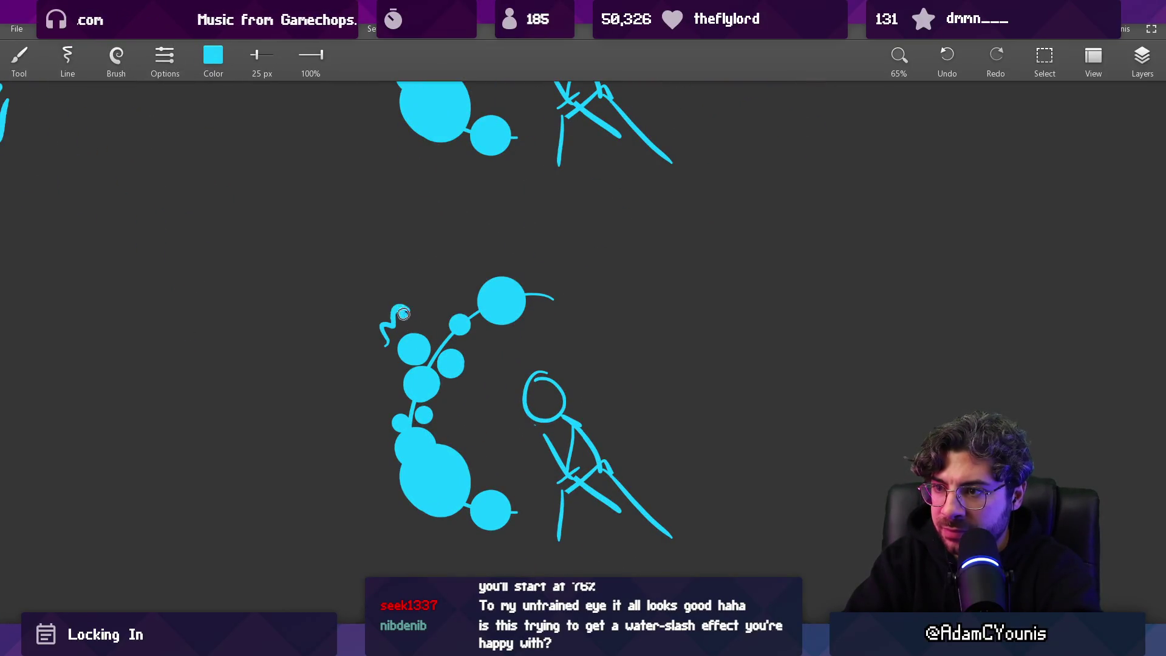
scroll(414, 313, up, 3)
key(ctrl+z)
key(e)
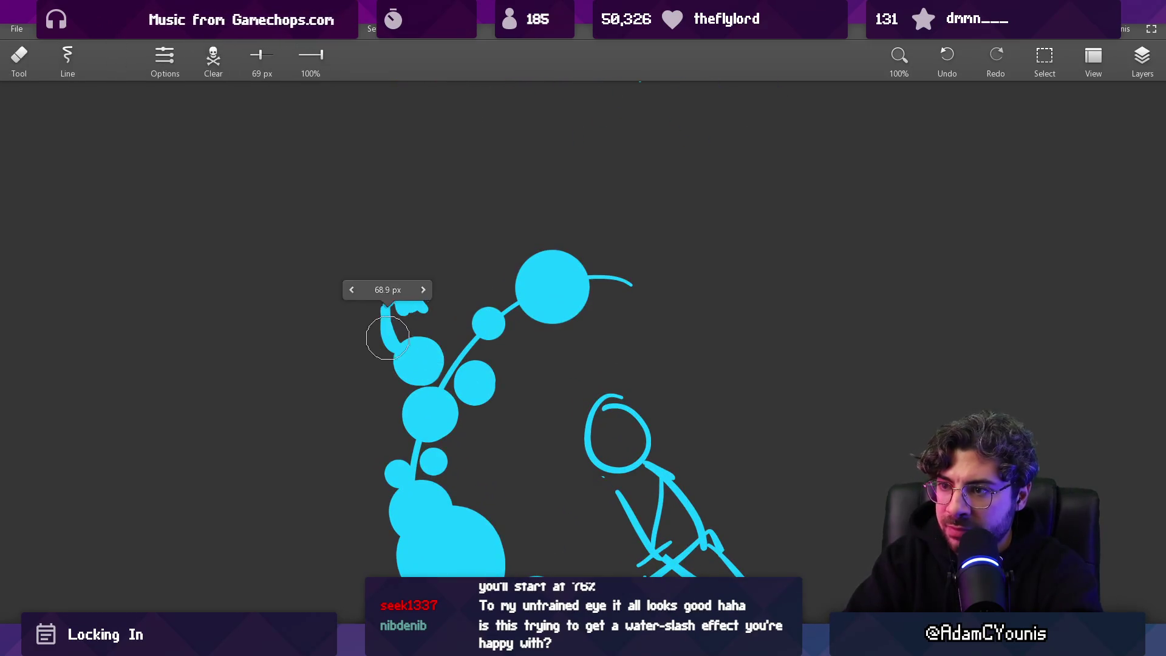
drag(416, 354, 404, 346)
key(b)
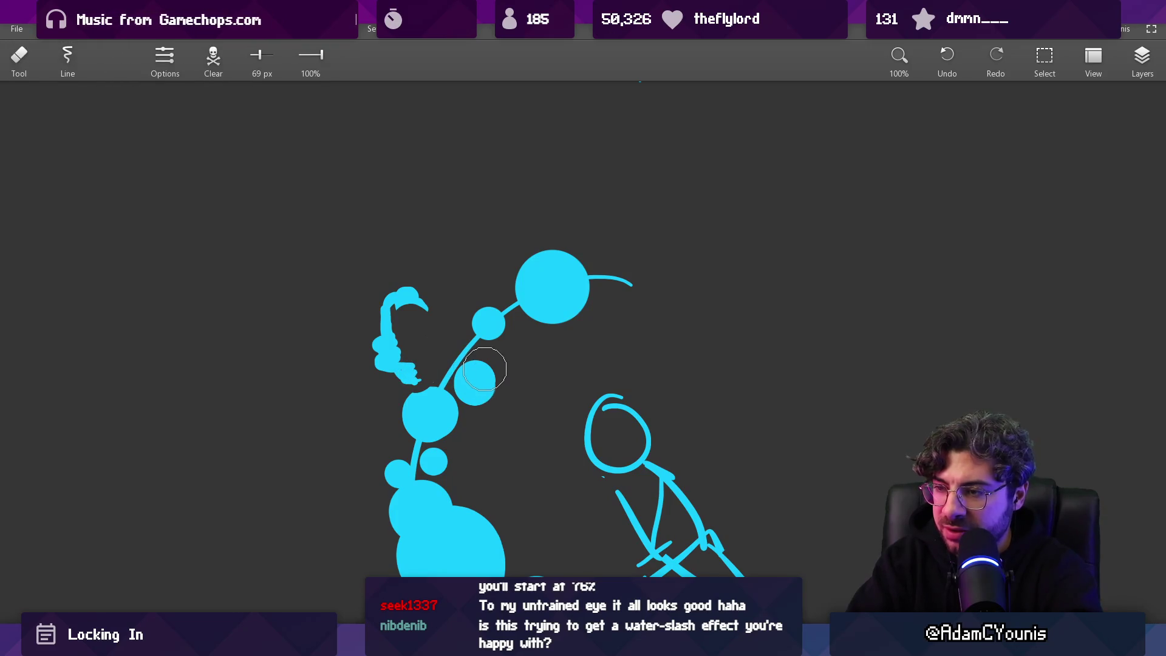
Step: Paint splash marks and arcs beside the upper bubbles, comparing against the original sketch
mouse_move(423, 381)
mouse_down()
mouse_move(468, 410)
mouse_move(493, 402)
mouse_up()
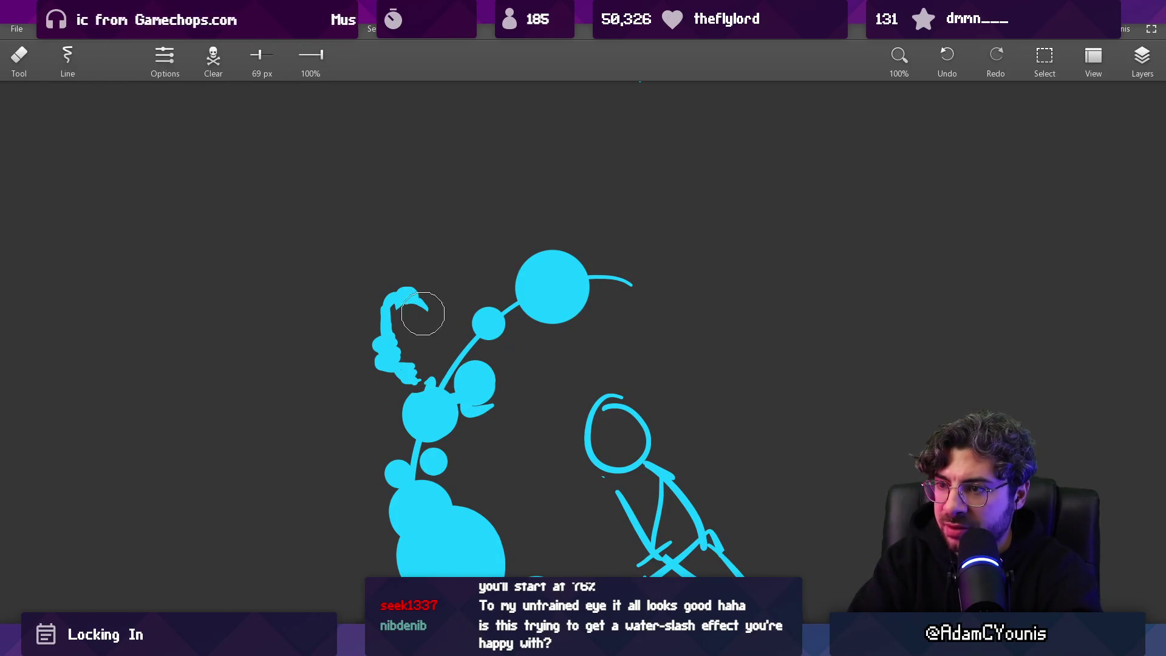
drag(407, 310, 433, 472)
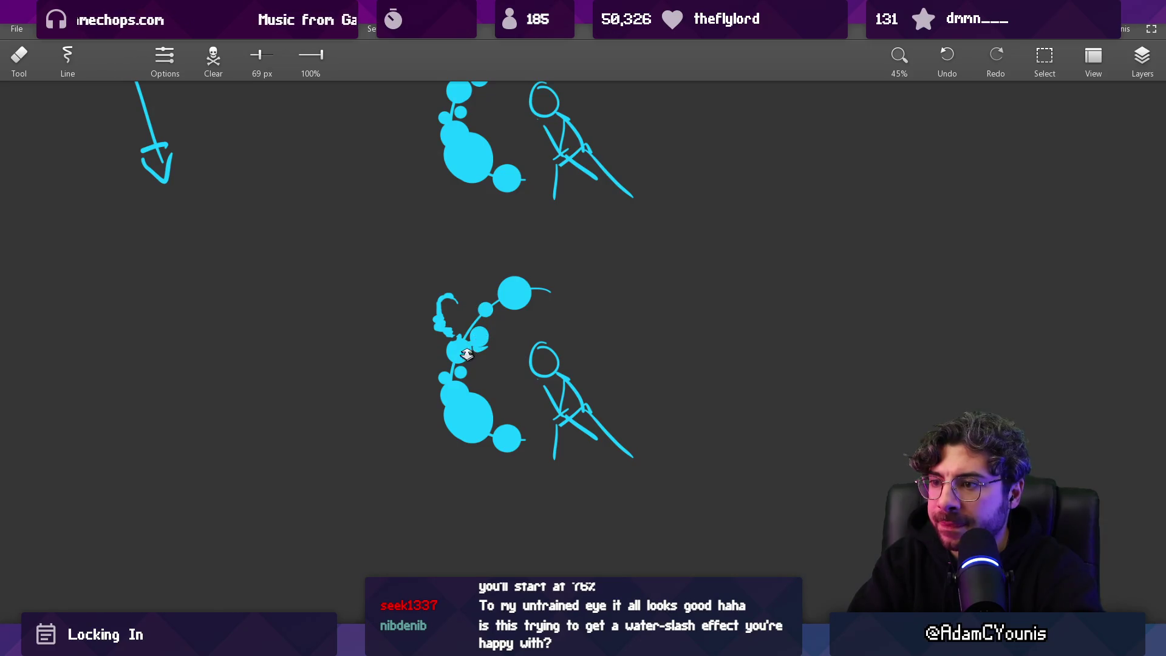
drag(466, 355, 466, 299)
key(b)
drag(478, 396, 509, 387)
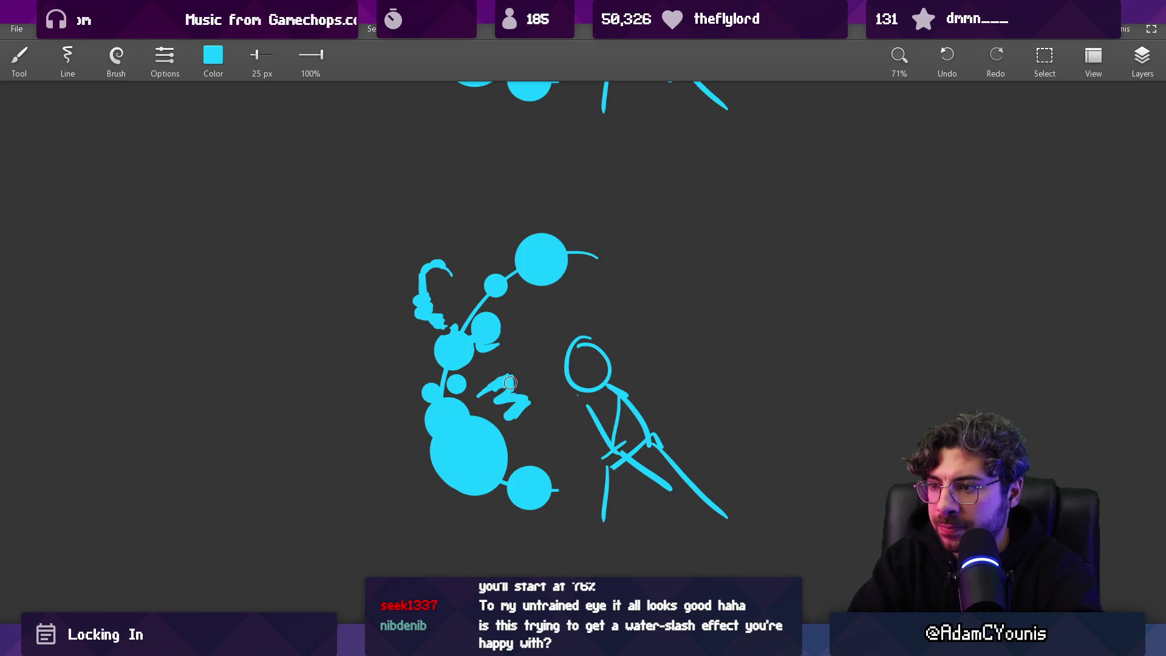
key(e)
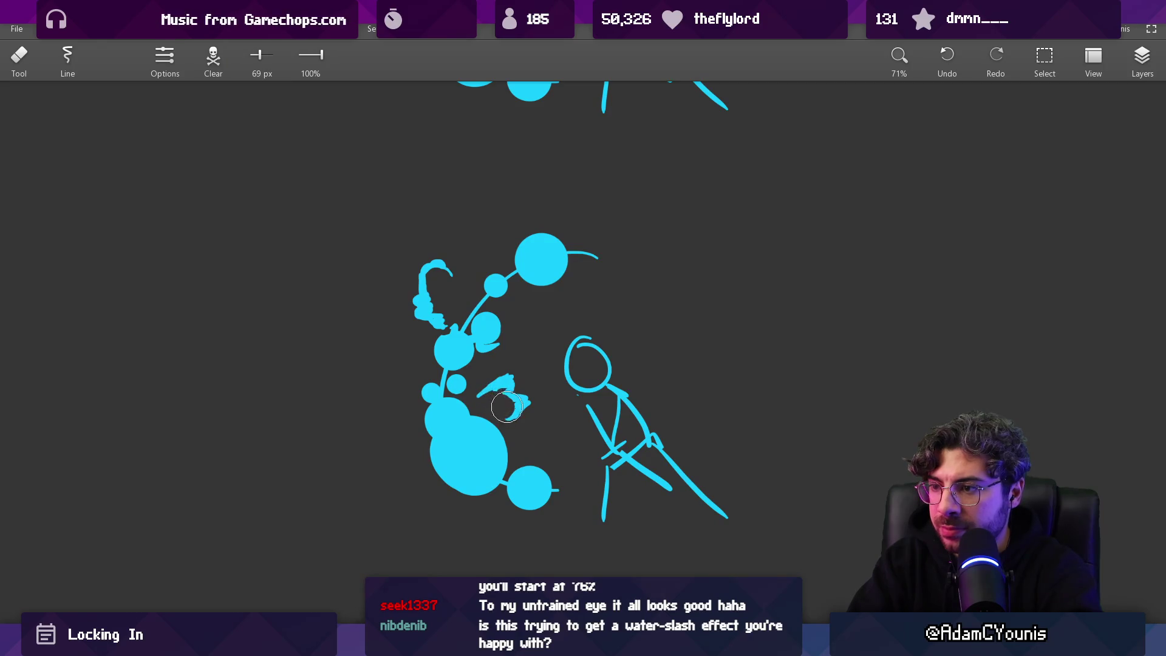
drag(543, 336, 569, 303)
mouse_move(528, 362)
mouse_down()
mouse_move(516, 377)
mouse_move(457, 358)
mouse_up()
key(b)
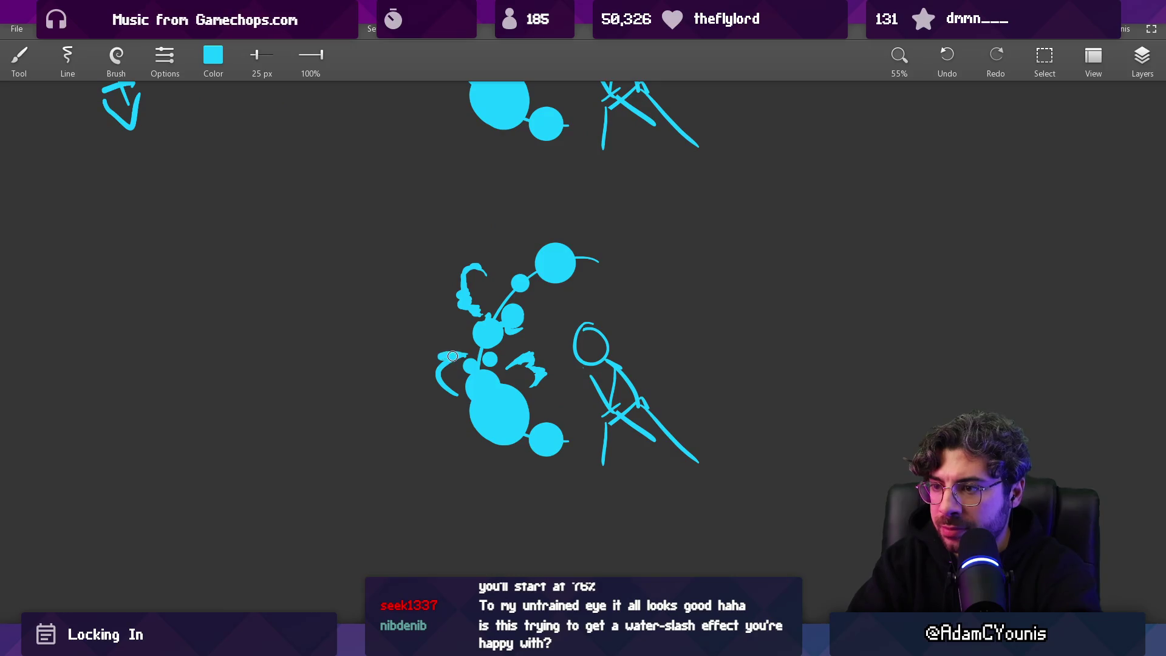
drag(442, 386, 542, 251)
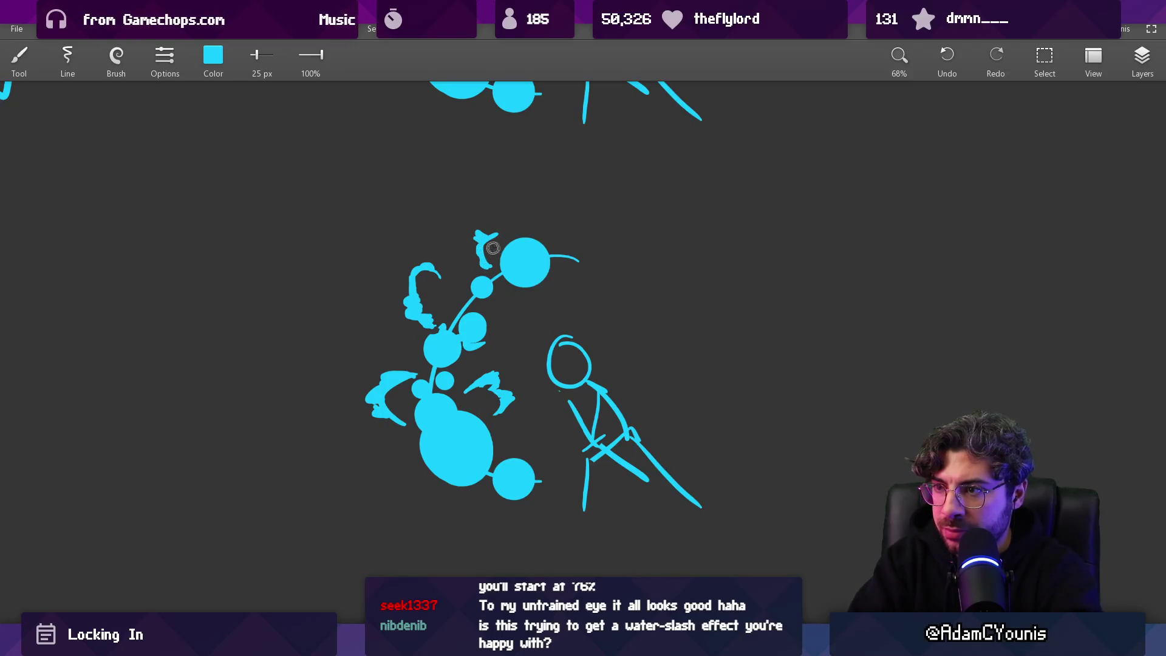
Step: Erase part of a splash mark and reshape a round bubble into an irregular splash at 43 px
key(e)
click(400, 386)
drag(400, 385, 419, 393)
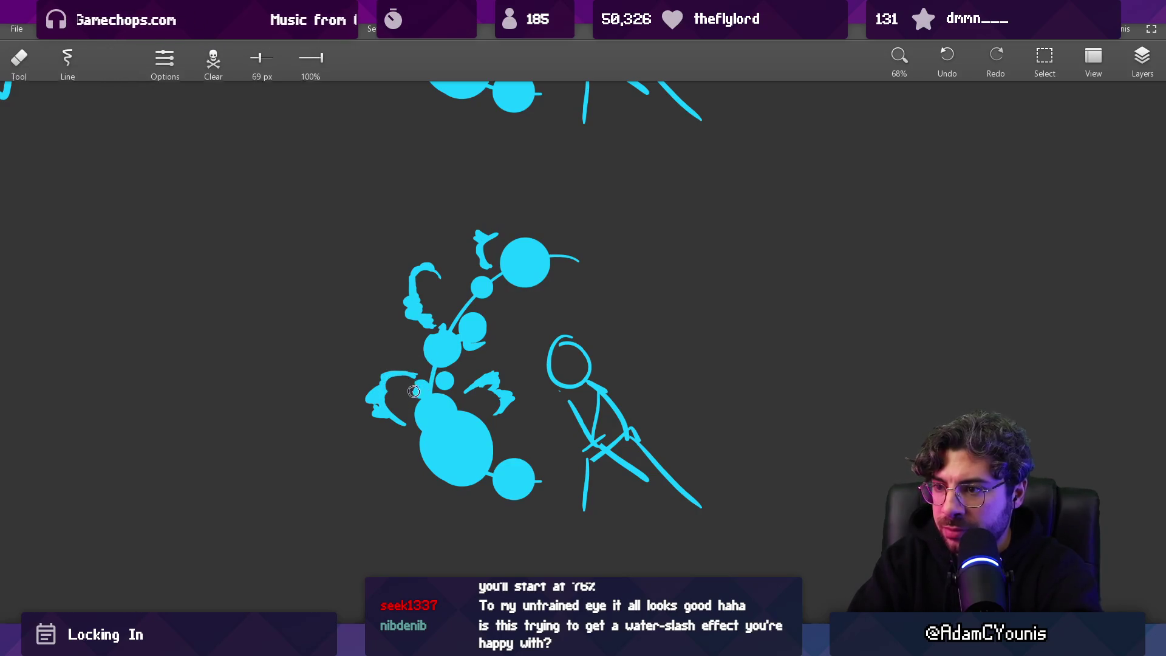
key(b)
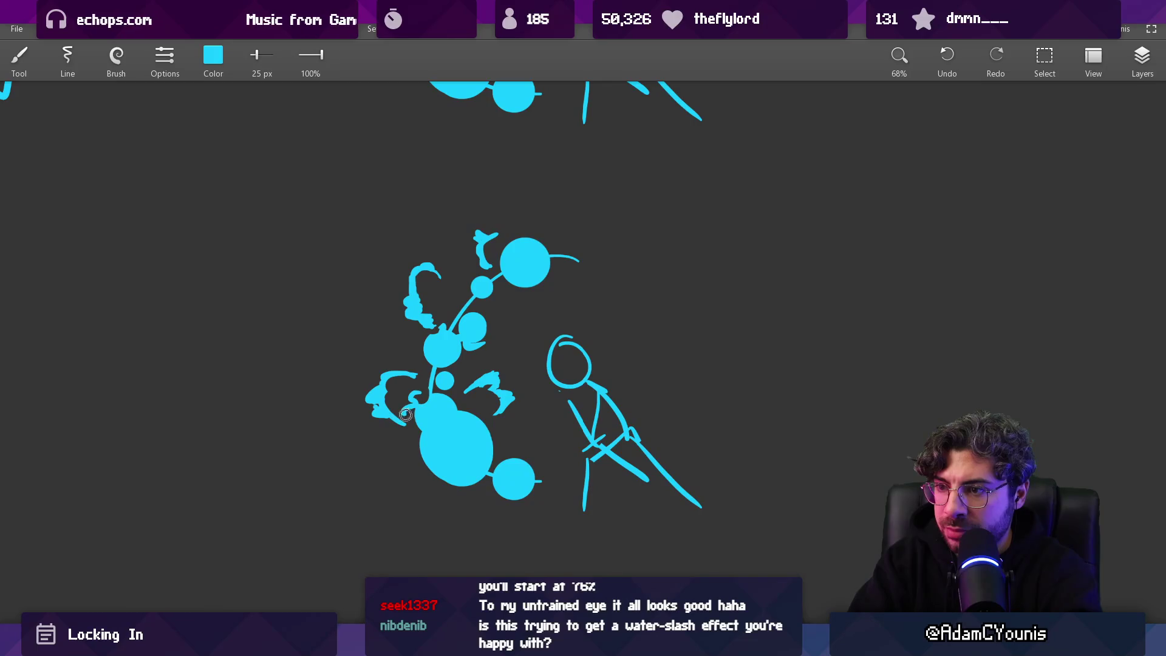
key(e)
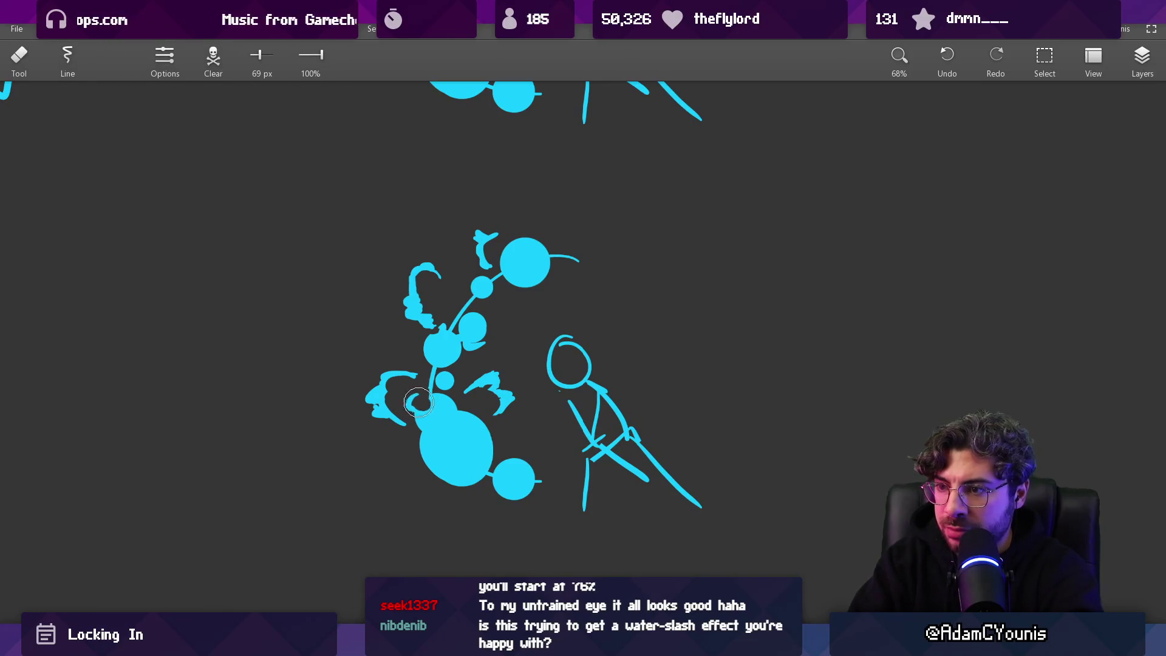
drag(456, 359, 448, 246)
drag(430, 298, 408, 333)
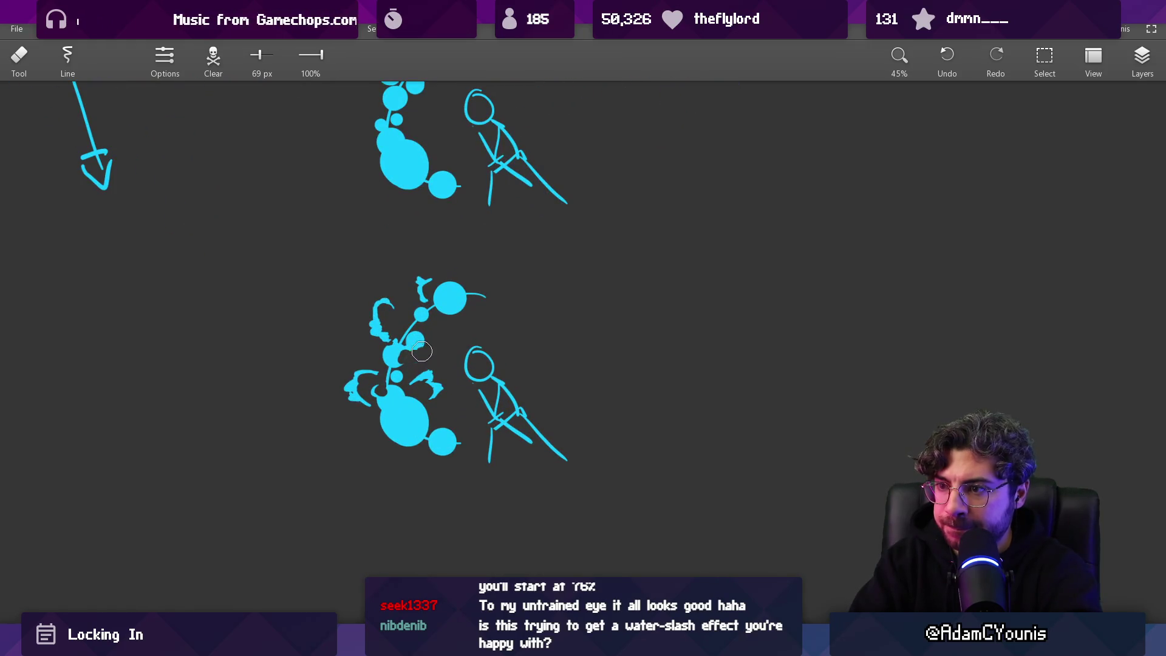
key(b)
drag(419, 343, 399, 337)
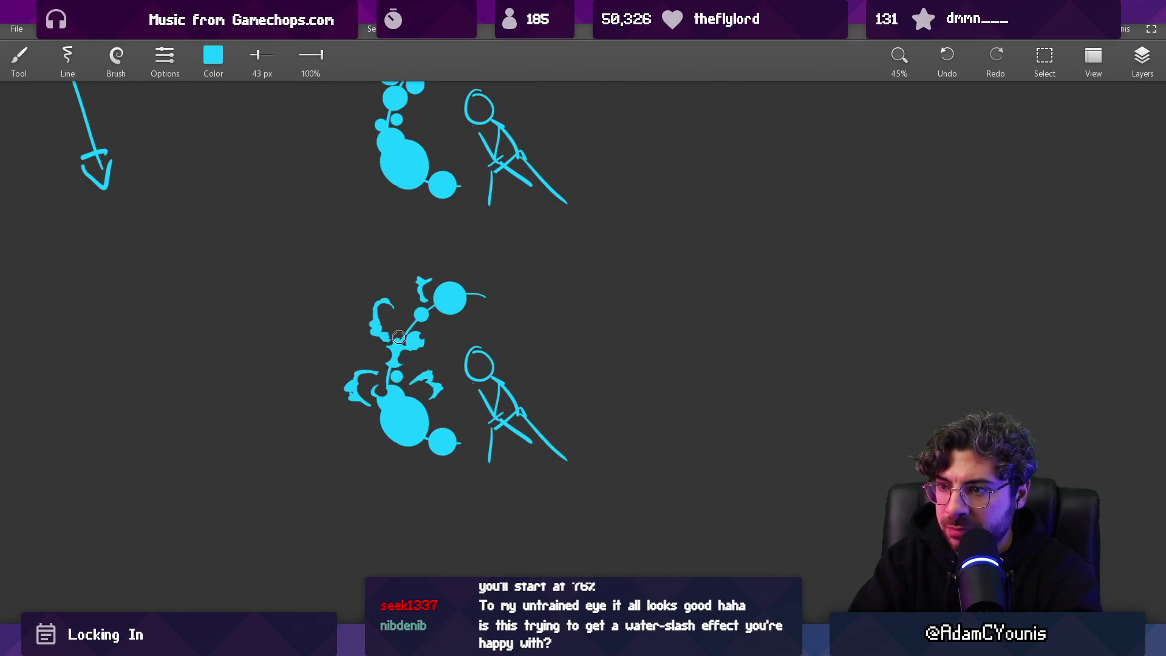
Step: Open the colour settings and sample a blue from the original sketch
scroll(408, 327, up, 2)
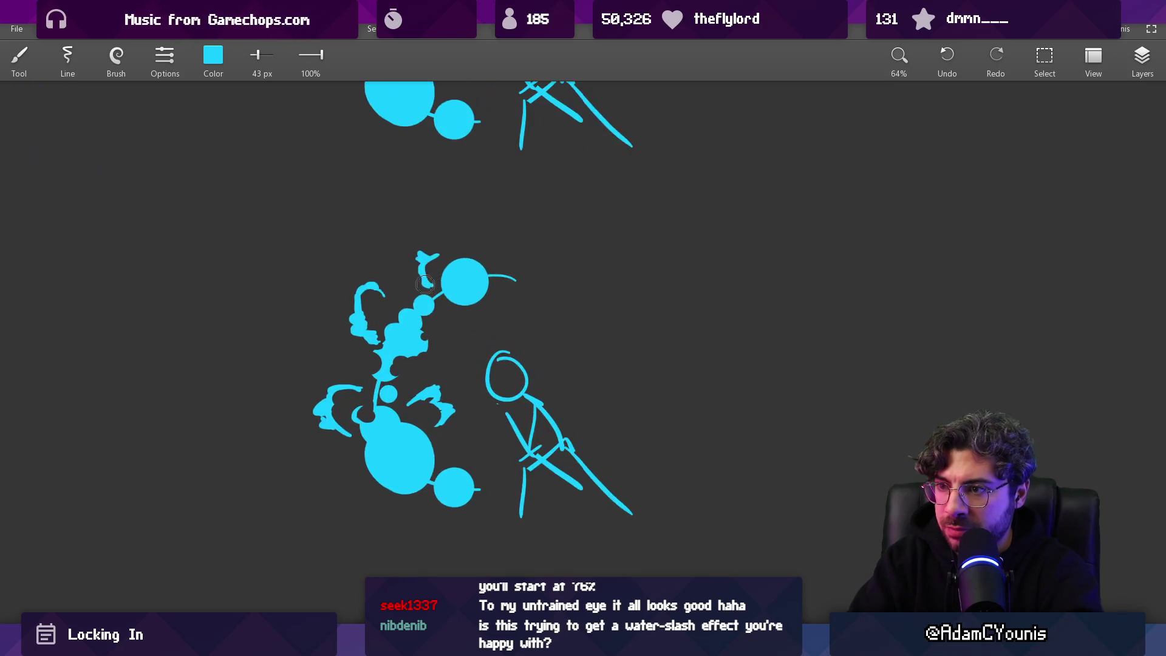
click(213, 55)
drag(367, 172, 388, 340)
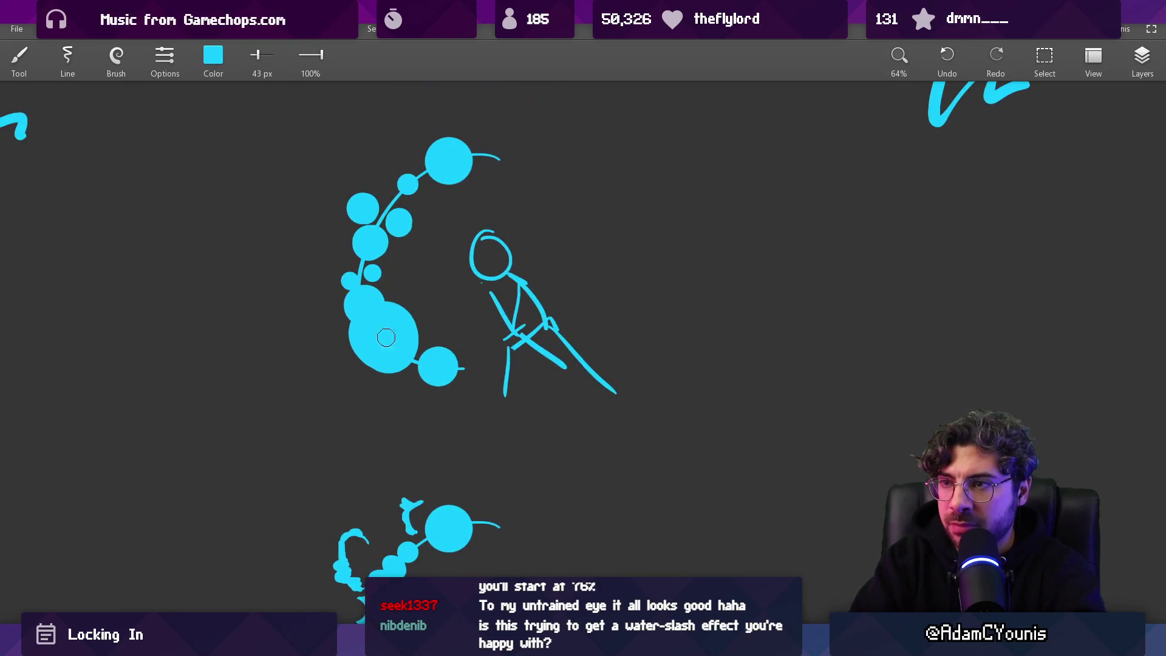
scroll(404, 425, down, 5)
alt+click(276, 188)
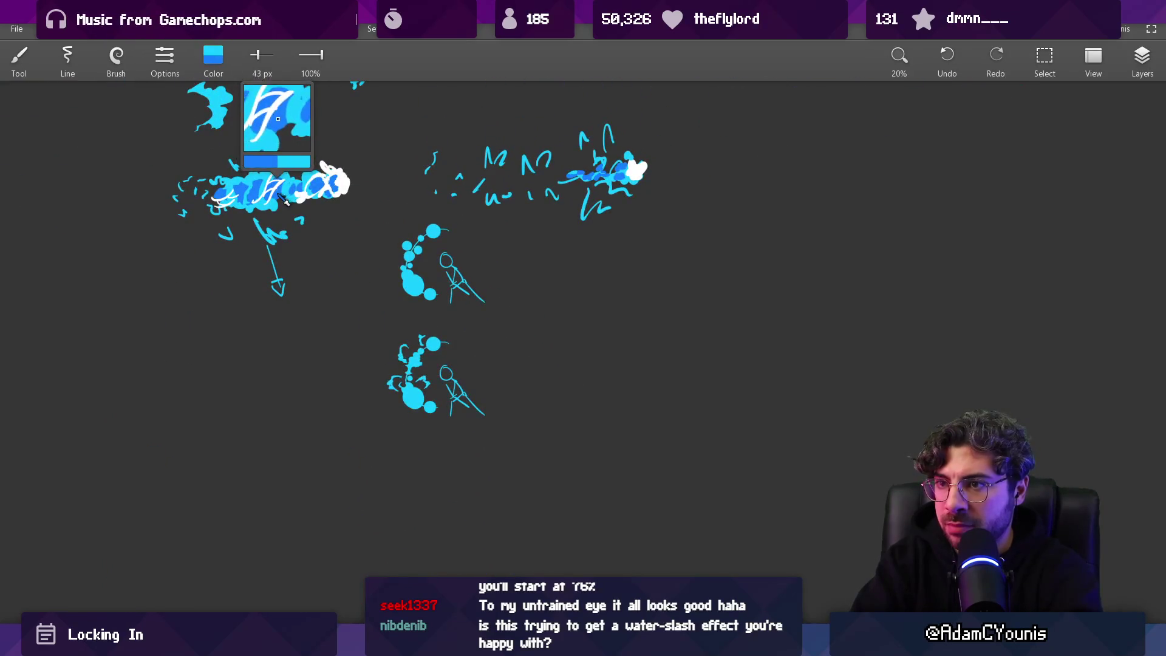
Step: Enlarge the brush to 70 px and paint darker blue over the big and small bubbles
scroll(422, 355, up, 6)
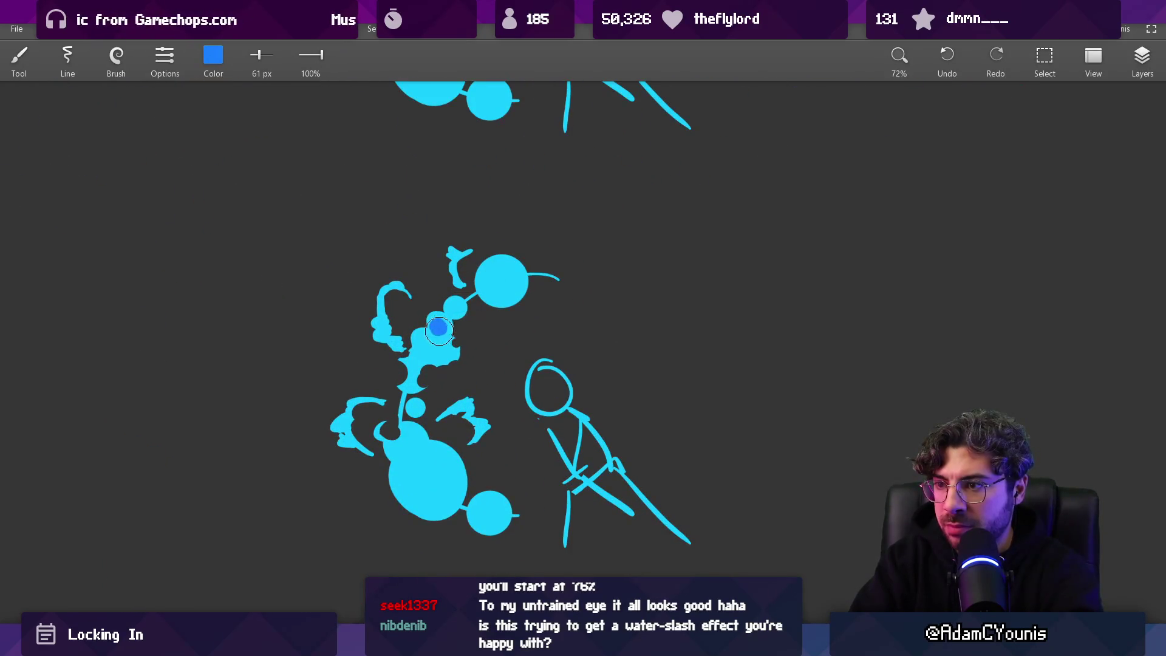
key(bracketright)
key(bracketright)
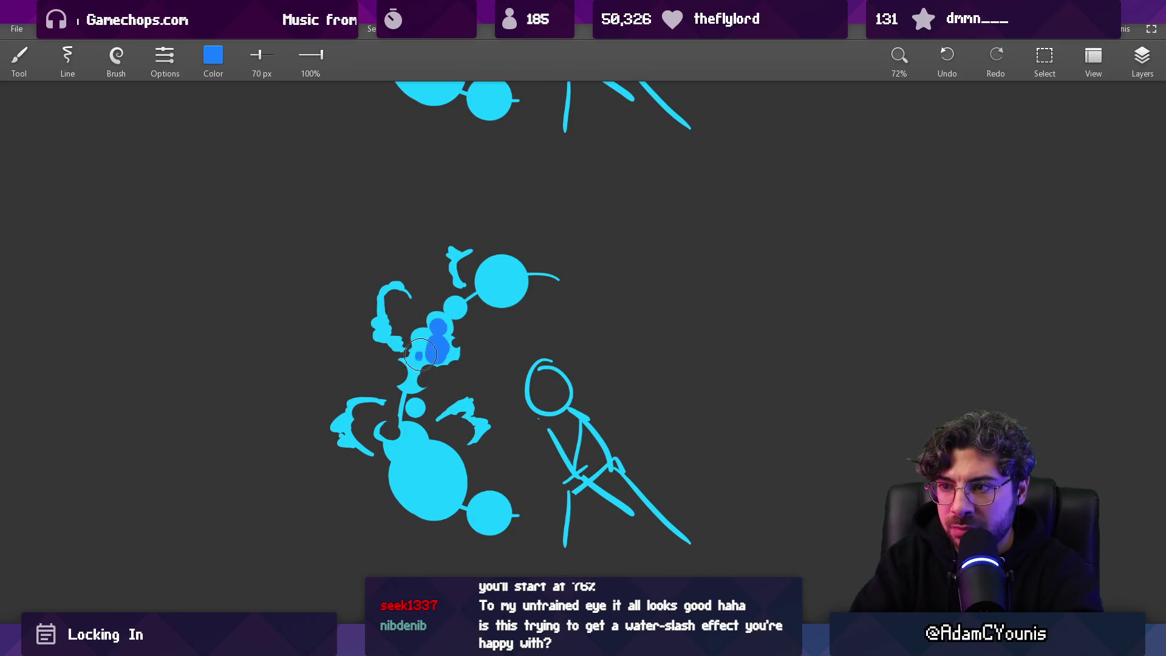
mouse_move(409, 444)
mouse_down()
mouse_move(404, 468)
mouse_move(437, 478)
mouse_move(418, 478)
mouse_up()
drag(482, 514, 493, 510)
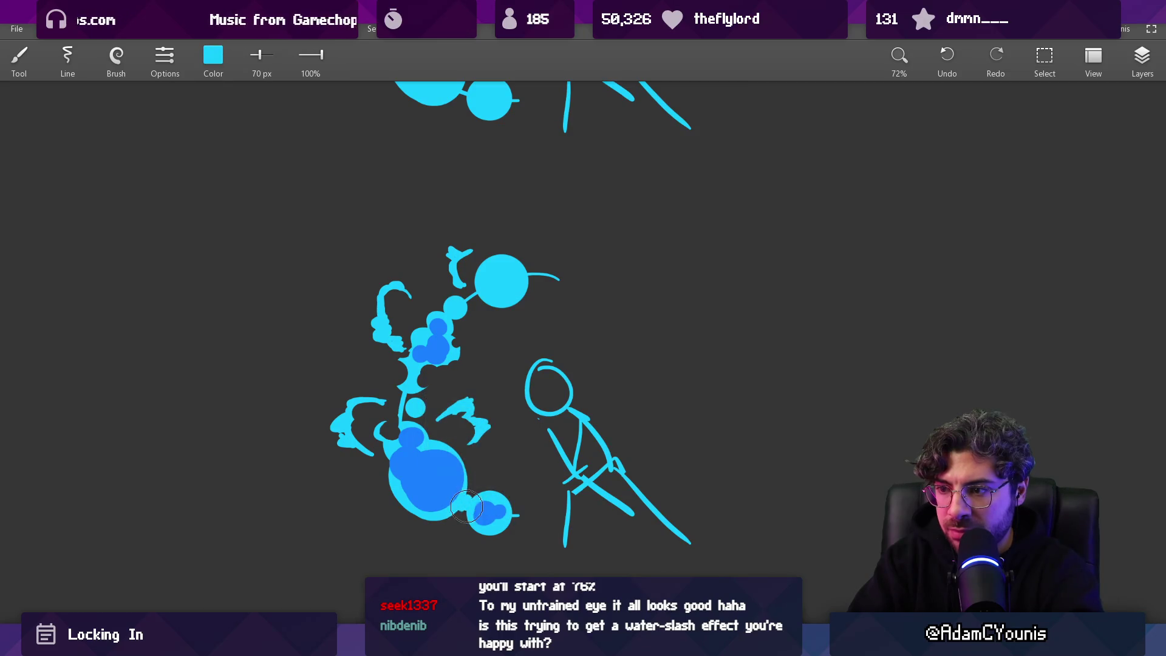
click(463, 507)
scroll(470, 482, down, 5)
scroll(480, 425, up, 8)
Step: Stripe the big bubble with sampled light cyan, repaint its lower-left shading and trim the tail
alt+click(430, 422)
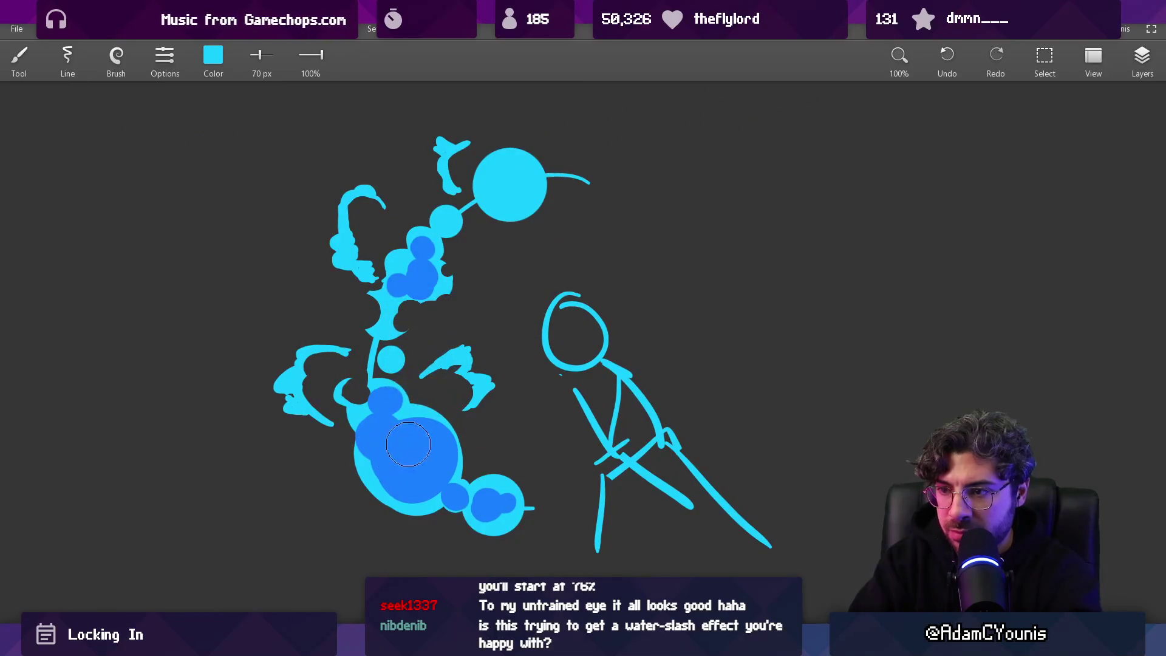
drag(381, 443, 432, 419)
key(ctrl+z)
drag(356, 470, 428, 417)
drag(368, 495, 461, 418)
scroll(459, 415, down, 1)
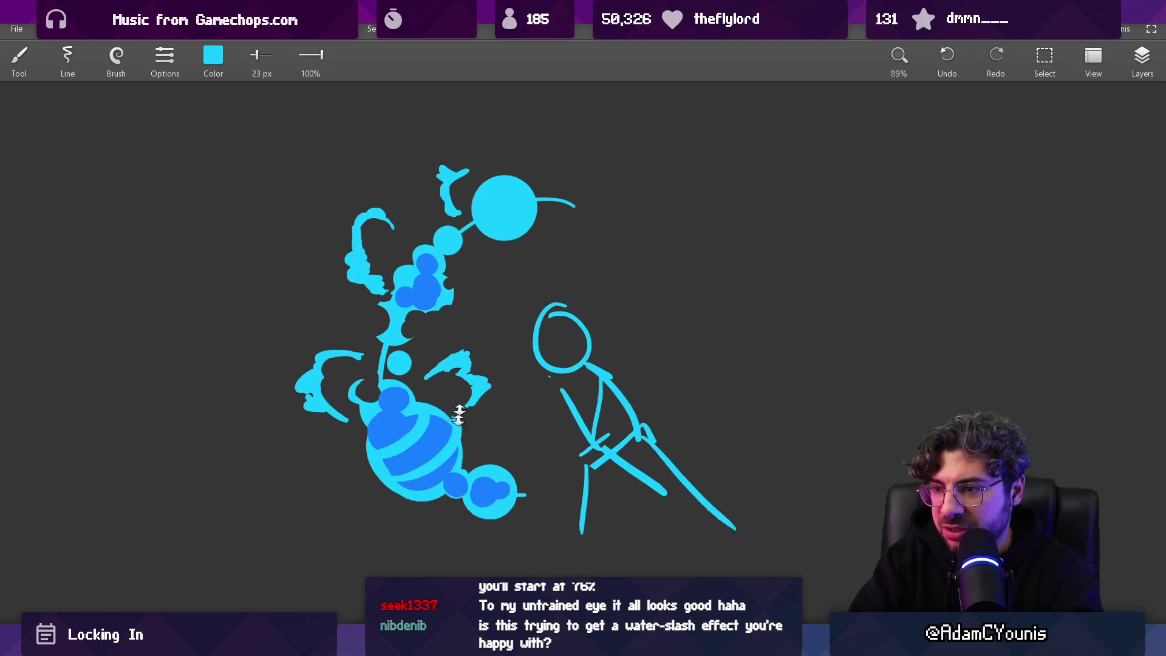
scroll(460, 415, down, 8)
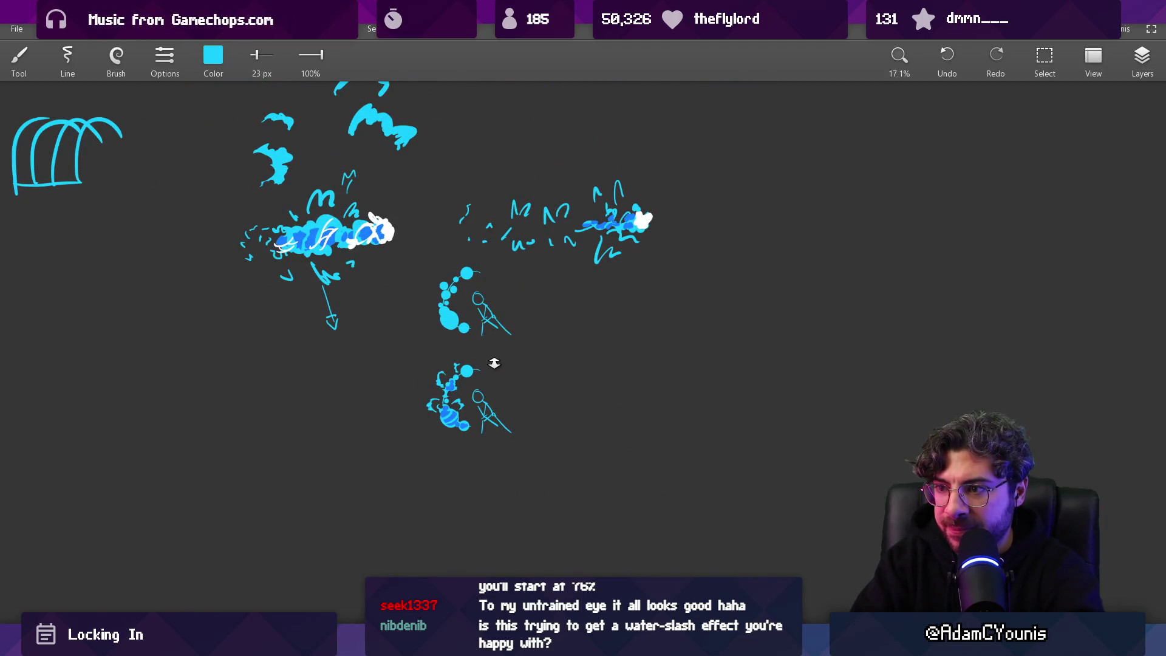
scroll(466, 405, up, 8)
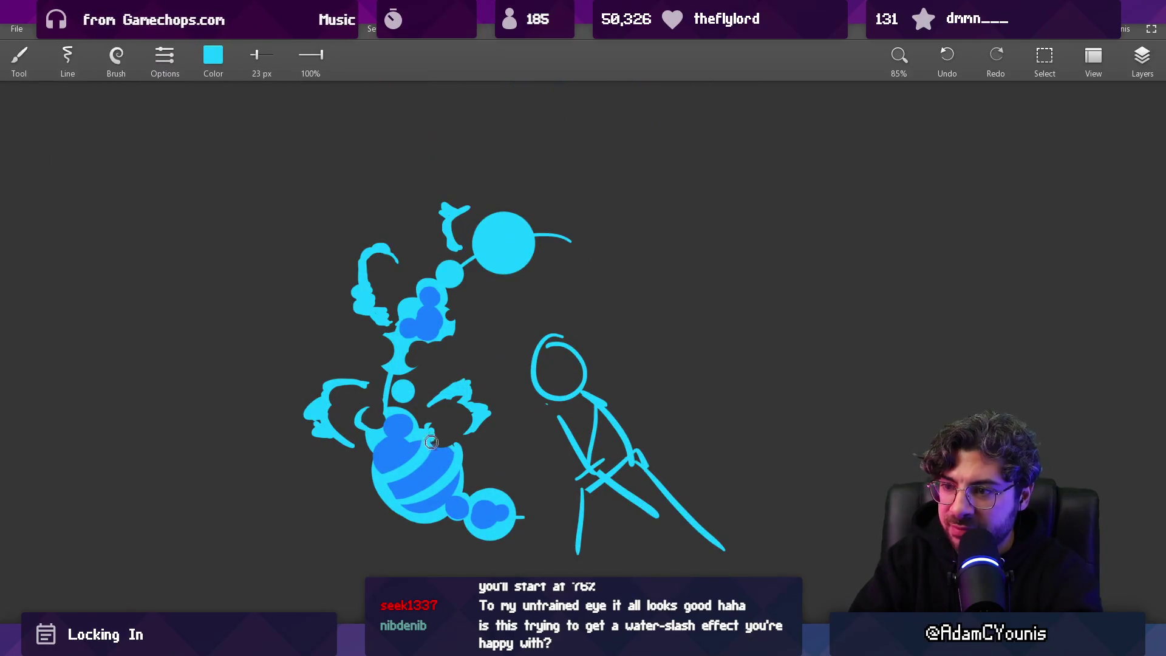
mouse_move(401, 488)
mouse_down()
mouse_move(389, 495)
mouse_move(409, 510)
mouse_up()
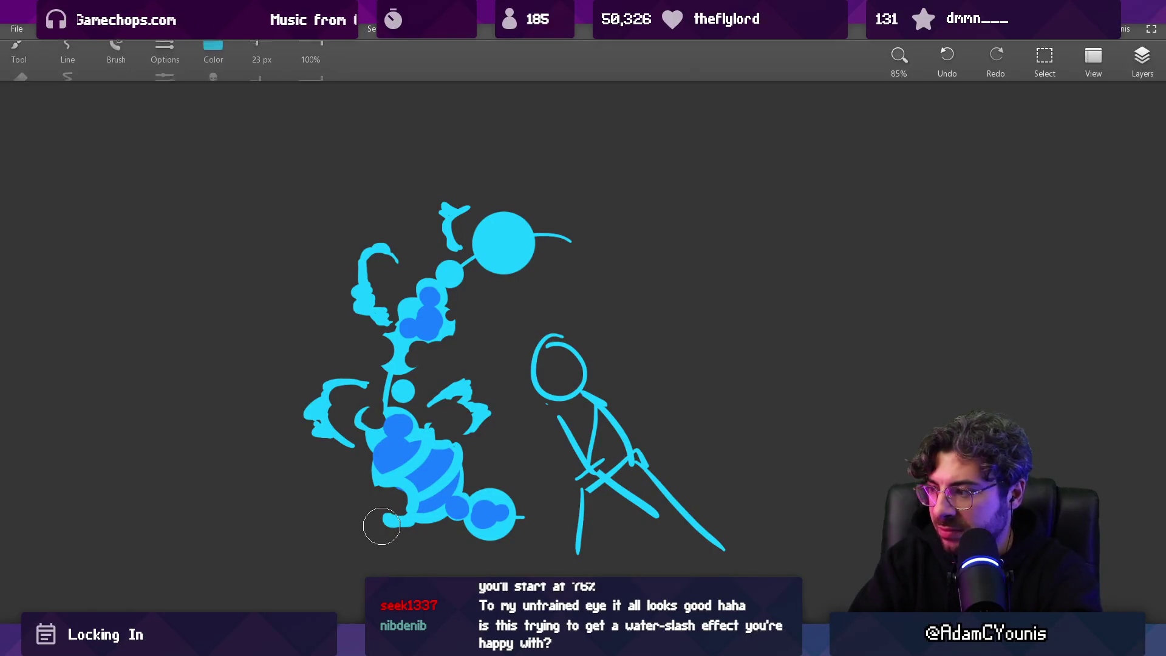
mouse_move(382, 513)
mouse_down()
mouse_move(407, 511)
mouse_move(404, 529)
mouse_move(407, 514)
mouse_move(429, 516)
mouse_up()
scroll(439, 474, down, 5)
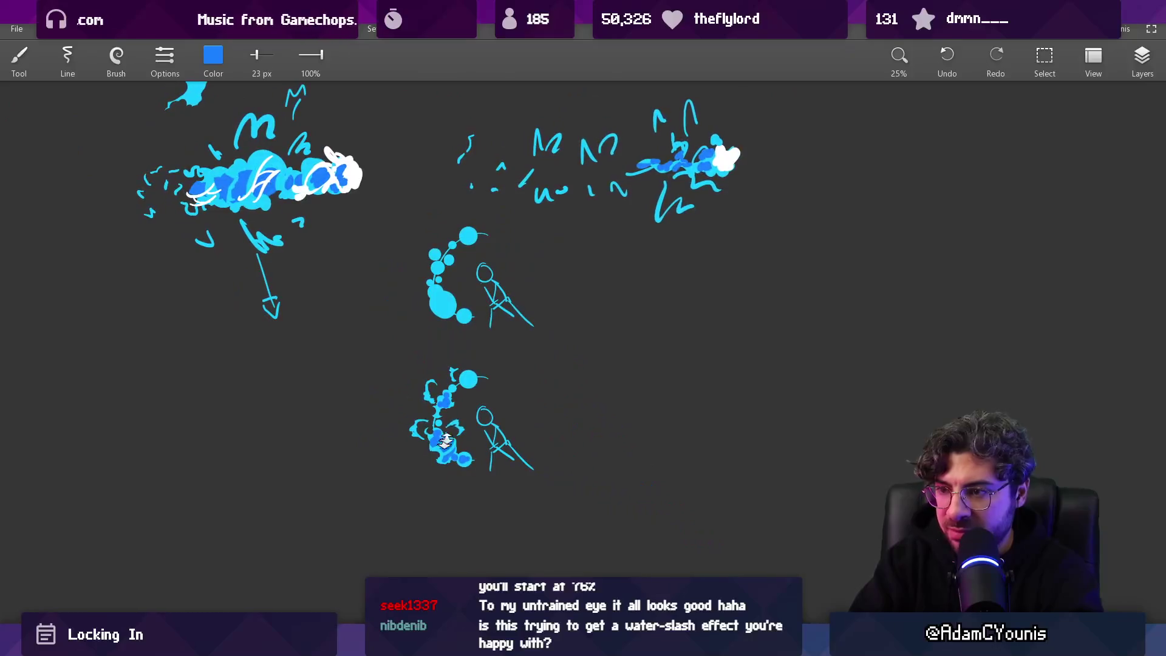
scroll(447, 464, up, 3)
Step: Try a cyan diagonal and a looping swirl around the lower splash, undoing both
drag(447, 464, 454, 401)
drag(449, 413, 448, 411)
key(ctrl+z)
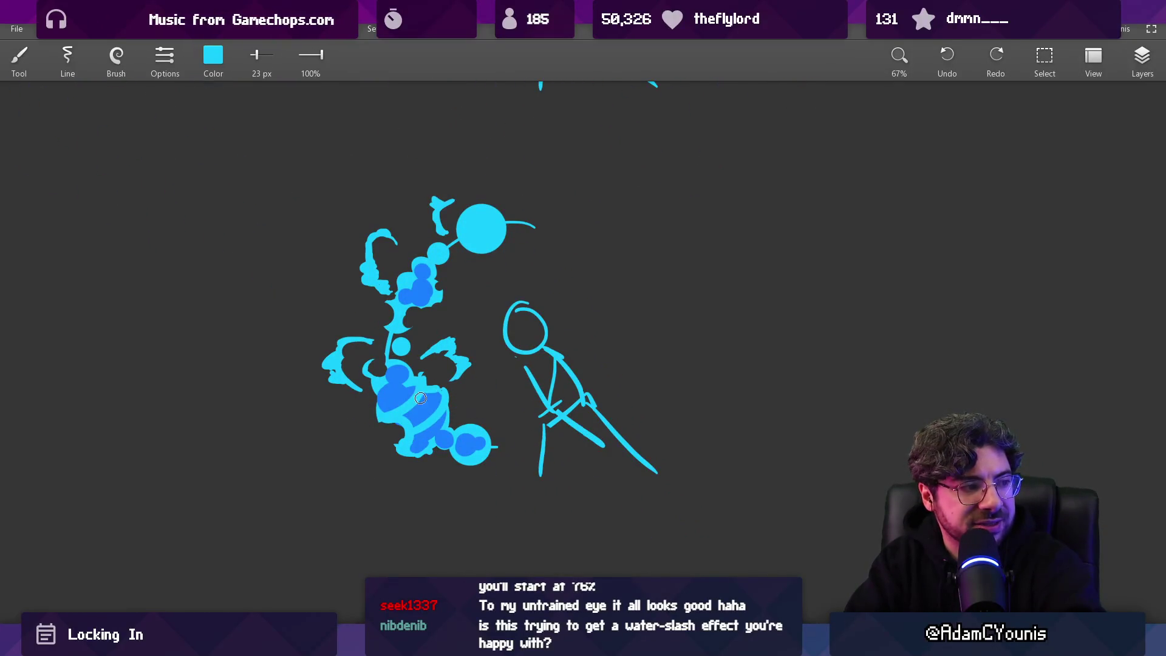
mouse_move(427, 357)
mouse_down()
mouse_move(452, 367)
mouse_move(401, 431)
mouse_move(471, 413)
mouse_move(445, 350)
mouse_up()
key(ctrl+z)
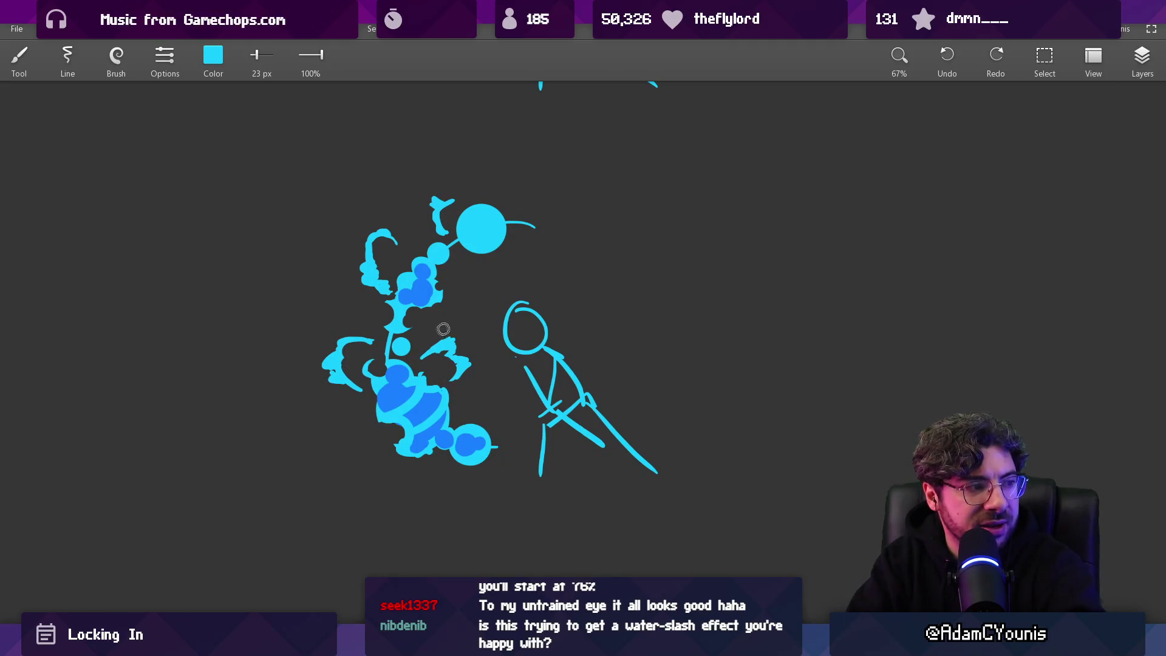
scroll(473, 318, down, 2)
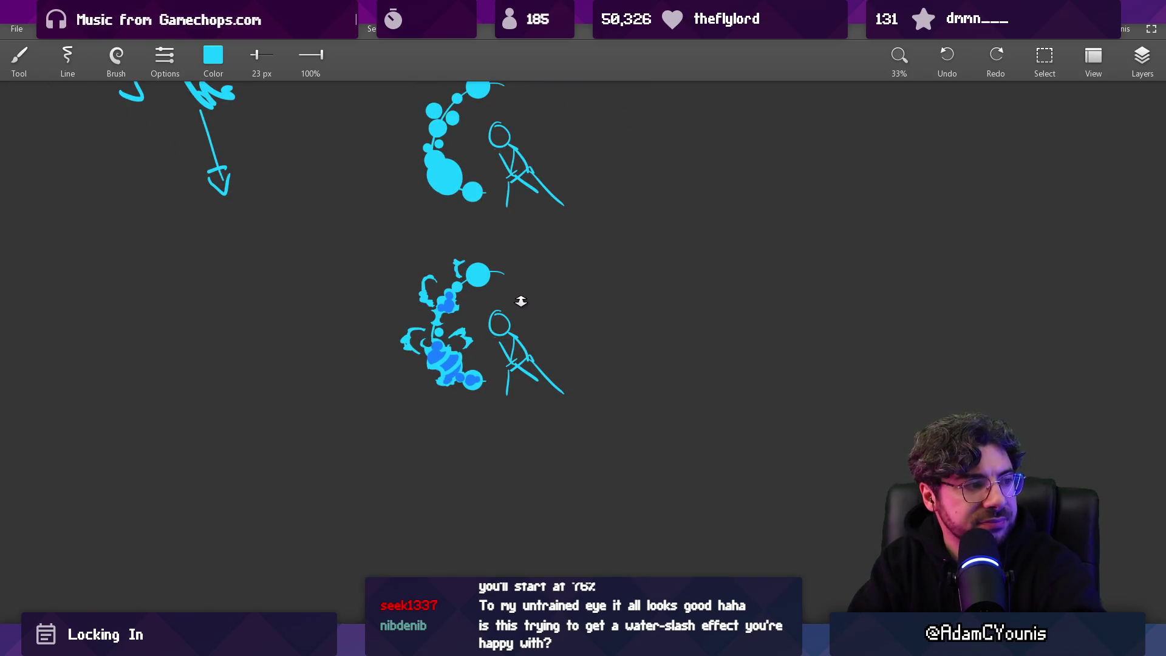
scroll(494, 325, up, 3)
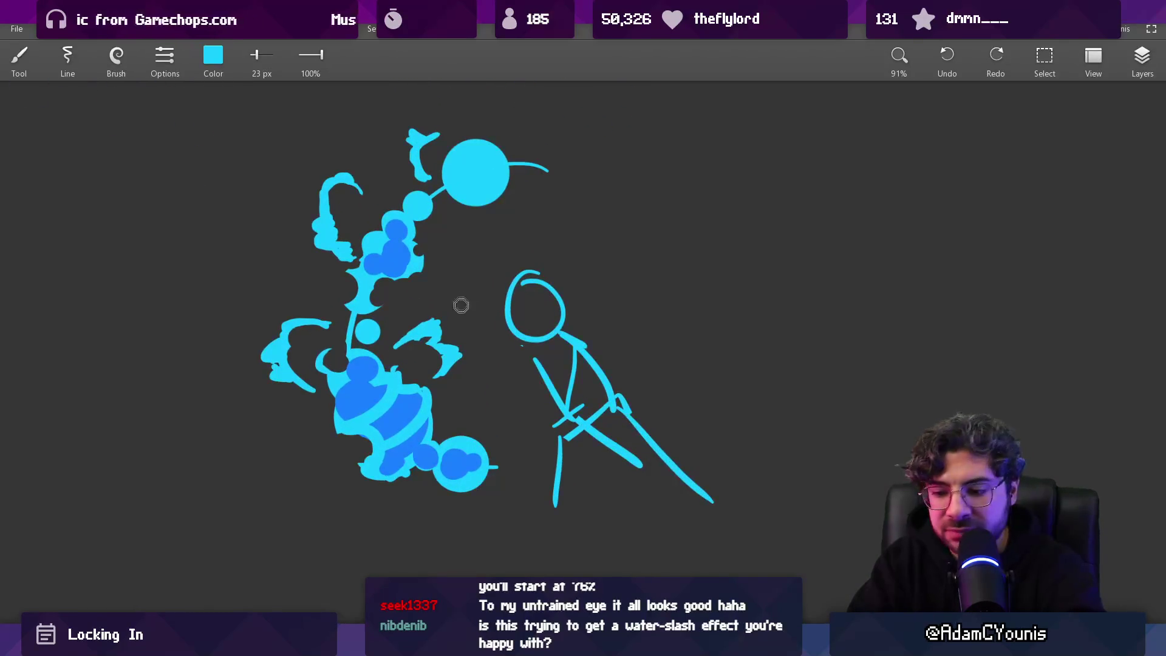
Step: Lasso the upper-left splash mark, move it down and left, and select the lower one
key(l)
mouse_move(418, 312)
mouse_down()
mouse_move(405, 370)
mouse_move(476, 346)
mouse_move(290, 446)
mouse_up()
mouse_move(292, 283)
mouse_down()
mouse_move(319, 414)
mouse_move(310, 370)
mouse_move(434, 351)
mouse_up()
mouse_move(277, 388)
mouse_down()
mouse_move(298, 428)
mouse_move(307, 392)
mouse_up()
Step: Undo and redo the lower splash mark's move up-right to keep it
scroll(348, 450, down, 5)
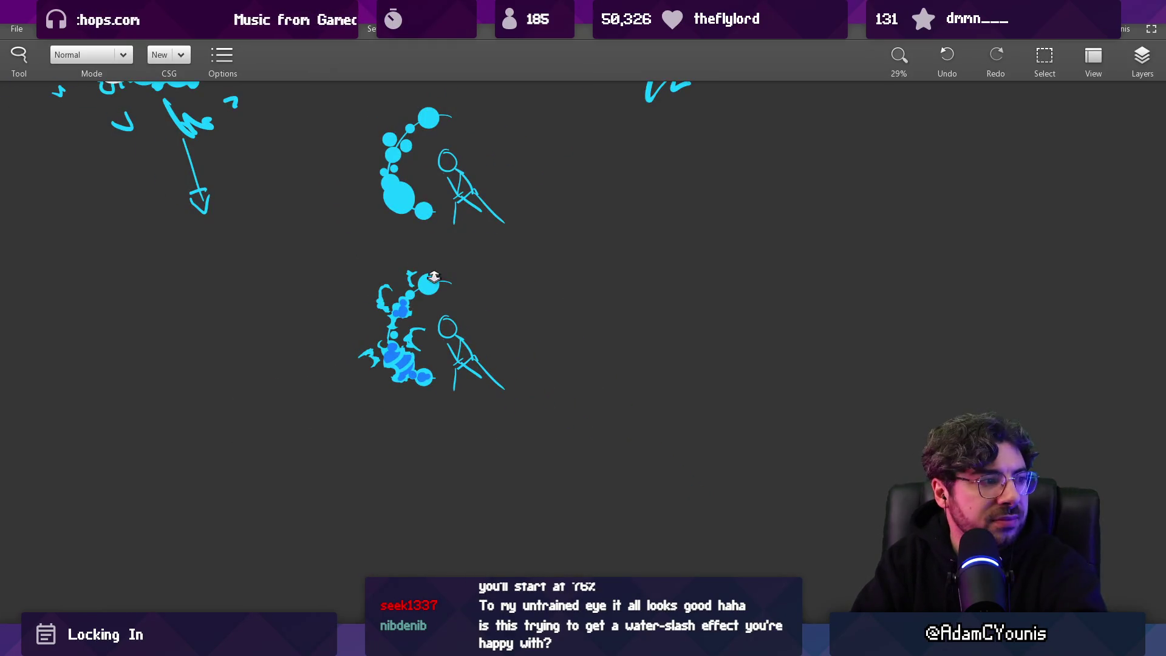
scroll(417, 305, up, 5)
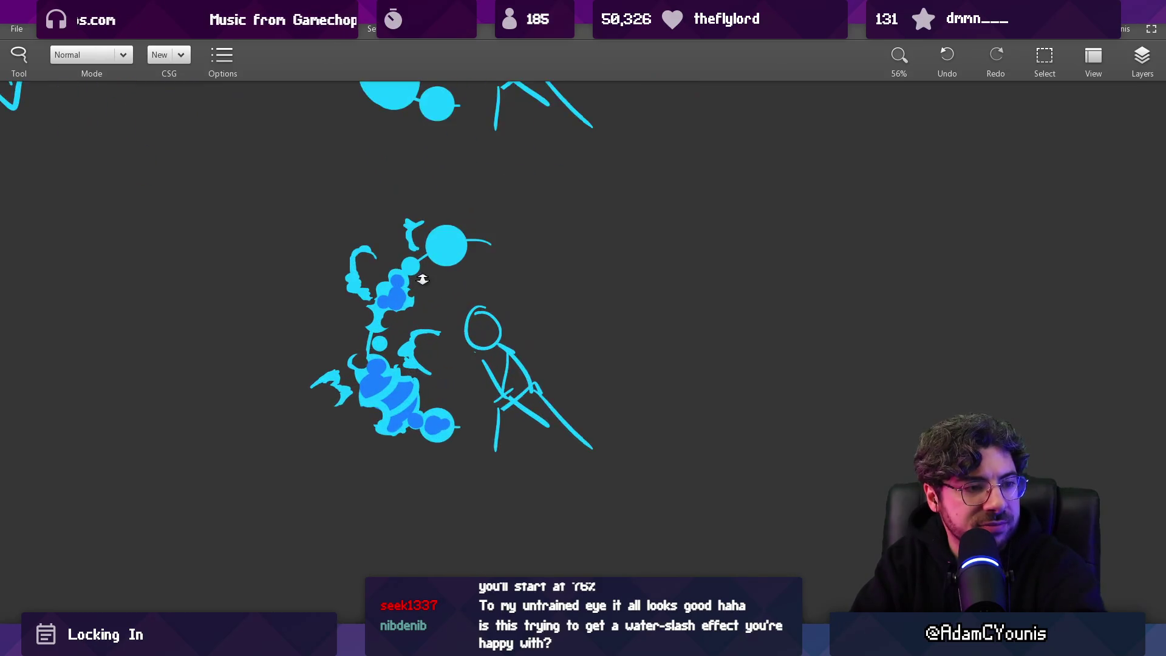
key(ctrl+z)
key(ctrl+z)
key(ctrl+shift+z)
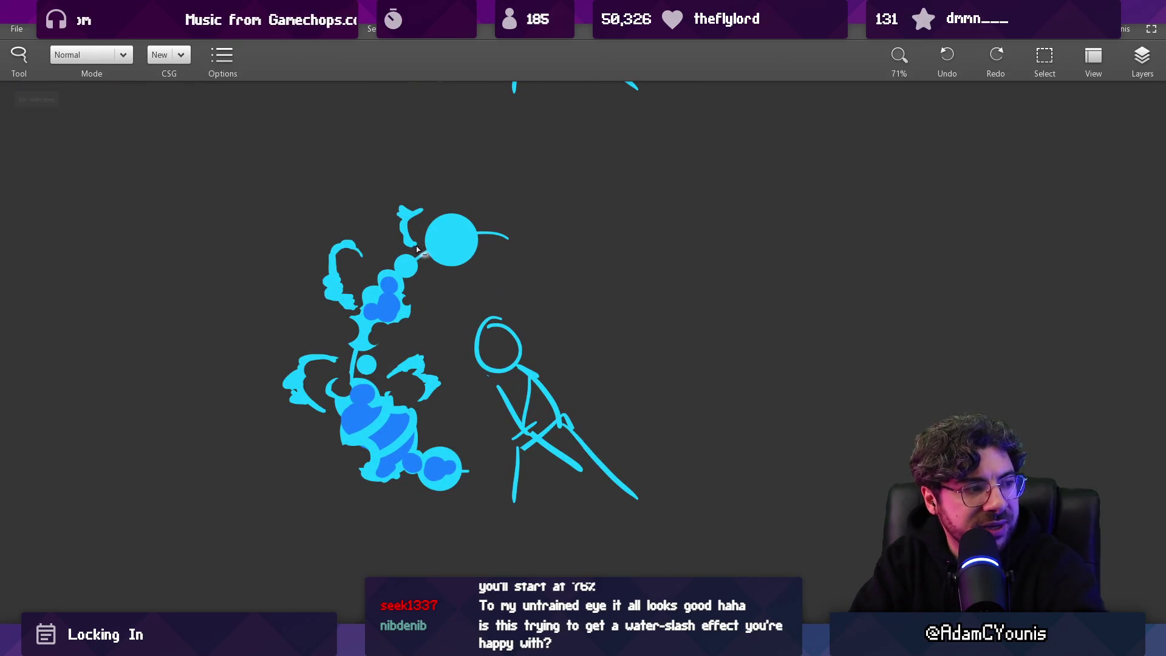
scroll(379, 297, down, 5)
scroll(379, 296, left, 5)
Step: Draw an ellipse around the left blob, add a thick 45 px arc, and erase notches into it
key(b)
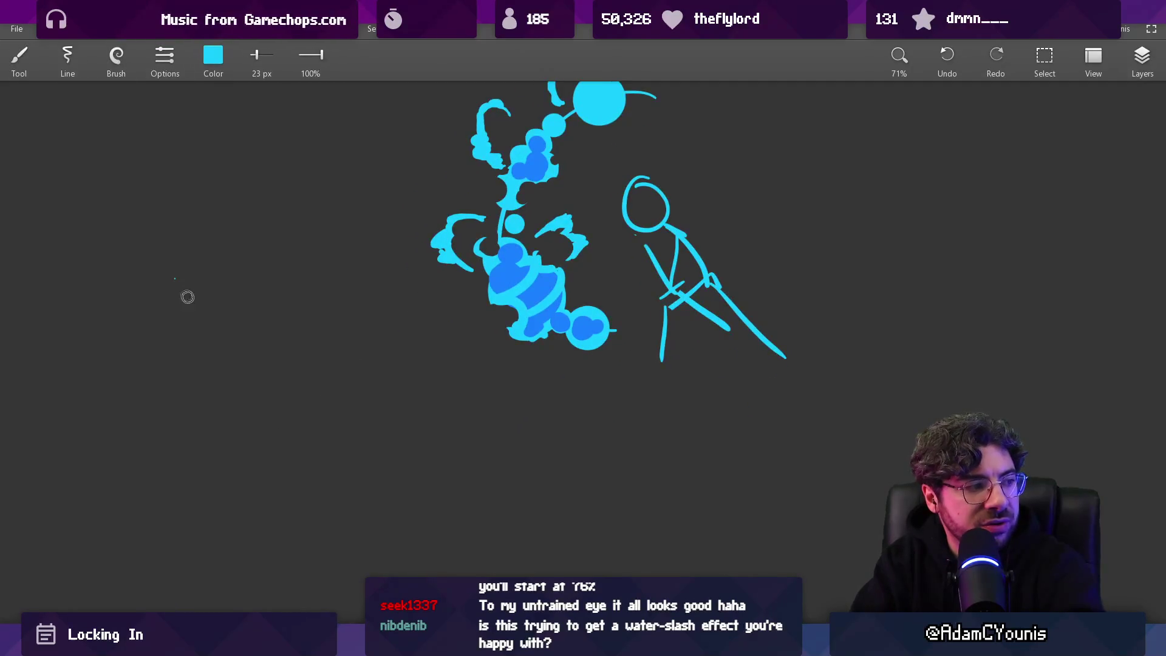
mouse_move(134, 258)
mouse_down()
mouse_move(258, 235)
mouse_move(137, 262)
mouse_up()
key(bracketright)
key(bracketright)
key(bracketright)
mouse_move(237, 230)
mouse_down()
mouse_move(261, 234)
mouse_move(296, 278)
mouse_move(265, 304)
mouse_move(286, 237)
mouse_up()
key(e)
mouse_move(296, 280)
mouse_down()
mouse_move(299, 313)
mouse_move(263, 331)
mouse_move(247, 252)
mouse_move(229, 241)
mouse_move(209, 278)
mouse_move(233, 320)
mouse_up()
Step: Frame the ellipse with a rounded rectangle, erase the inner ellipse arcs, and dot a cyan spot
key(b)
mouse_move(18, 212)
mouse_down()
mouse_move(323, 364)
mouse_move(49, 189)
mouse_up()
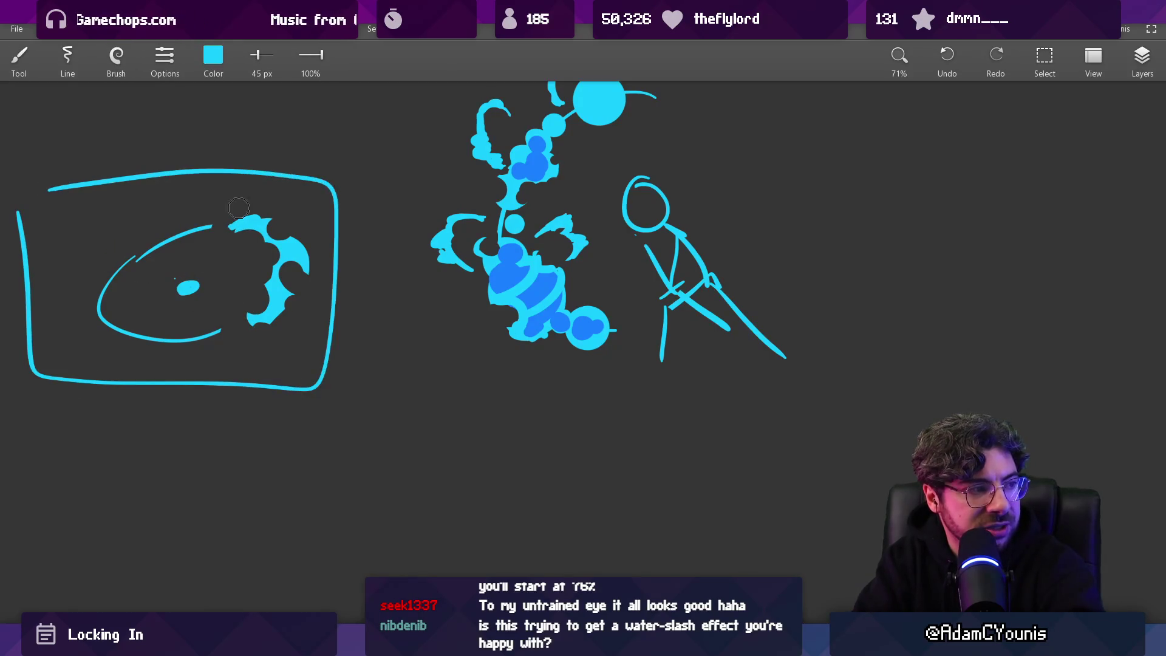
key(e)
mouse_move(195, 251)
mouse_down()
mouse_move(170, 229)
mouse_move(177, 328)
mouse_move(192, 291)
mouse_move(178, 285)
mouse_up()
click(178, 284)
scroll(236, 257, down, 5)
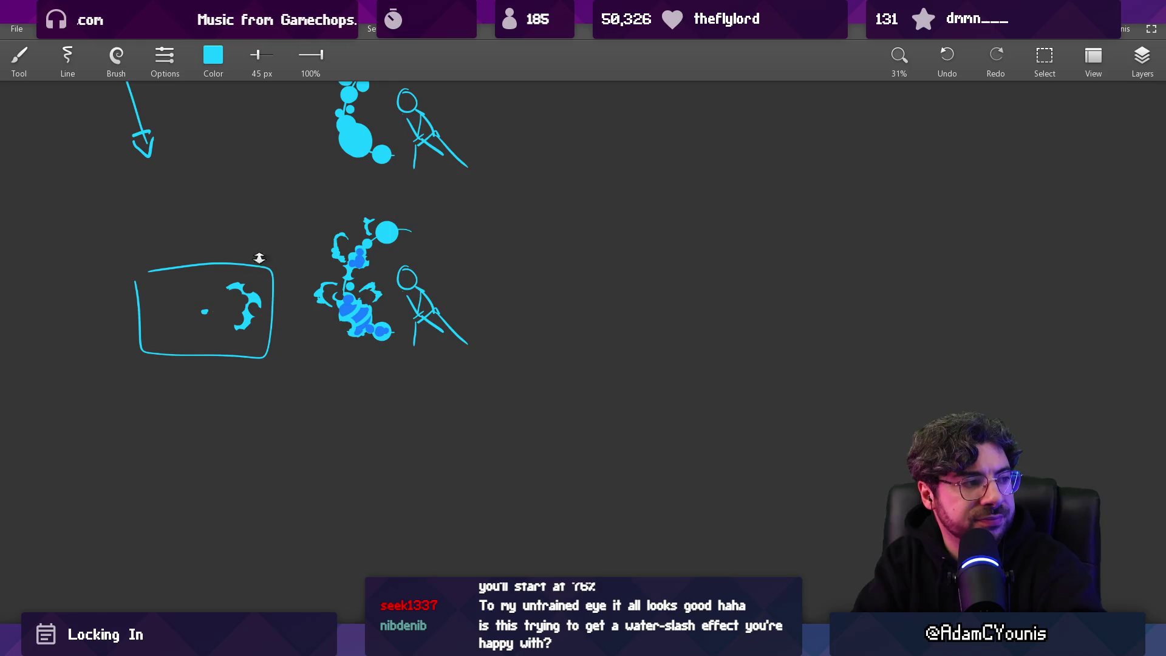
scroll(182, 267, up, 5)
Step: Paint squiggly splash marks inside the frame, including an S-shaped one near the bottom
drag(168, 281, 128, 329)
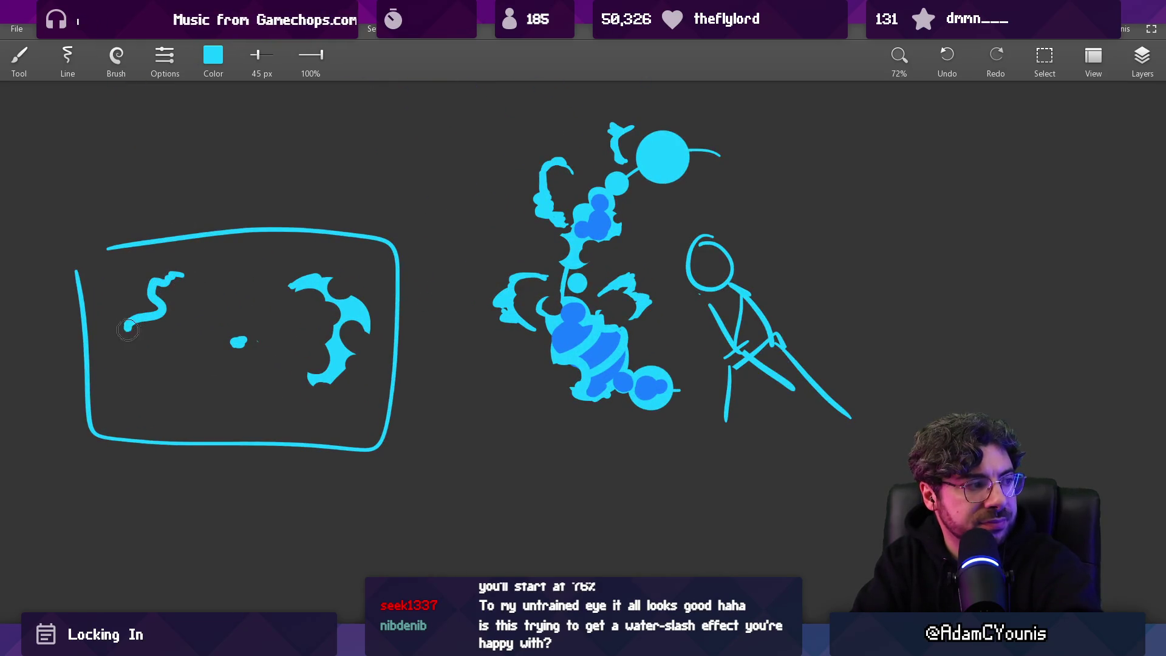
drag(177, 385, 216, 418)
scroll(251, 369, down, 1)
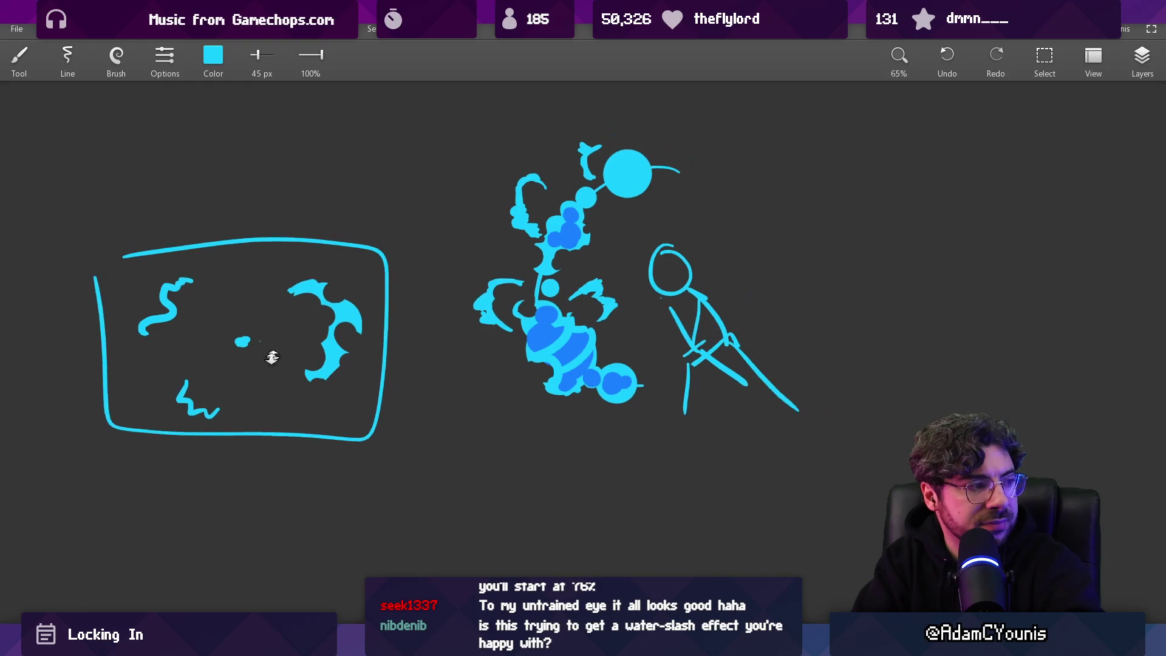
key(ctrl+z)
drag(202, 379, 199, 419)
Step: Erase the small blob and the S-shaped squiggle, then add a small tick beside the L-shaped mark
key(e)
drag(229, 346, 281, 357)
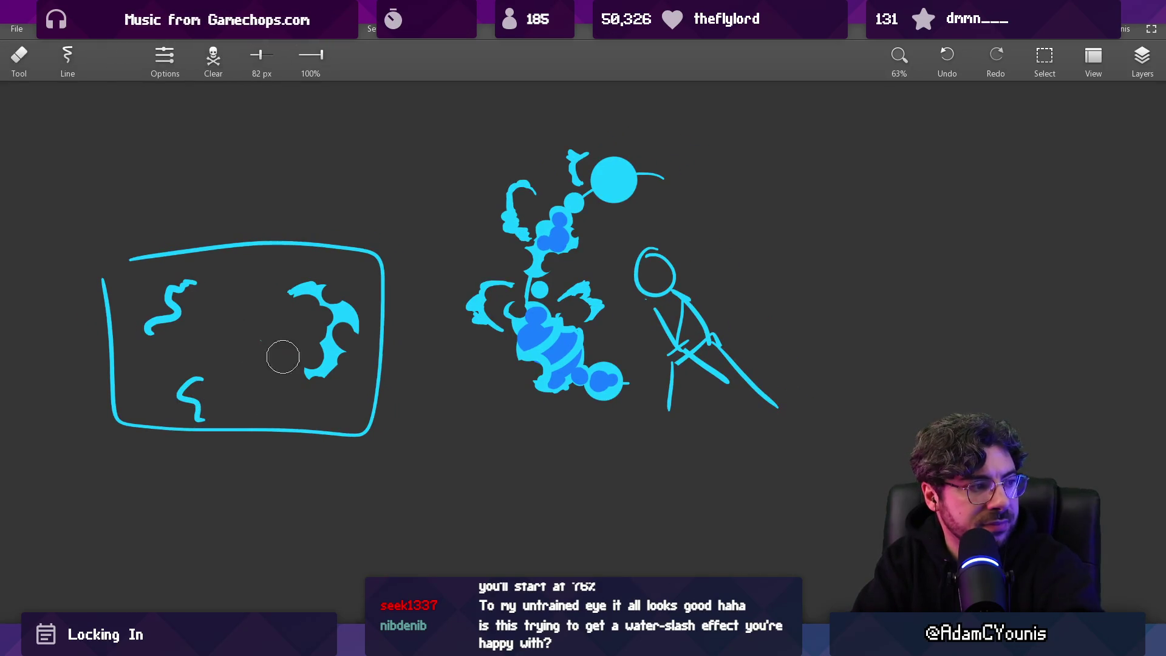
scroll(266, 382, down, 1)
scroll(198, 363, up, 1)
mouse_move(199, 364)
mouse_down()
mouse_move(215, 351)
mouse_move(240, 378)
mouse_up()
key(b)
drag(175, 361, 170, 368)
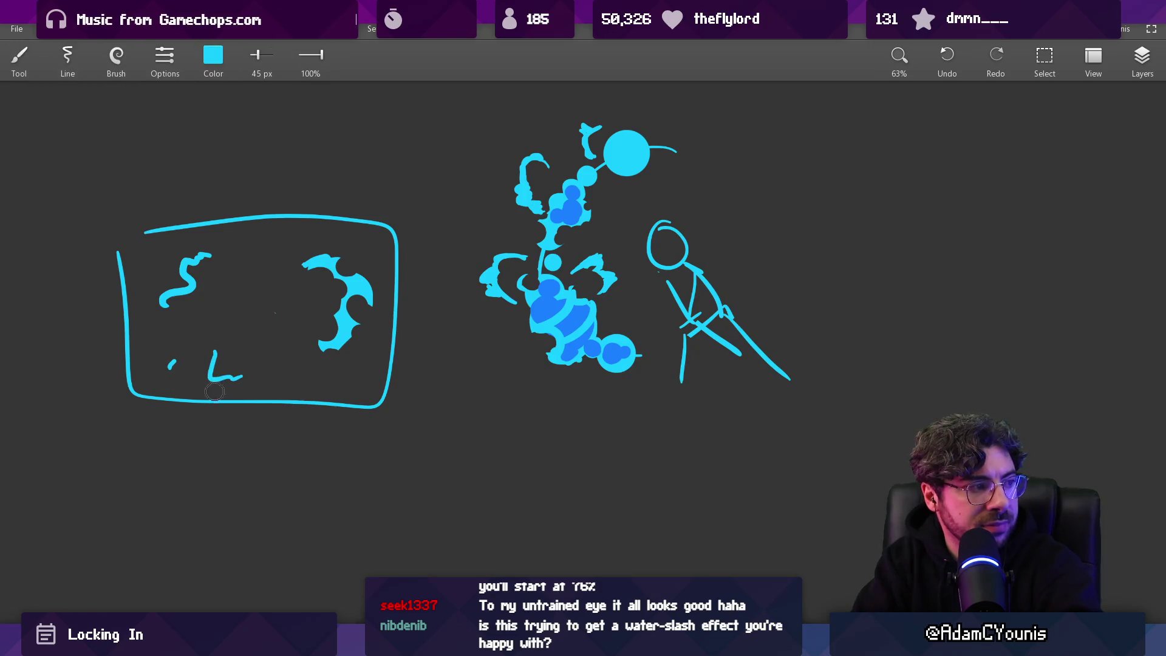
scroll(127, 280, down, 3)
Step: Zoom out over the bubble sketches and framed study, then bring up the Stylized Water VFX Practice video
scroll(322, 302, up, 2)
scroll(322, 302, right, 2)
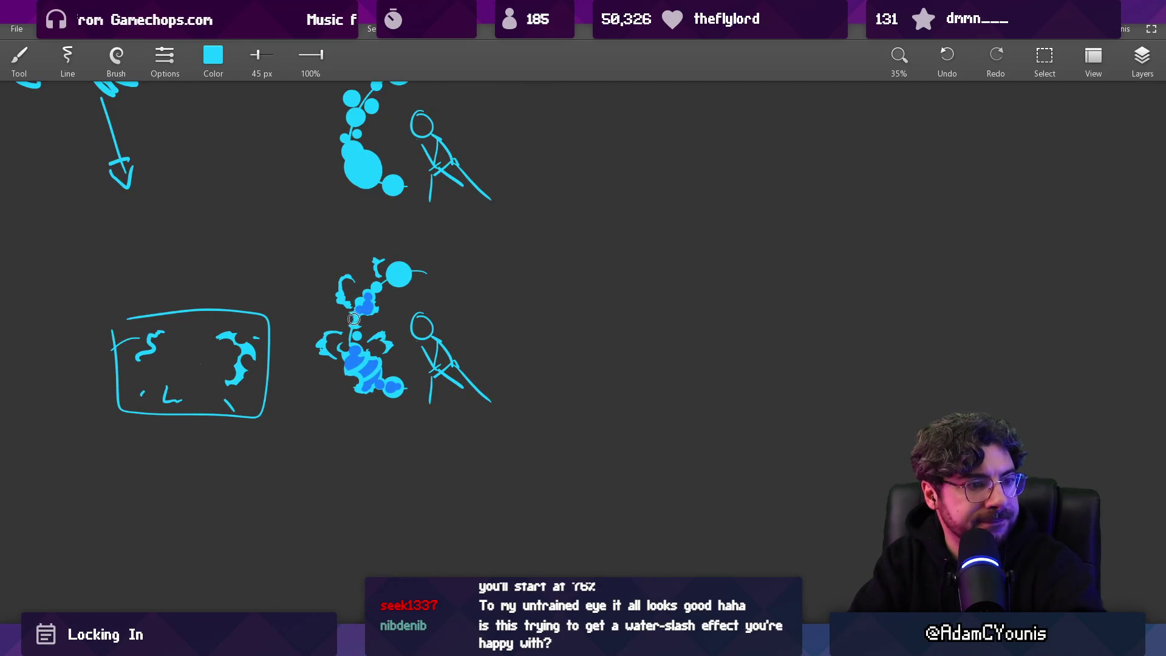
scroll(355, 308, down, 2)
mouse_move(419, 354)
mouse_down()
mouse_move(412, 436)
mouse_move(412, 378)
mouse_up()
scroll(413, 378, up, 3)
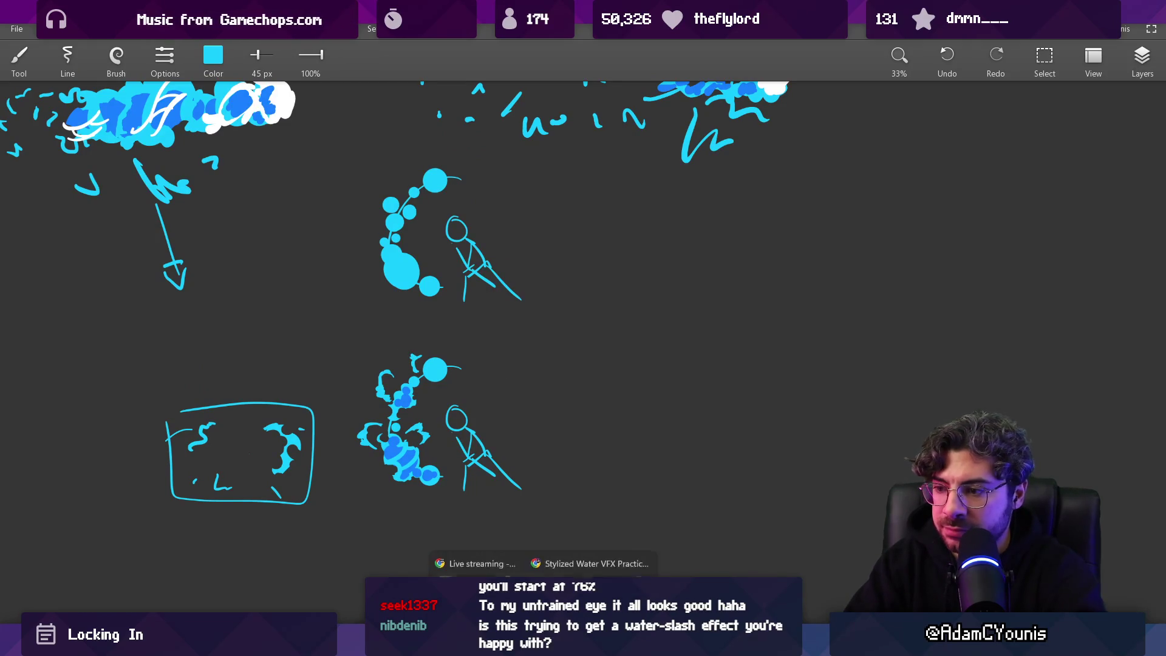
click(559, 548)
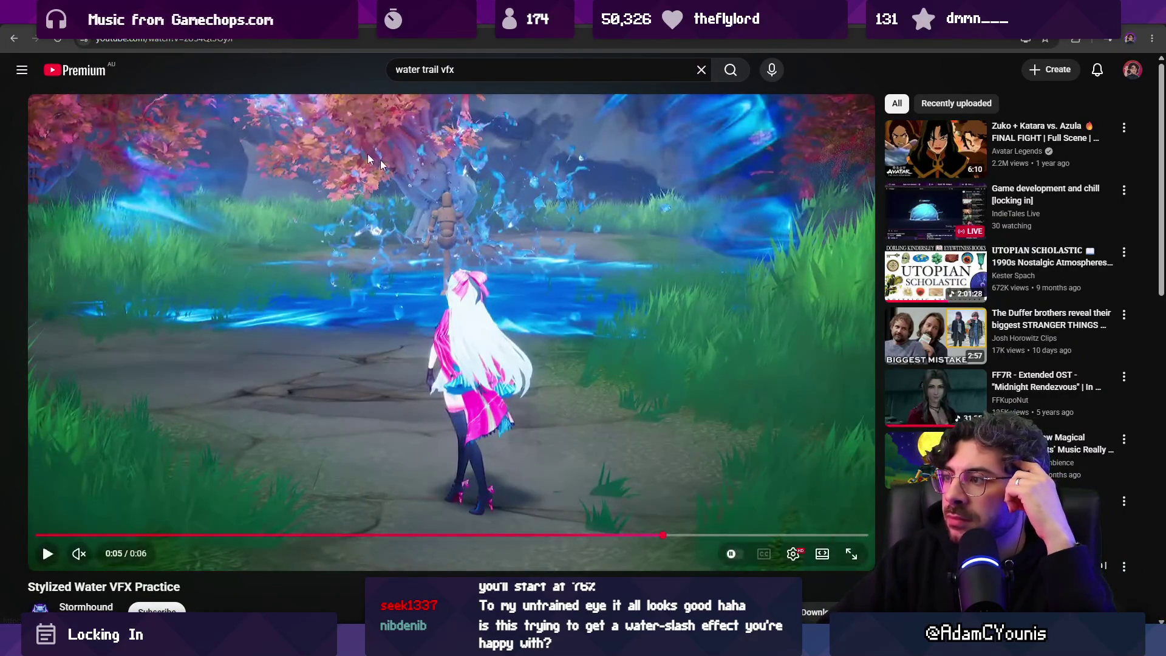
Step: Go back to the 'water trail vfx' search results and scroll through them
click(13, 38)
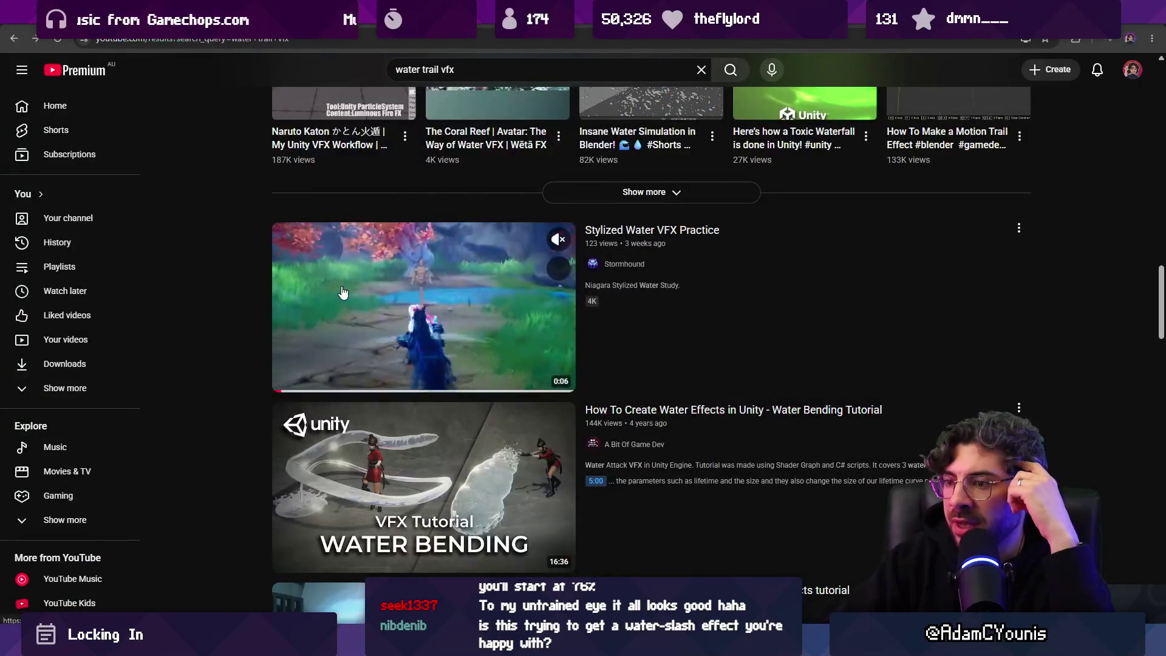
scroll(389, 277, down, 4)
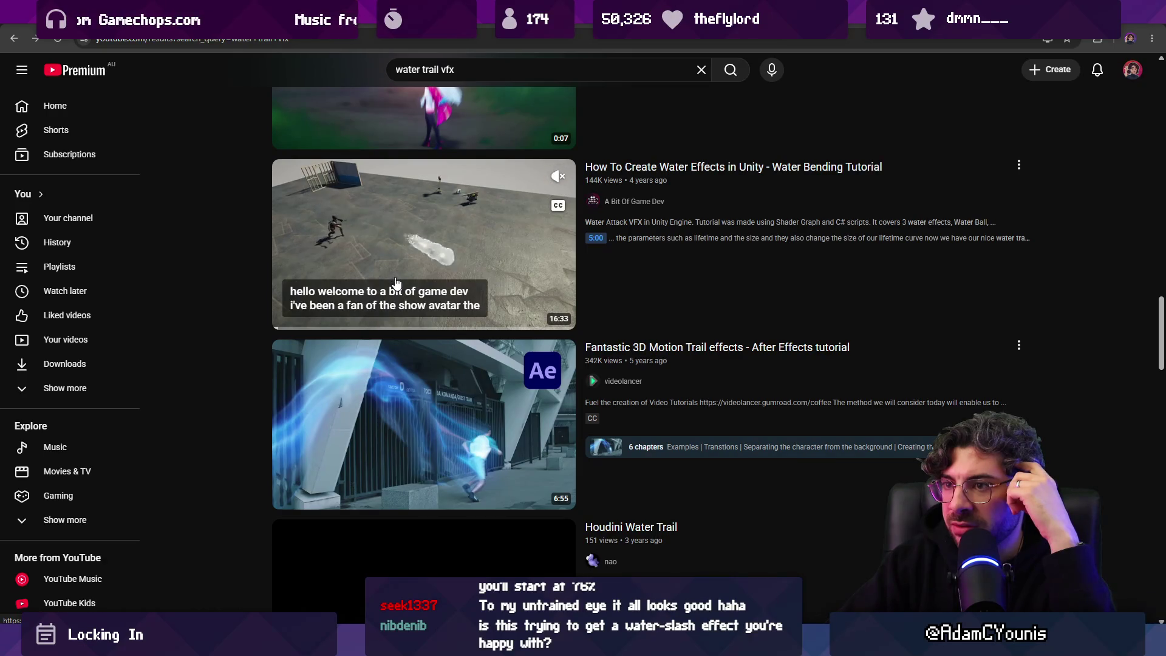
scroll(404, 293, down, 4)
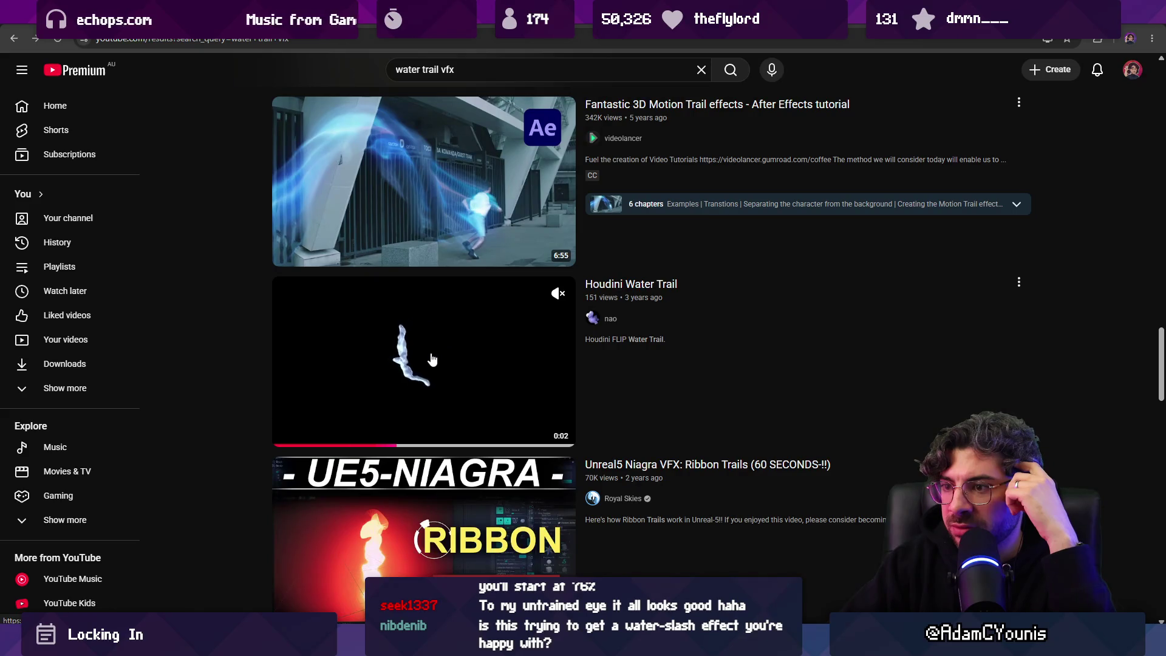
scroll(406, 333, down, 3)
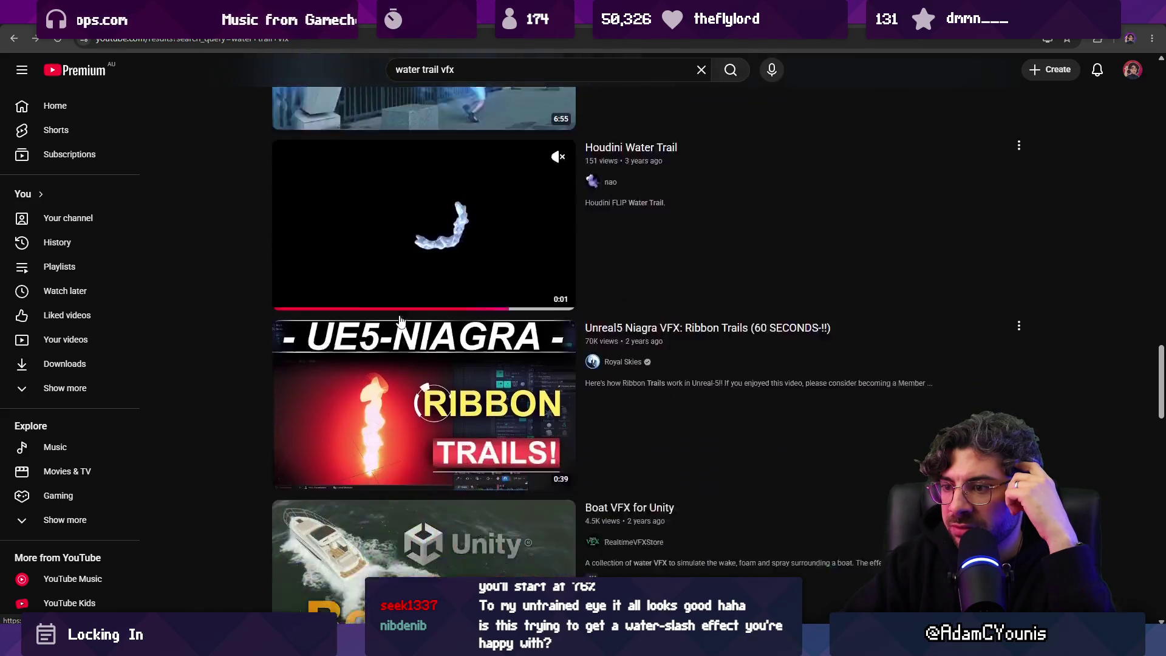
scroll(401, 336, down, 7)
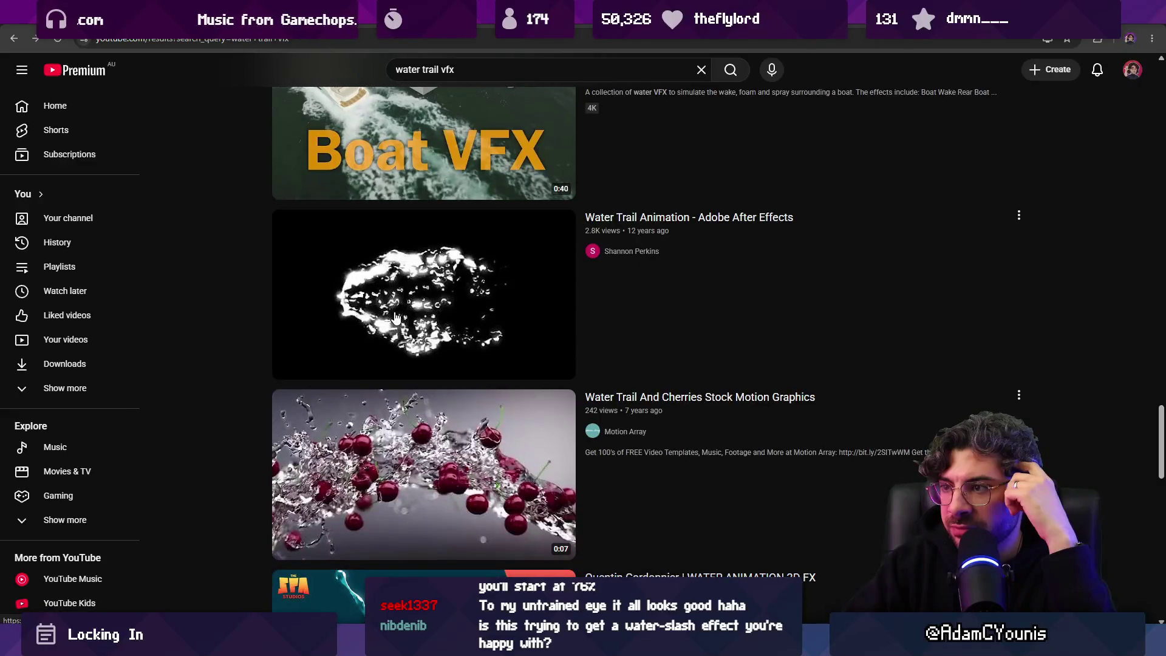
scroll(396, 317, down, 6)
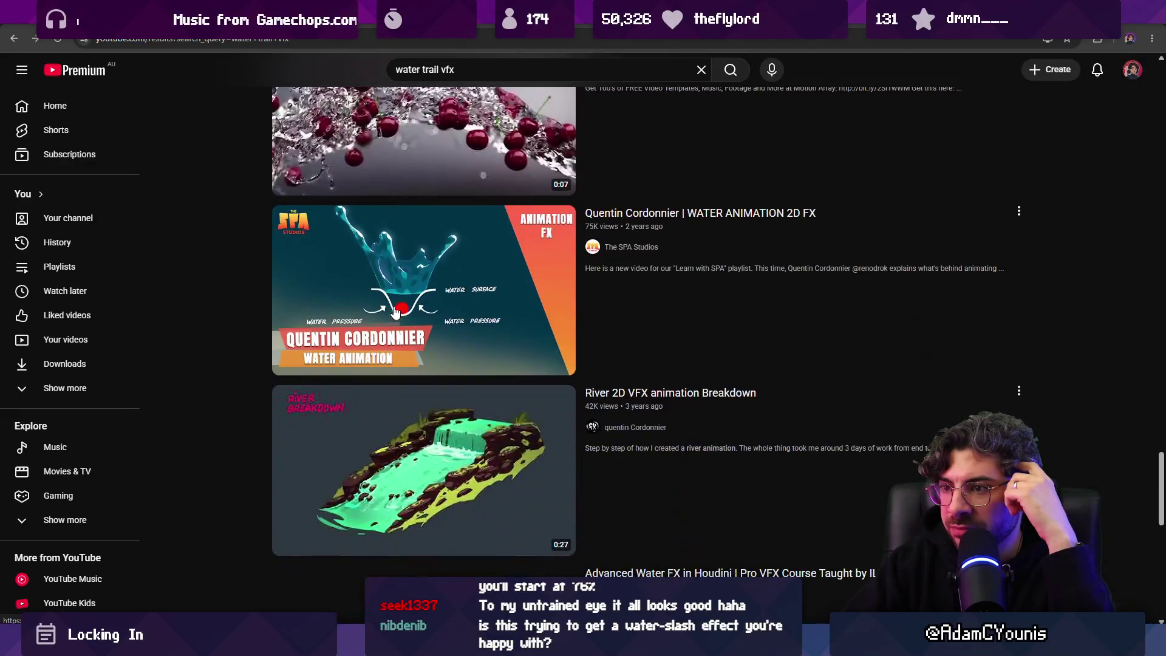
scroll(393, 284, down, 3)
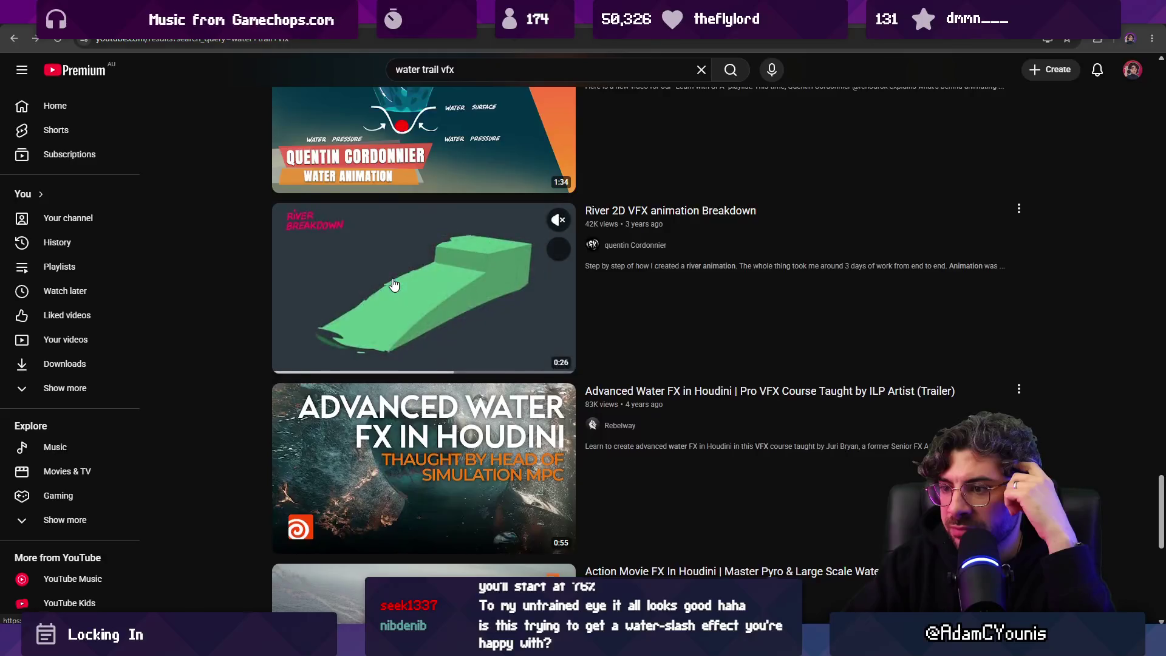
scroll(392, 285, down, 7)
Step: Search 'water magic vfx', then open and pause the UE5 Water Magic Burst video
double_click(425, 69)
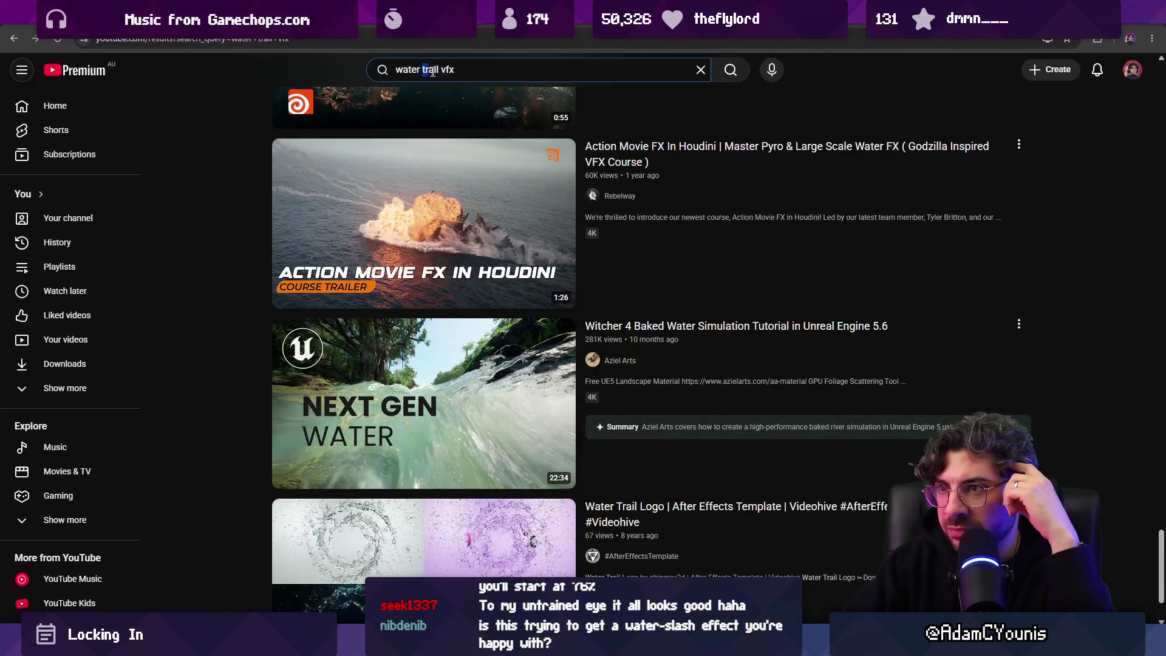
text(magic)
key(Return)
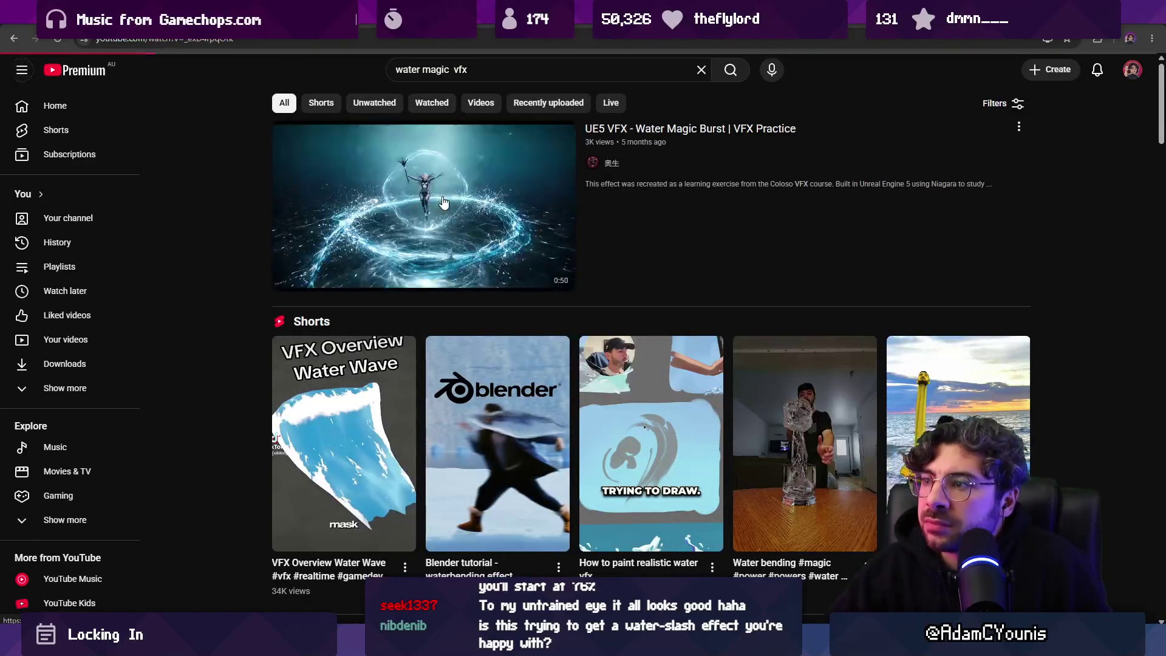
click(451, 246)
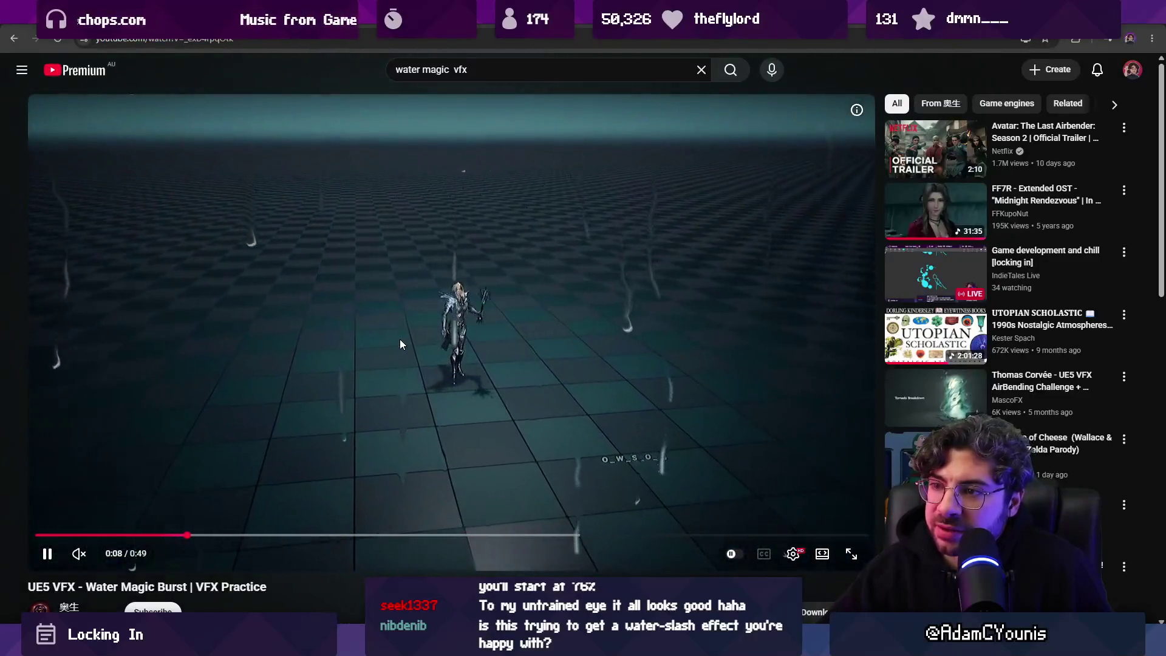
click(400, 339)
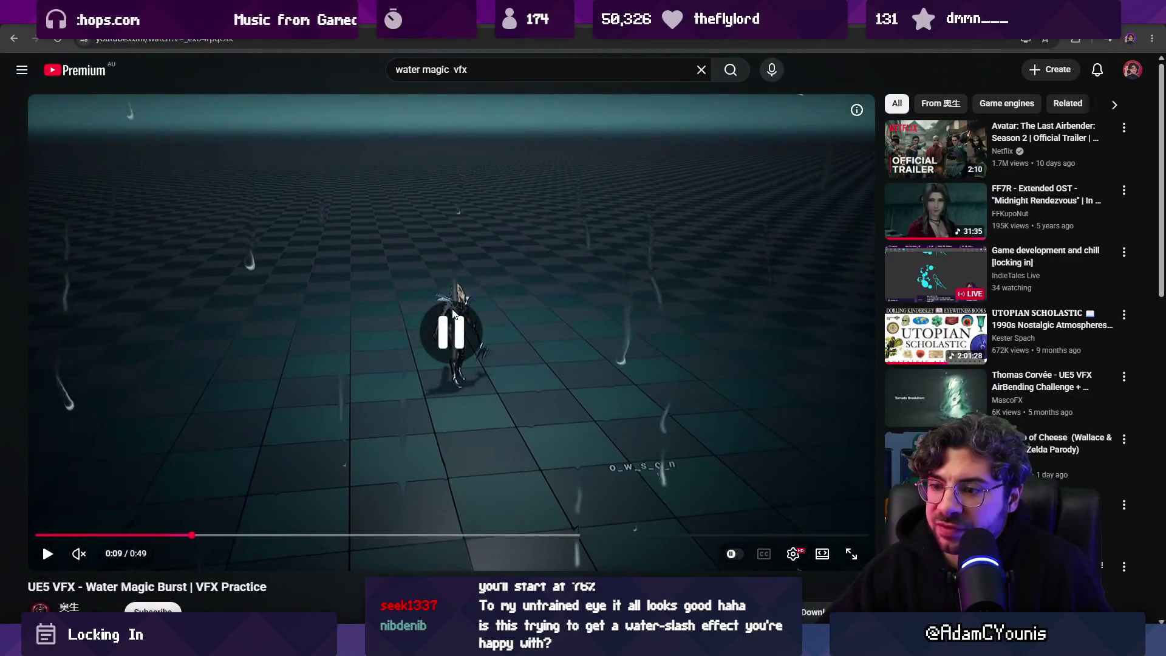
Step: Return from the browser to the water splash sketch canvas
key(alt+Tab)
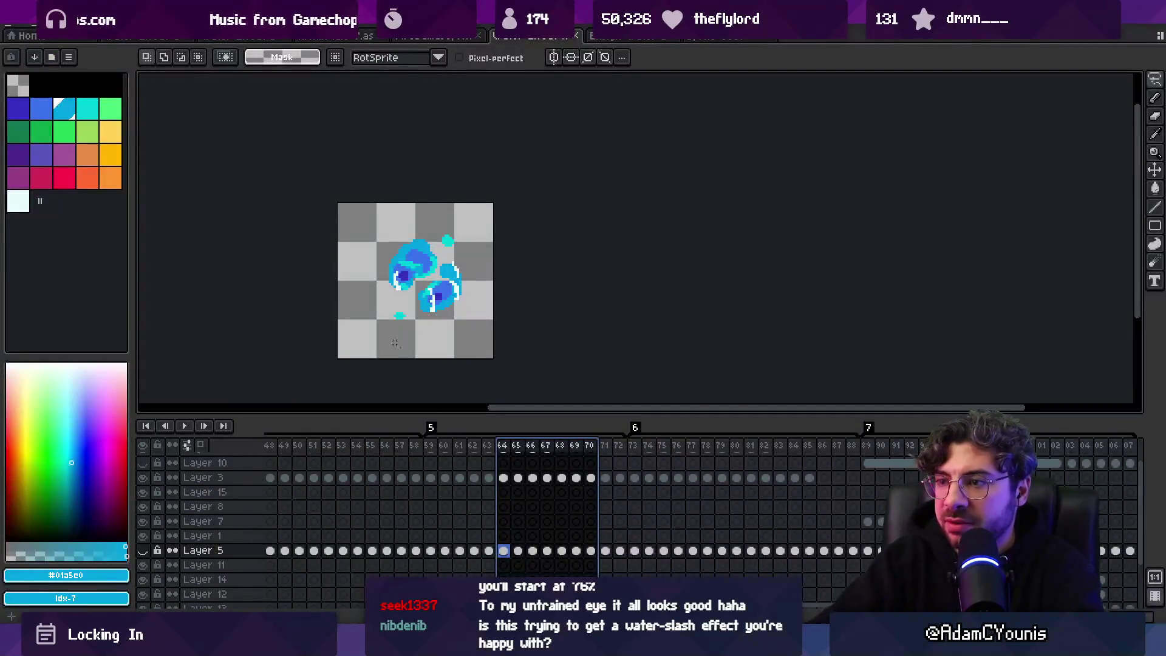
key(alt+Tab)
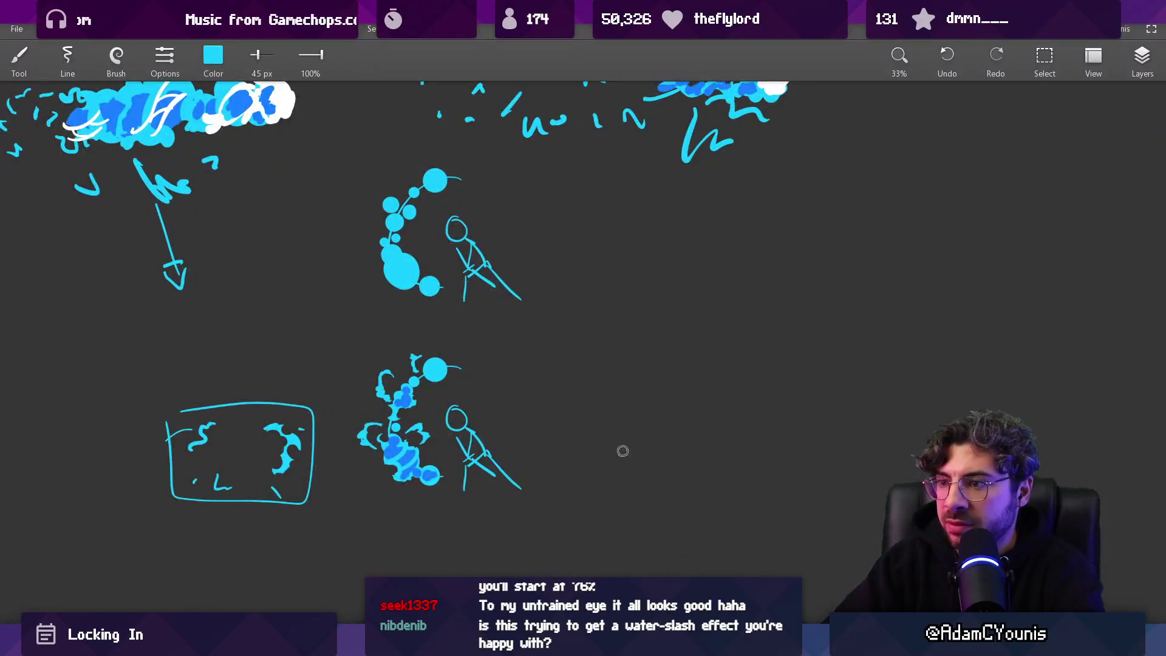
scroll(484, 371, up, 3)
Step: Try muted grey-blue marks around the bubbles with a larger brush, then undo them
click(213, 56)
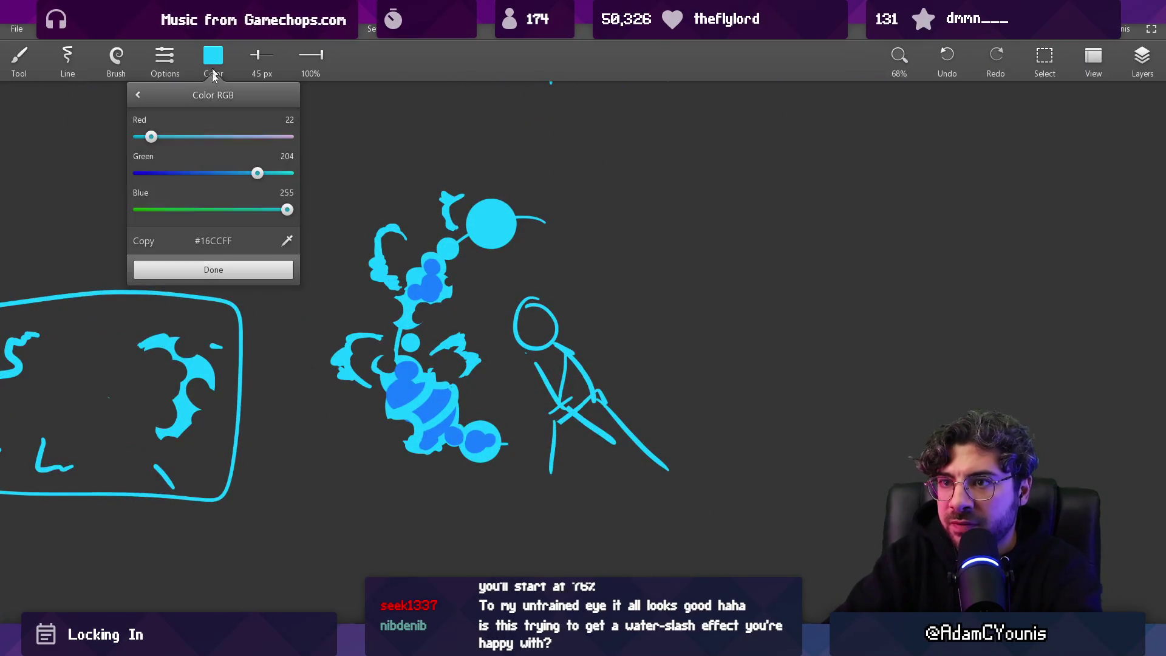
click(477, 273)
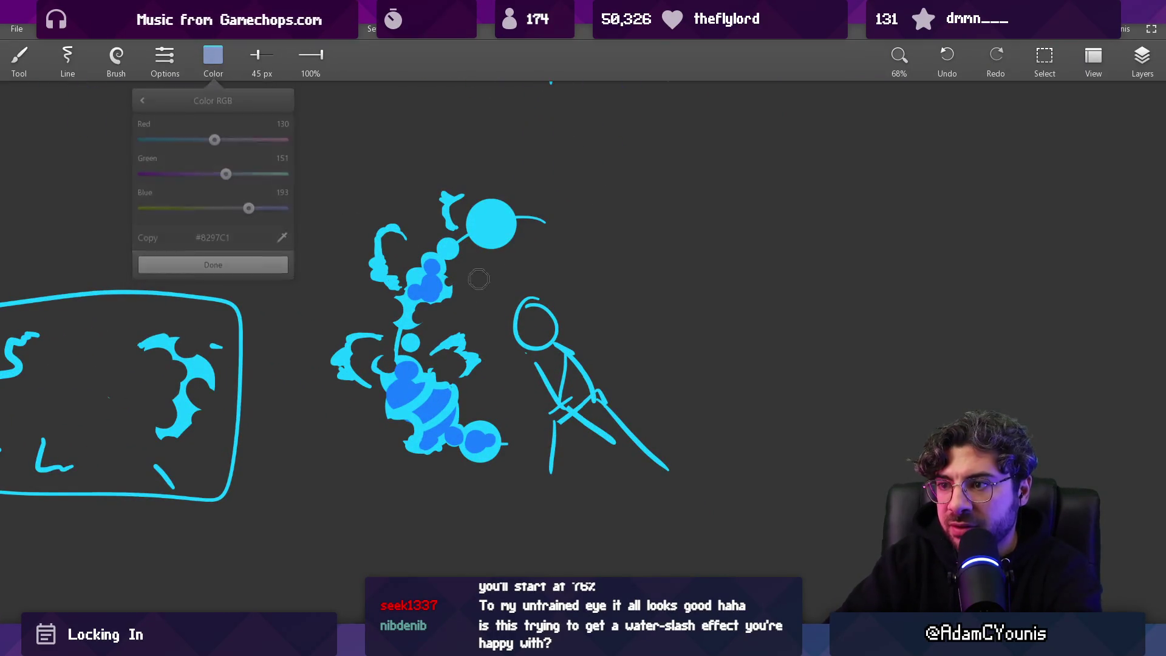
key(bracketright)
mouse_move(496, 286)
mouse_down()
mouse_move(483, 280)
mouse_move(468, 306)
mouse_up()
mouse_move(336, 290)
mouse_down()
mouse_move(338, 304)
mouse_move(348, 299)
mouse_up()
drag(389, 182, 398, 174)
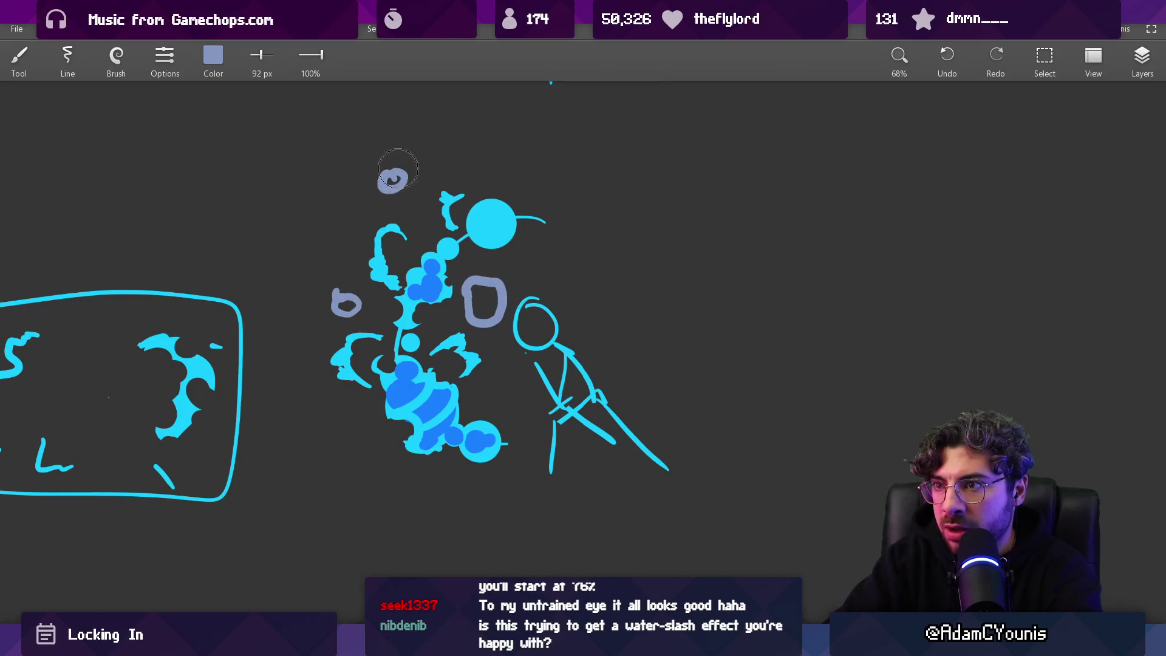
key(ctrl+z)
key(ctrl+z)
key(ctrl+z)
Step: Resample cyan at 30% opacity and paint faint teal rings left, right and above the bubbles
alt+click(491, 225)
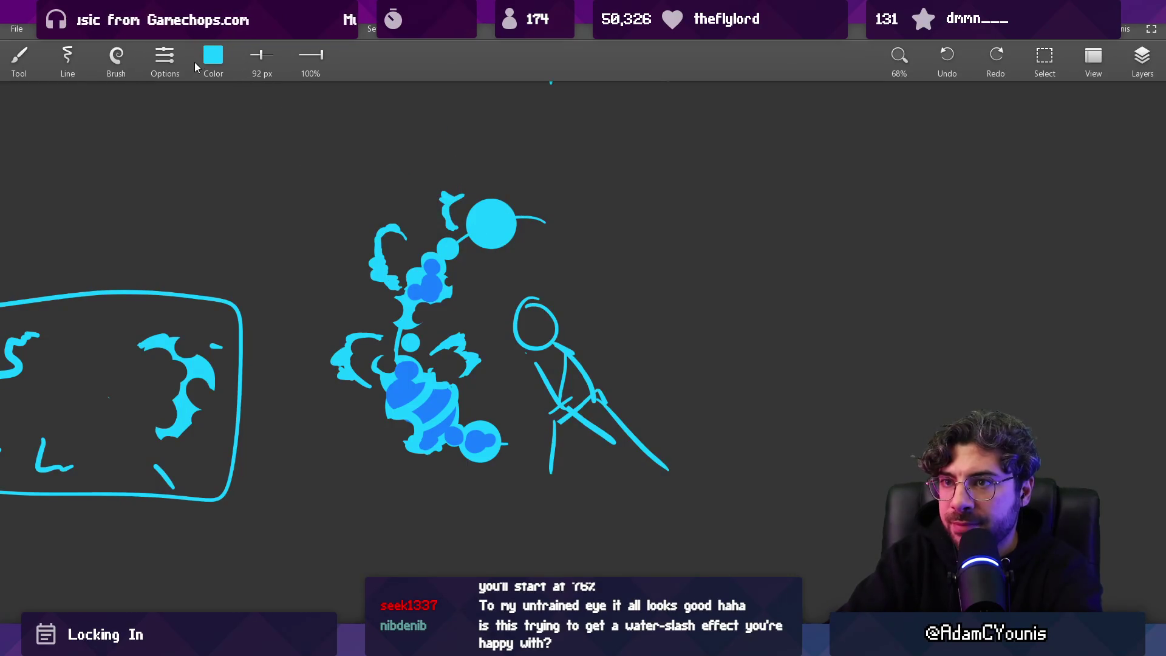
click(196, 67)
click(167, 65)
click(212, 61)
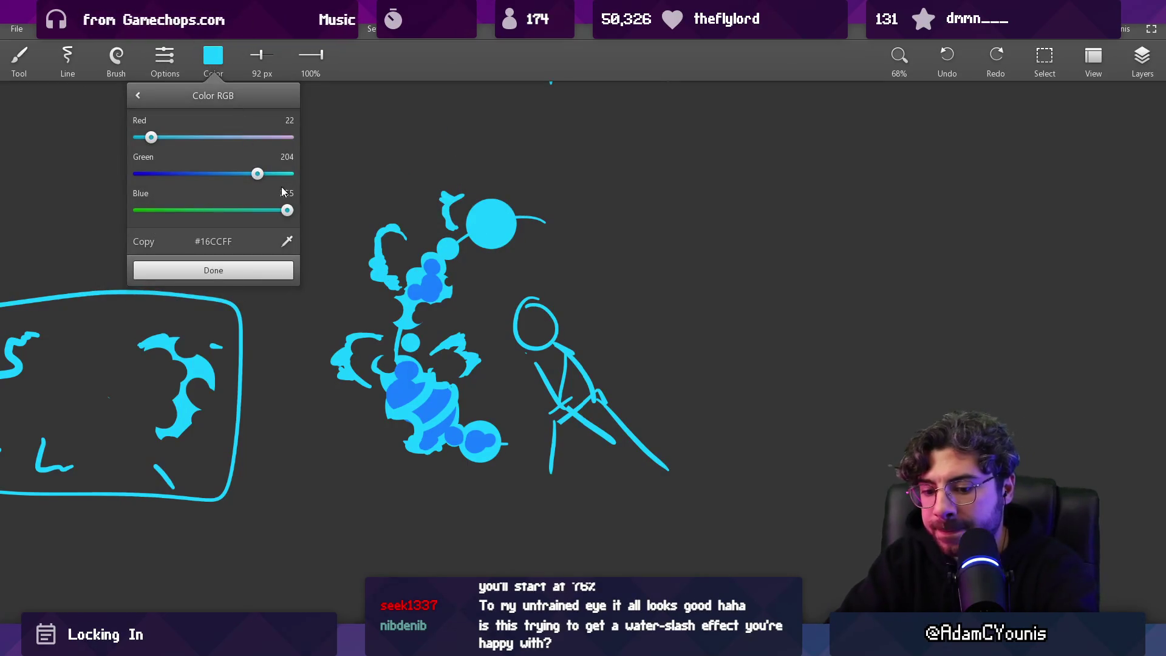
click(315, 290)
drag(315, 290, 323, 288)
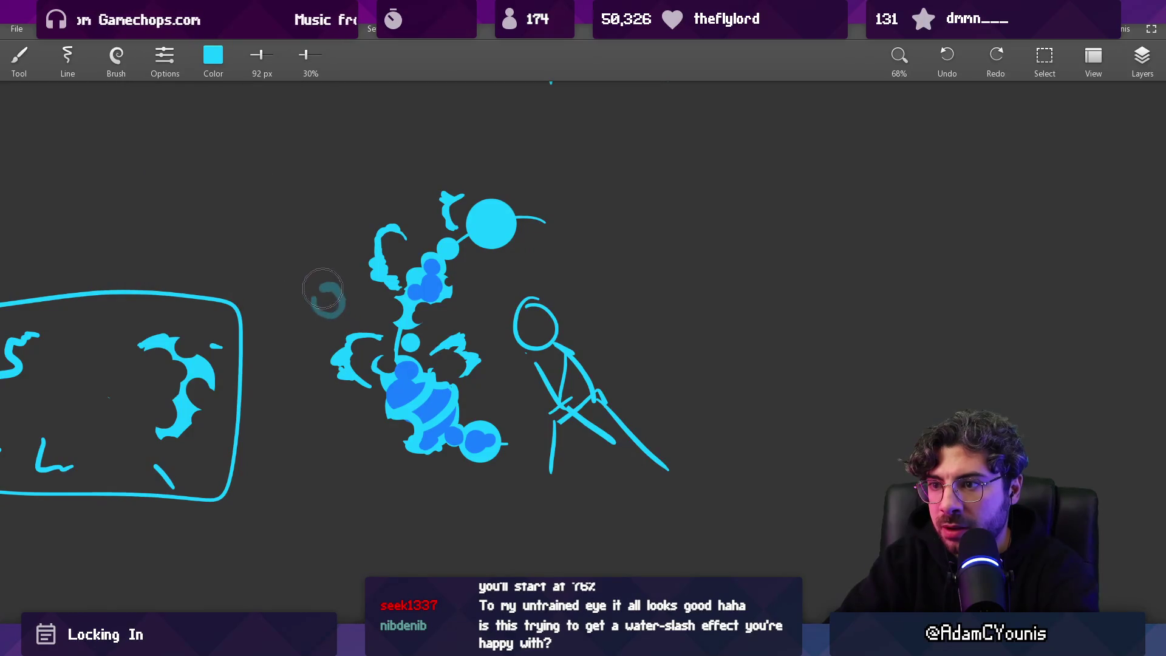
drag(507, 265, 516, 272)
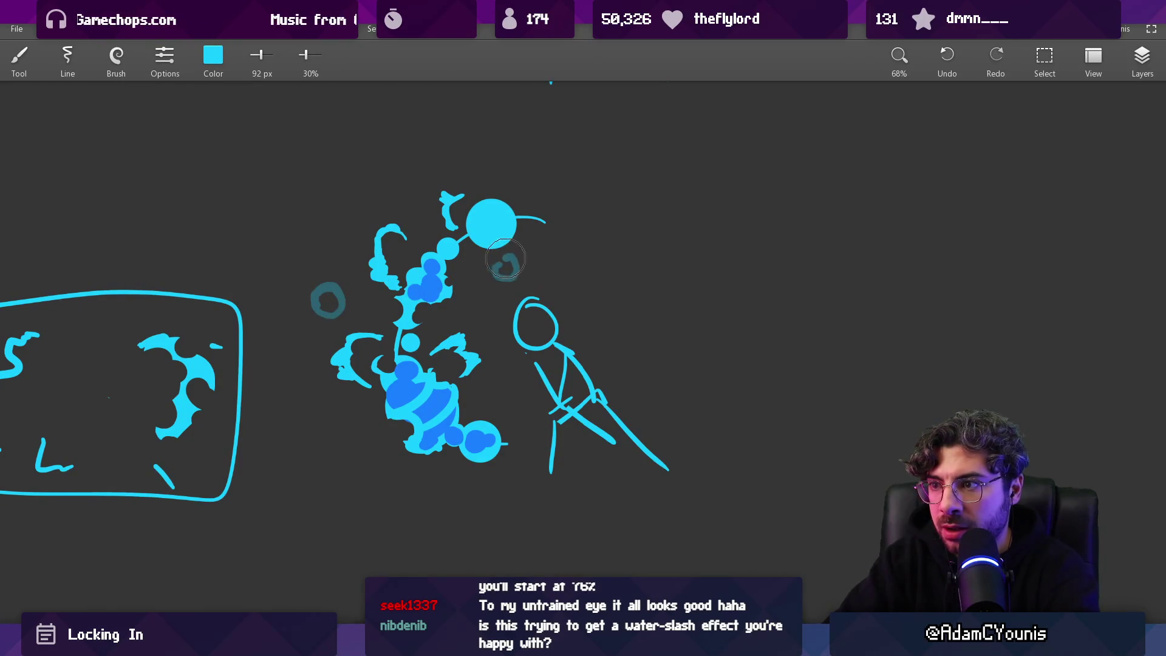
drag(413, 169, 422, 171)
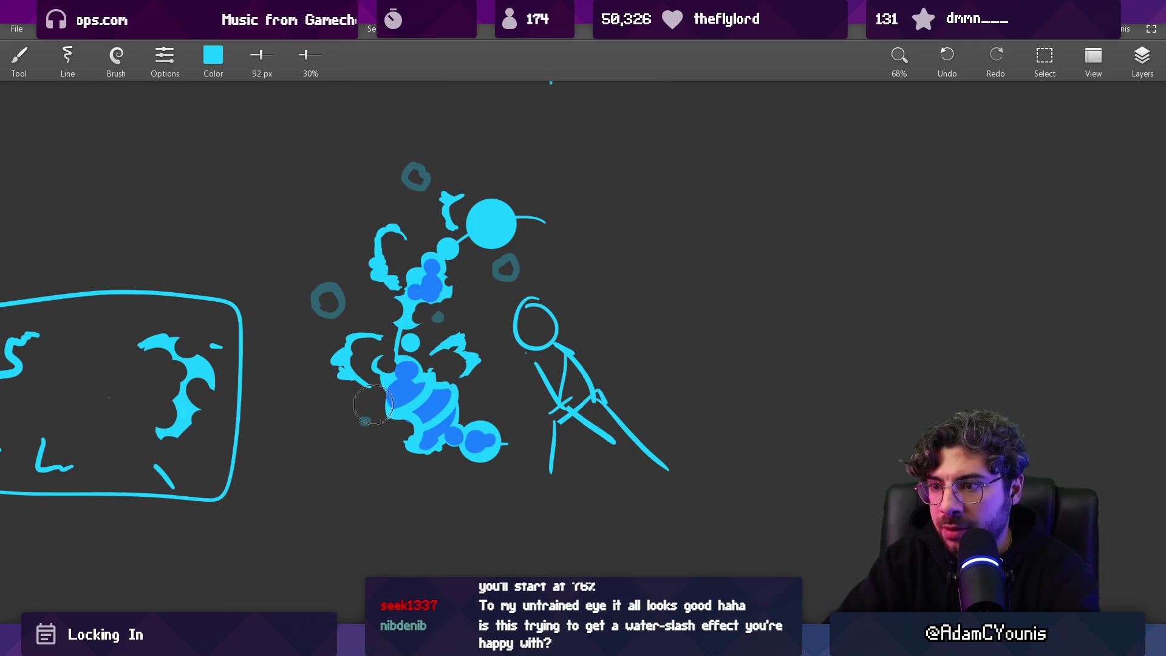
Step: Sample white, set a 35 px brush at full opacity, and paint a highlight ring around the bottom bubble
scroll(373, 405, down, 5)
alt+click(586, 205)
scroll(392, 425, up, 5)
drag(402, 396, 422, 405)
key(0)
drag(401, 389, 405, 409)
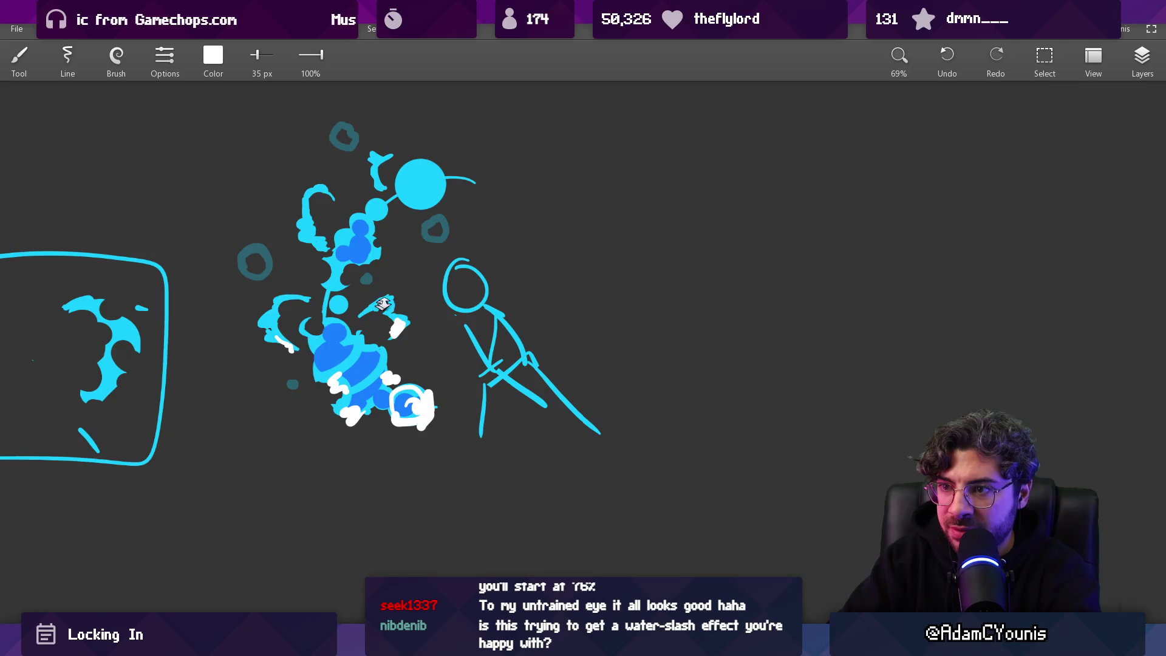
Step: Sample the darker bubble blue, then zoom out to all sketches and back in on the splash
scroll(383, 303, down, 5)
scroll(411, 242, up, 6)
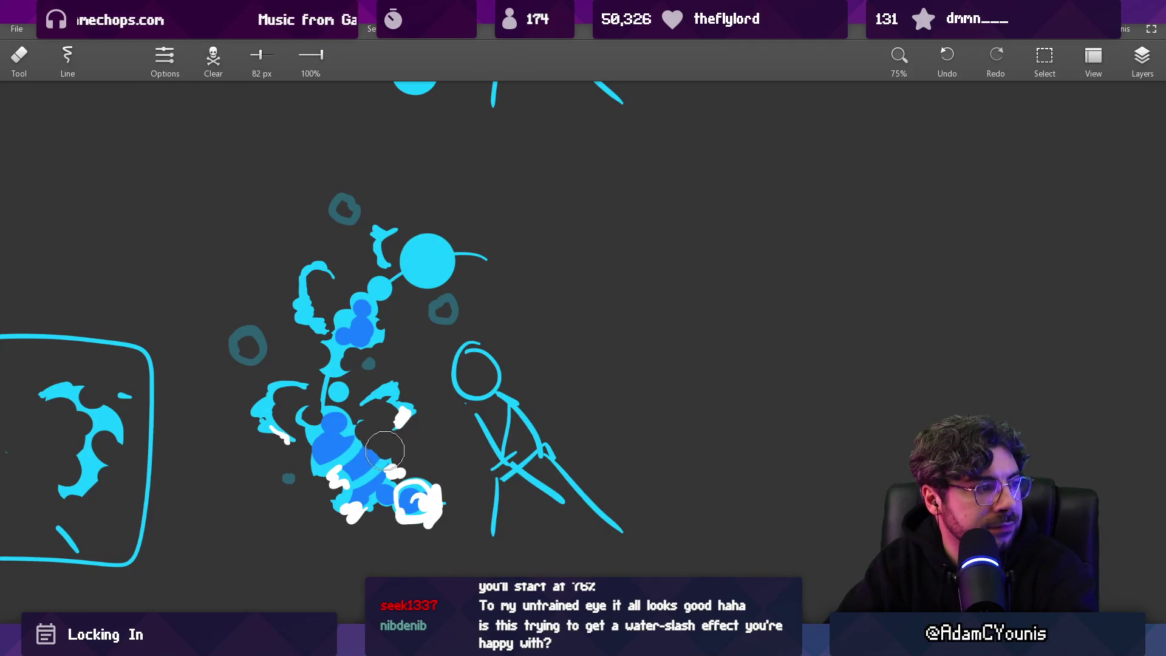
alt+click(357, 447)
alt+click(364, 454)
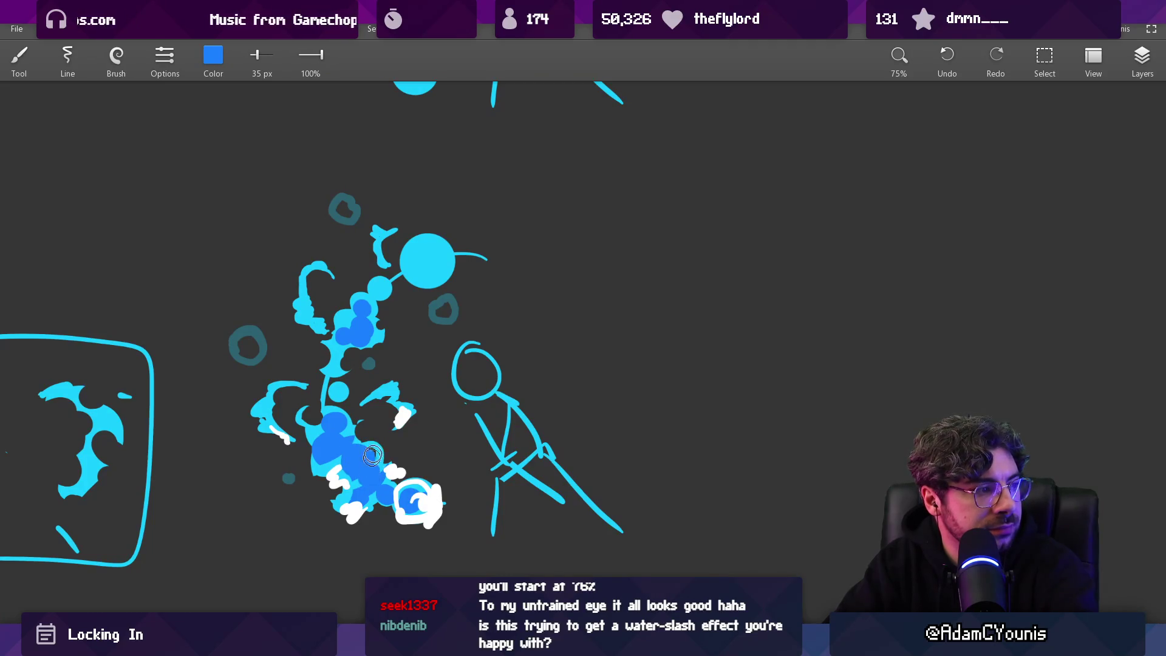
drag(372, 455, 388, 483)
drag(424, 352, 420, 396)
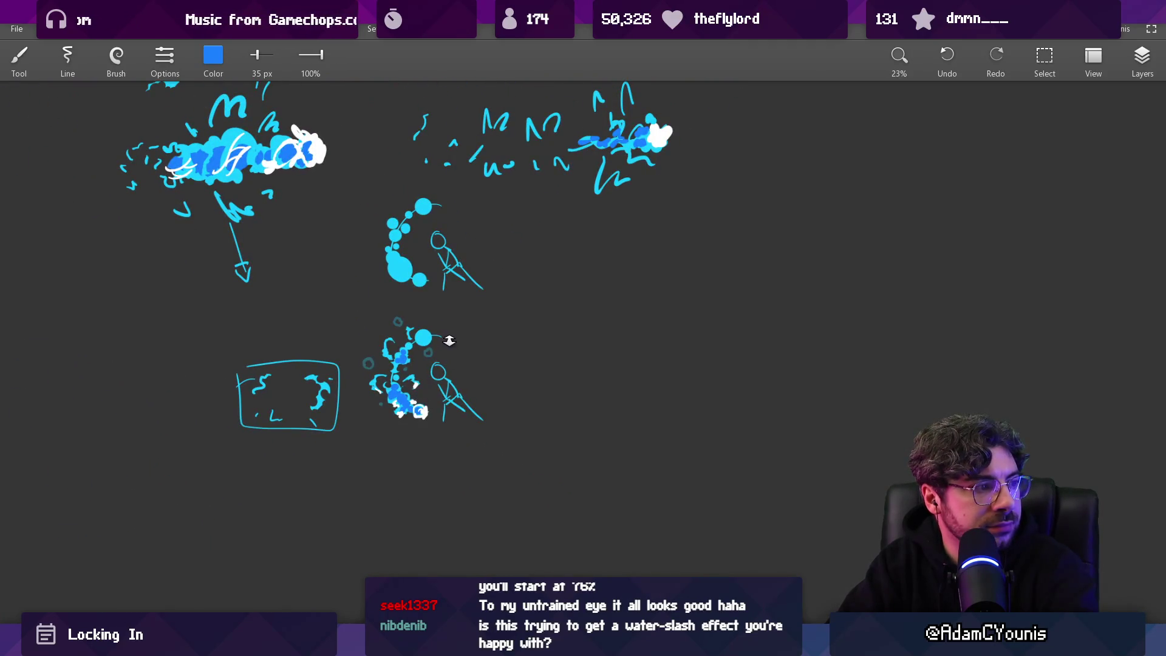
mouse_move(453, 361)
mouse_down()
mouse_move(419, 309)
mouse_move(422, 289)
mouse_up()
drag(417, 399, 392, 316)
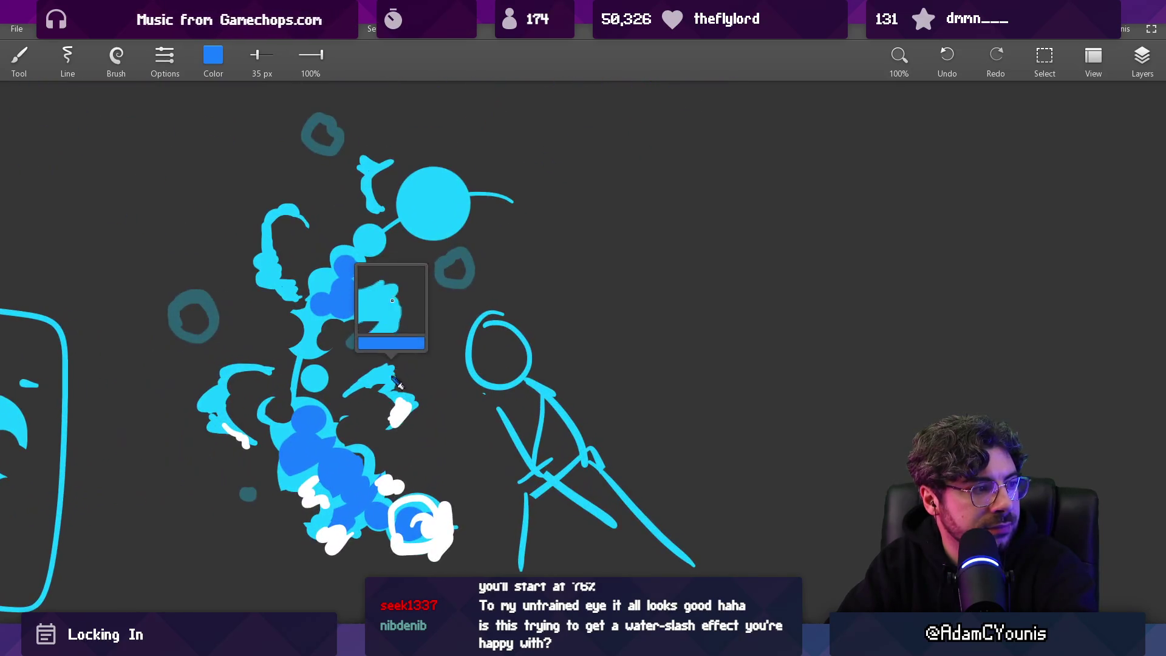
Step: Resample cyan from the splash and zoom out to half size to view all the sketches
click(404, 362)
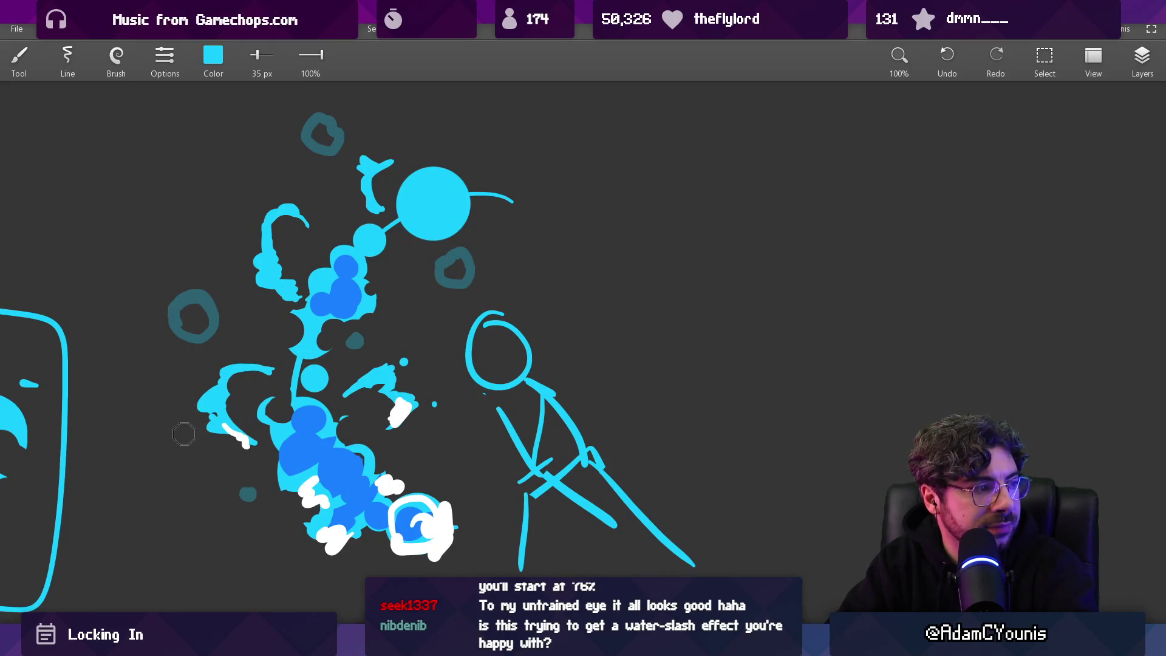
scroll(274, 246, up, 2)
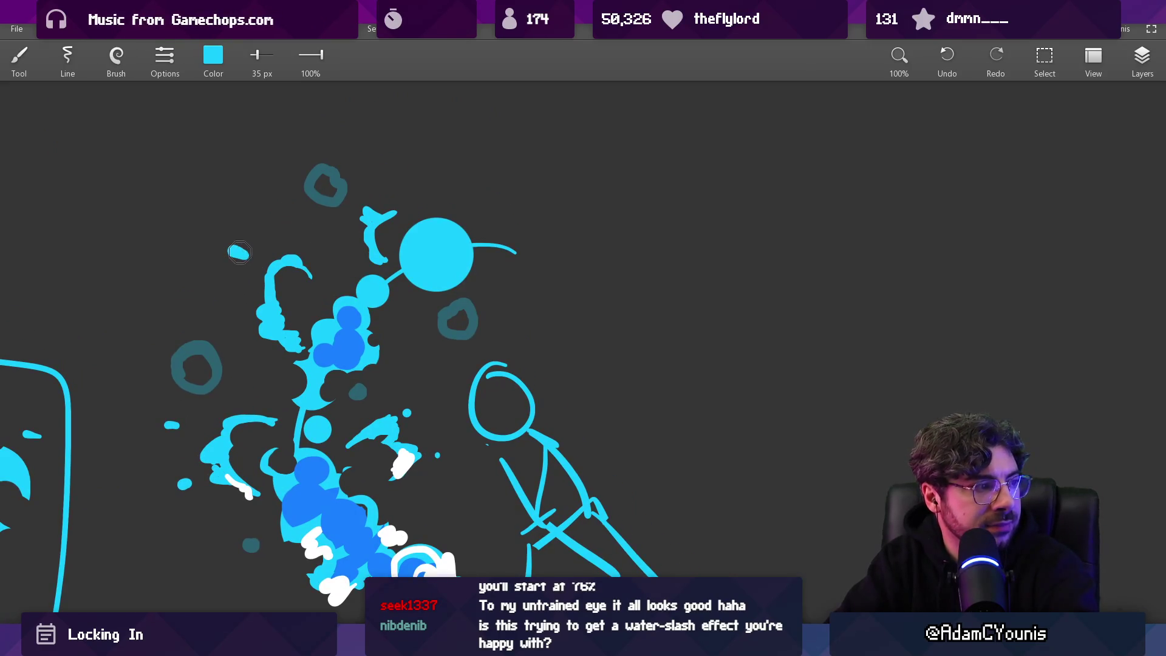
mouse_move(453, 286)
mouse_down()
mouse_move(454, 365)
mouse_move(453, 295)
mouse_up()
key(e)
drag(344, 376, 393, 398)
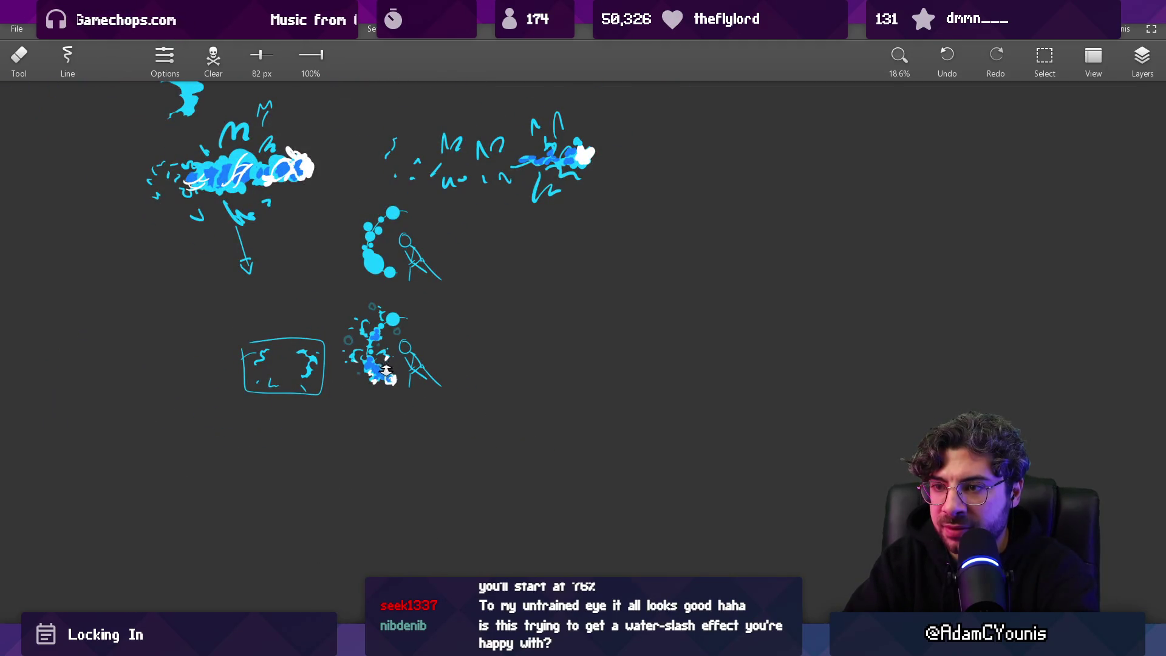
Step: Sample white from the splash highlights, try a thin white curve, and undo the trial white strokes
drag(395, 338, 395, 285)
drag(409, 398, 408, 395)
key(b)
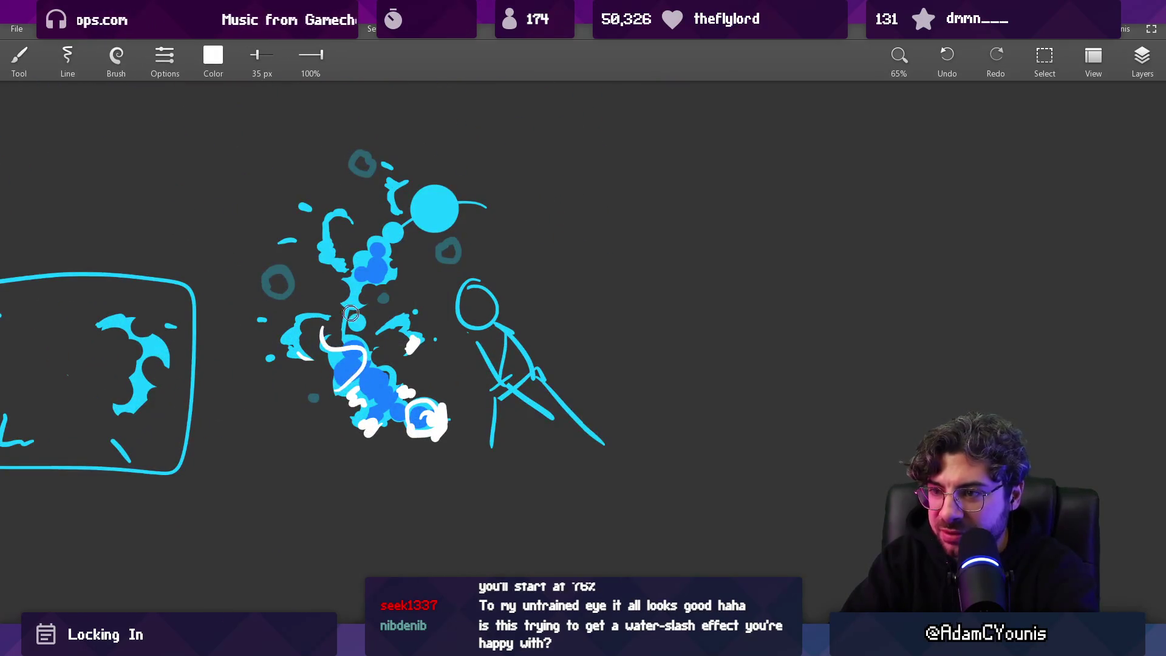
drag(343, 380, 348, 345)
key(ctrl+z)
key(ctrl+z)
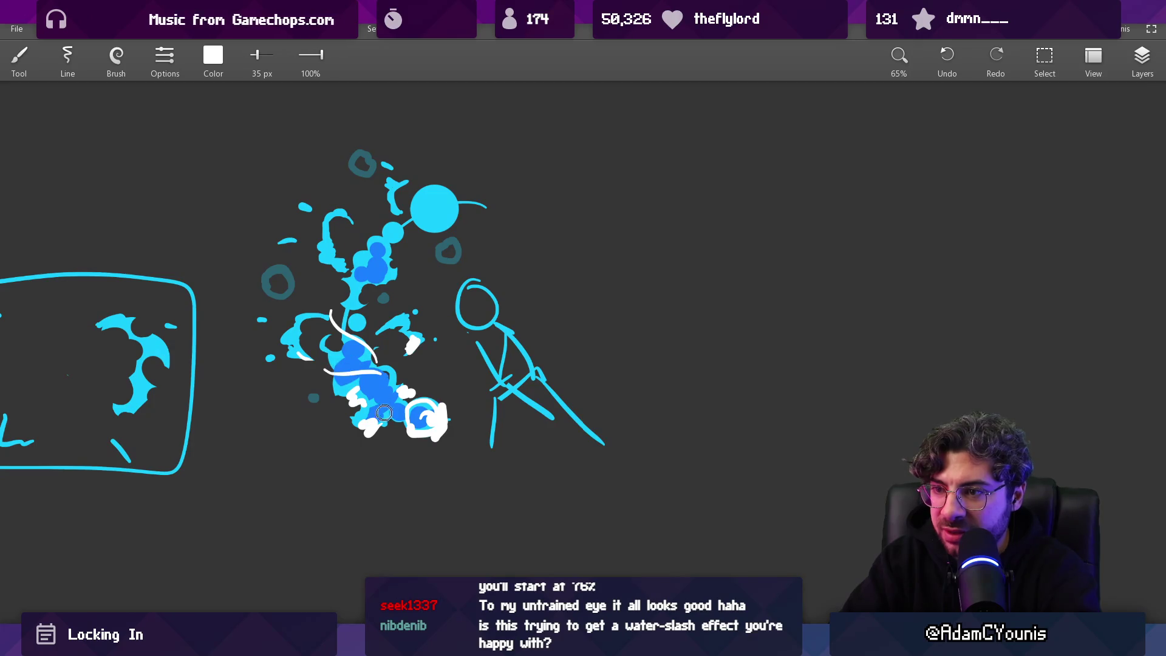
scroll(384, 413, down, 3)
scroll(404, 346, up, 4)
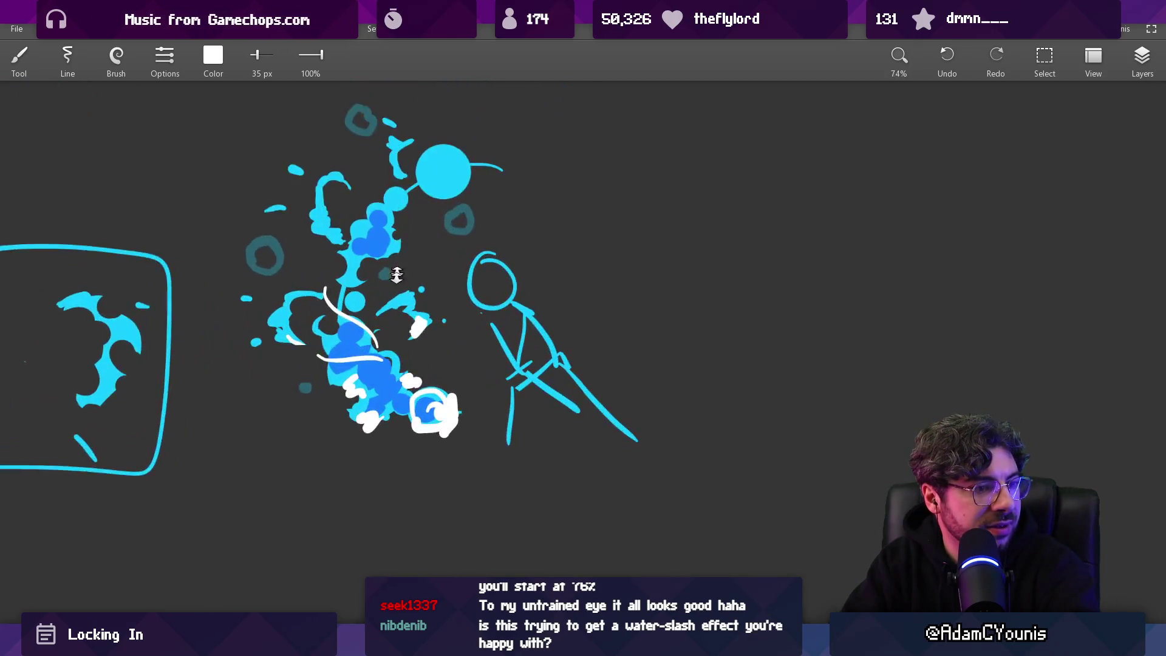
key(ctrl+z)
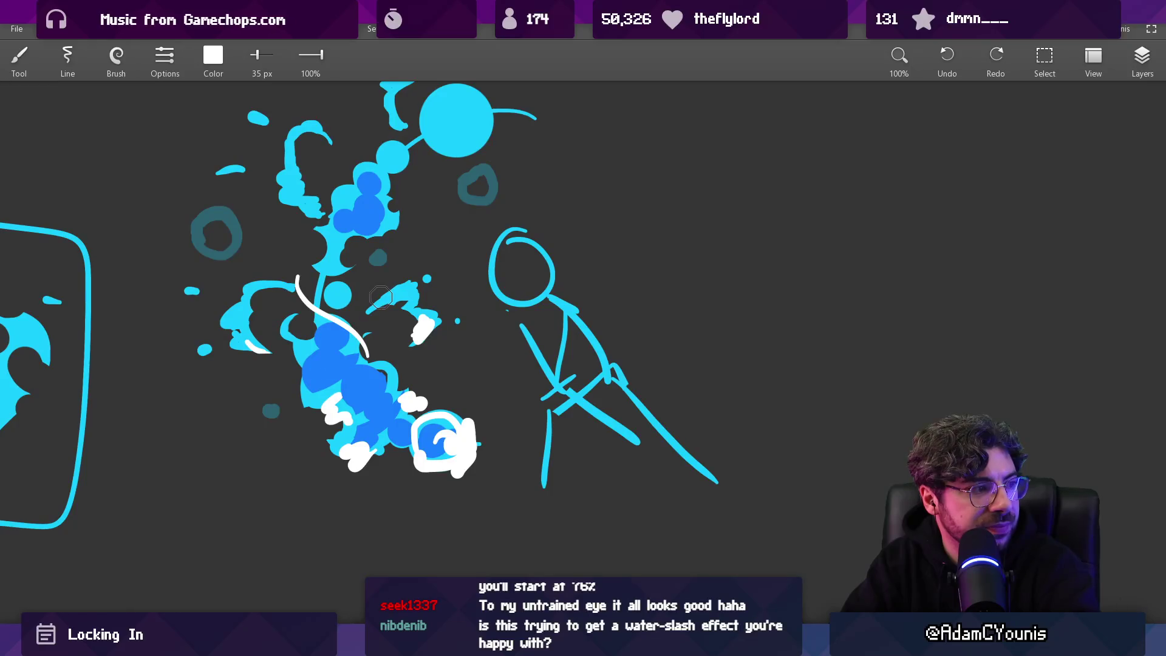
key(ctrl+z)
Step: Reposition the drawing and paint crossing white swirl streaks over the lower splash bubbles
drag(385, 372, 366, 346)
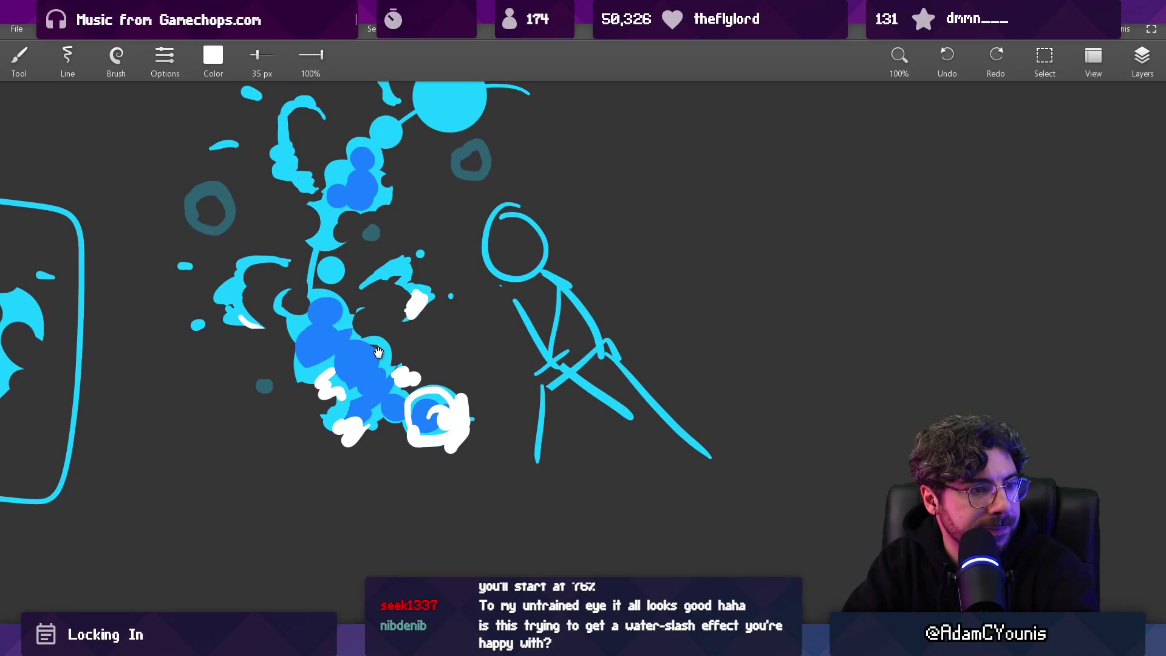
drag(360, 463, 359, 328)
scroll(353, 386, down, 2)
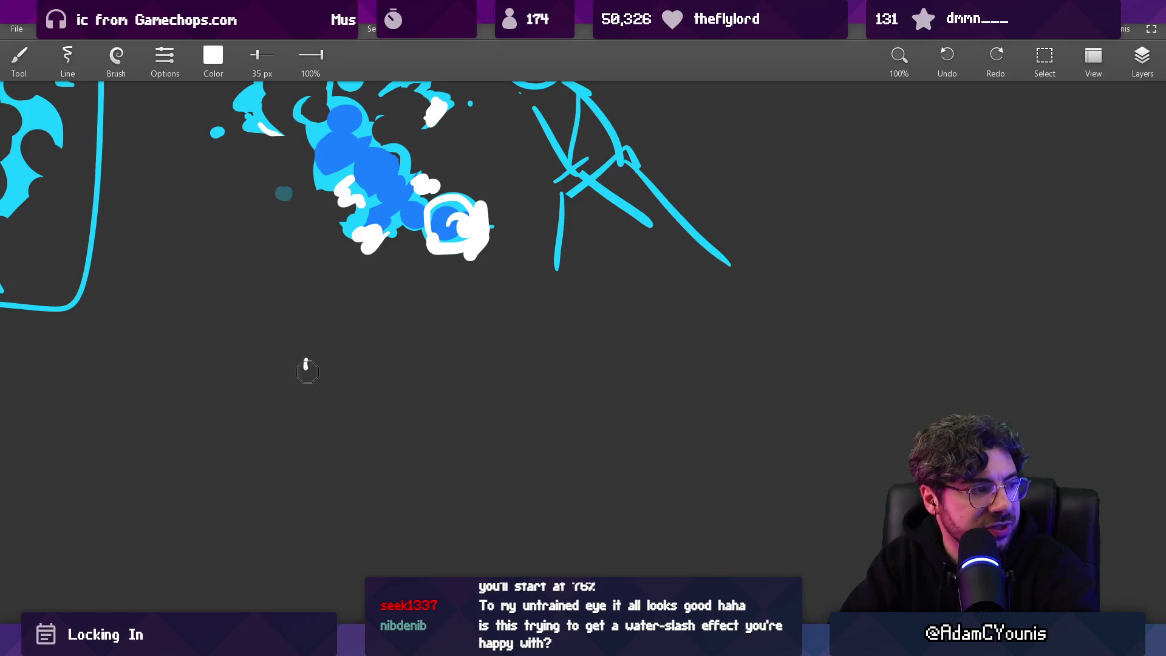
drag(306, 362, 392, 419)
drag(329, 365, 398, 425)
key(ctrl+z)
mouse_move(336, 357)
mouse_down()
mouse_move(389, 419)
mouse_move(322, 401)
mouse_move(397, 421)
mouse_move(413, 443)
mouse_up()
key(ctrl+z)
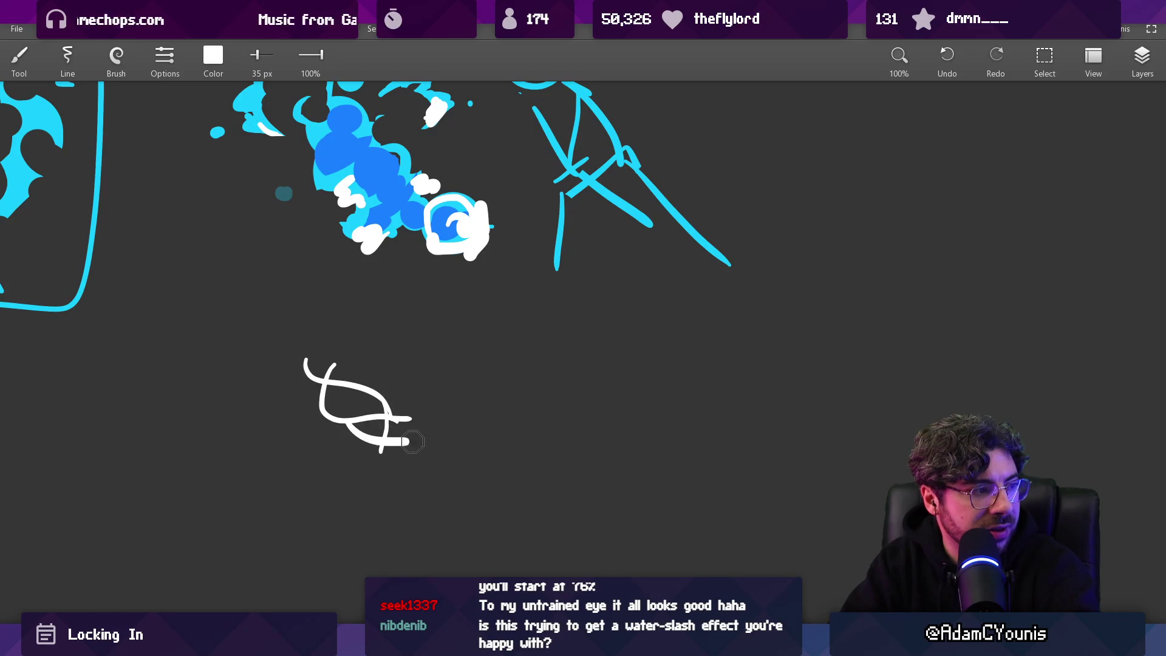
scroll(424, 372, down, 3)
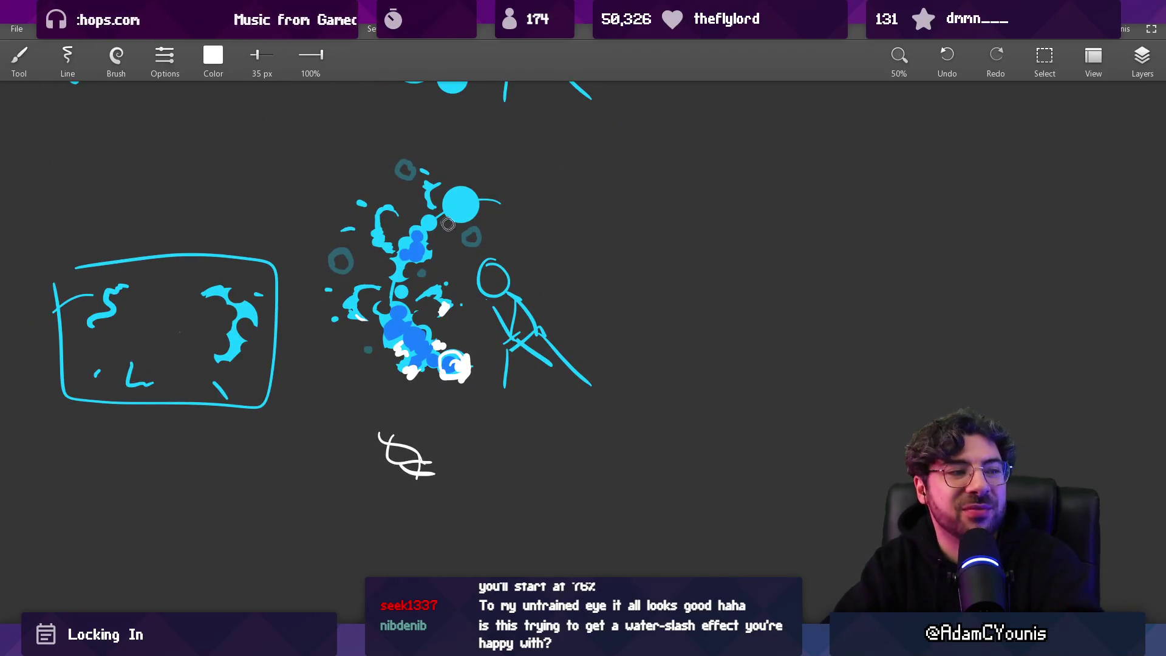
scroll(427, 302, up, 2)
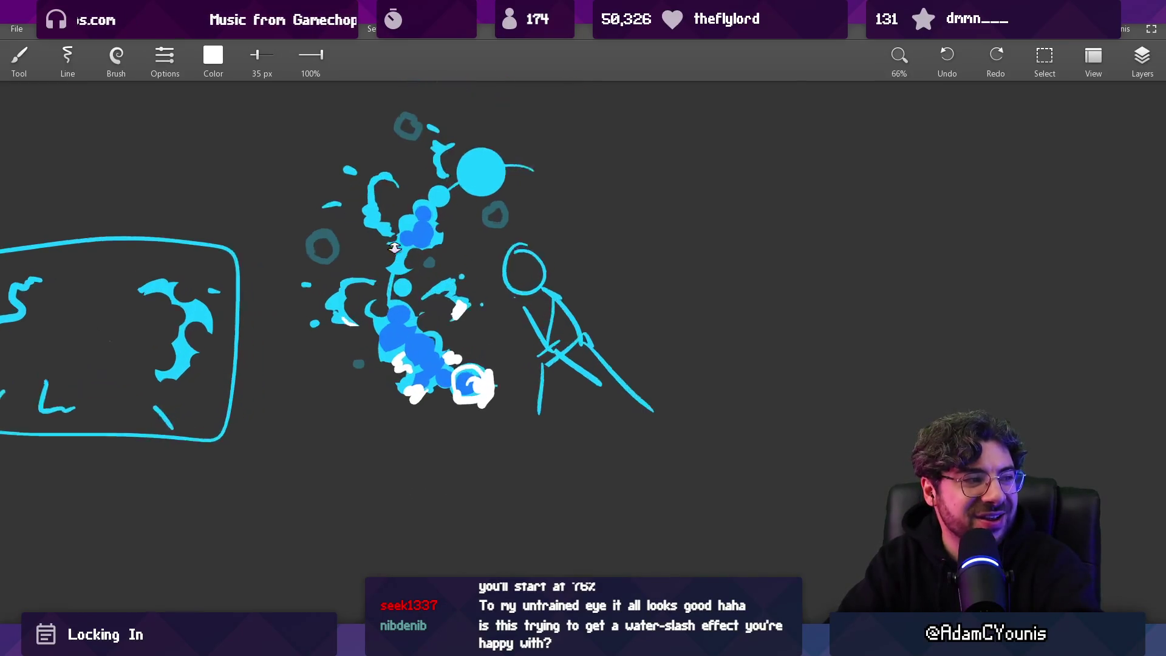
drag(369, 317, 439, 336)
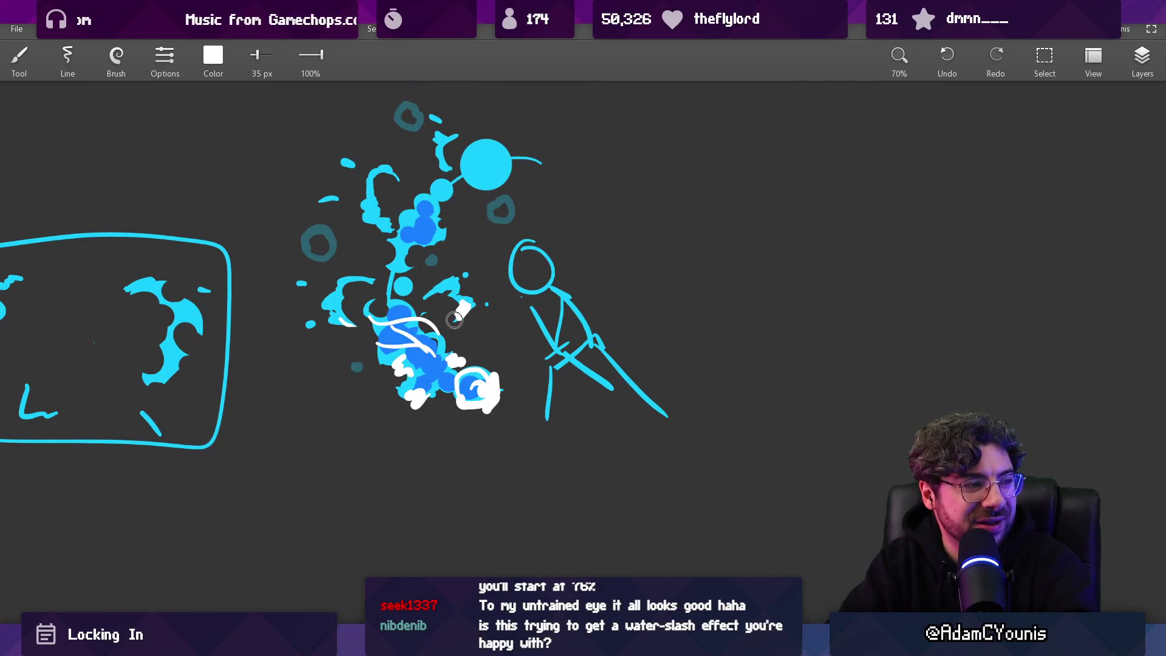
scroll(389, 339, down, 4)
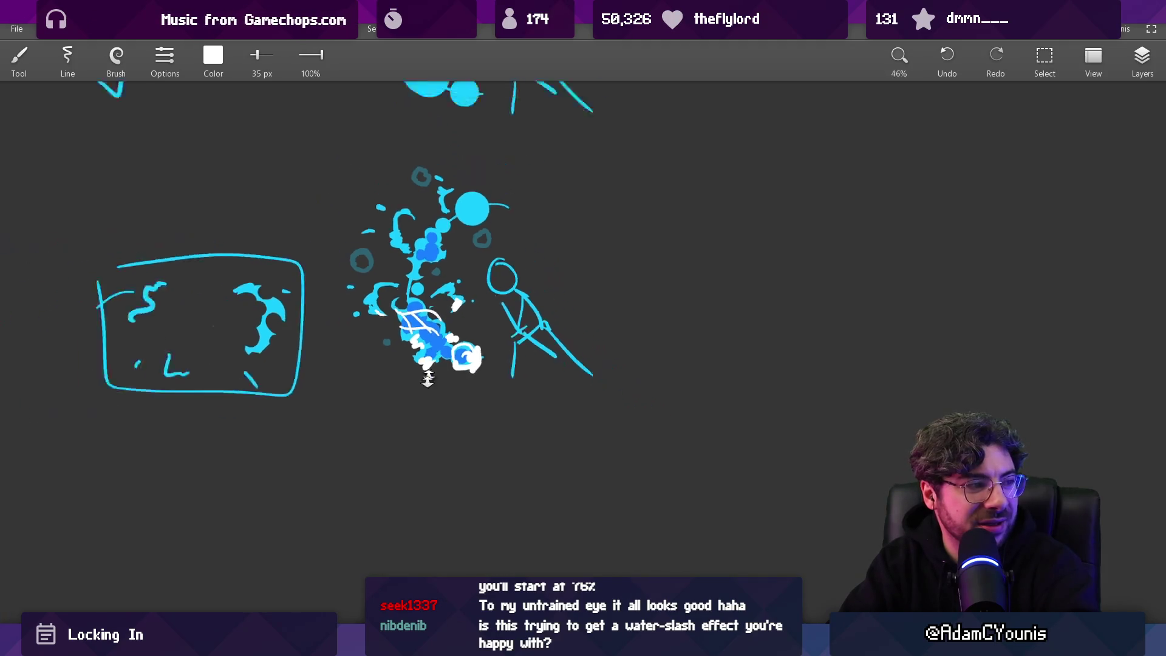
scroll(457, 313, up, 5)
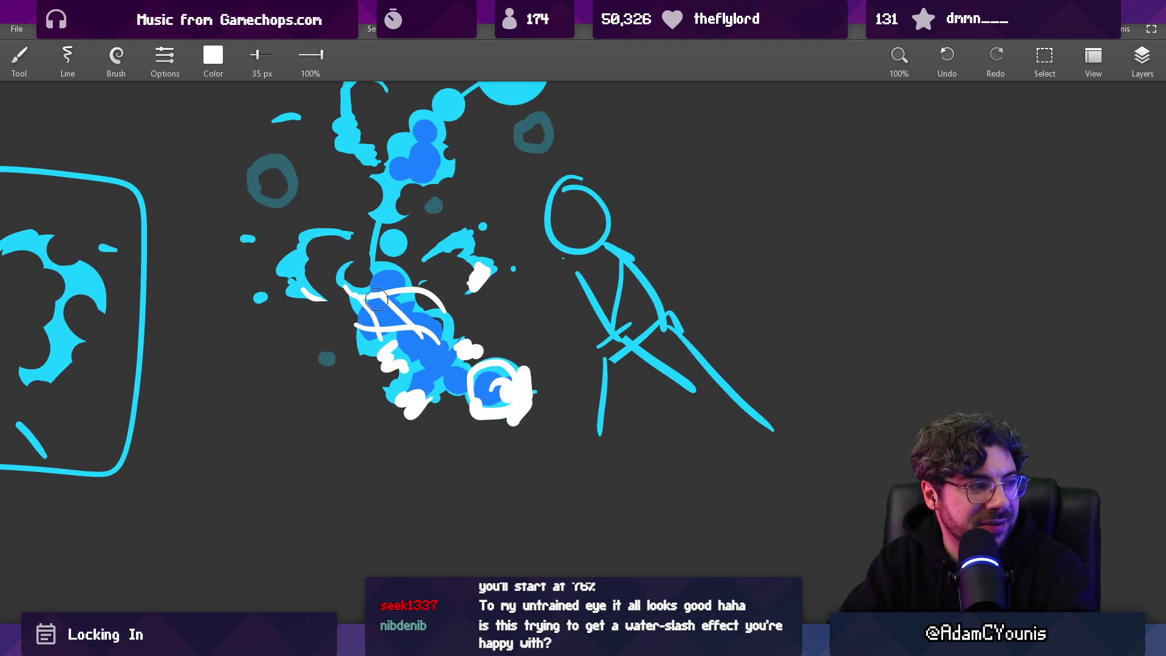
Step: Undo the white swirl strokes over the splash and enlarge the brush to 58 px
key(ctrl+z)
key(ctrl+z)
key(ctrl+z)
scroll(431, 328, down, 1)
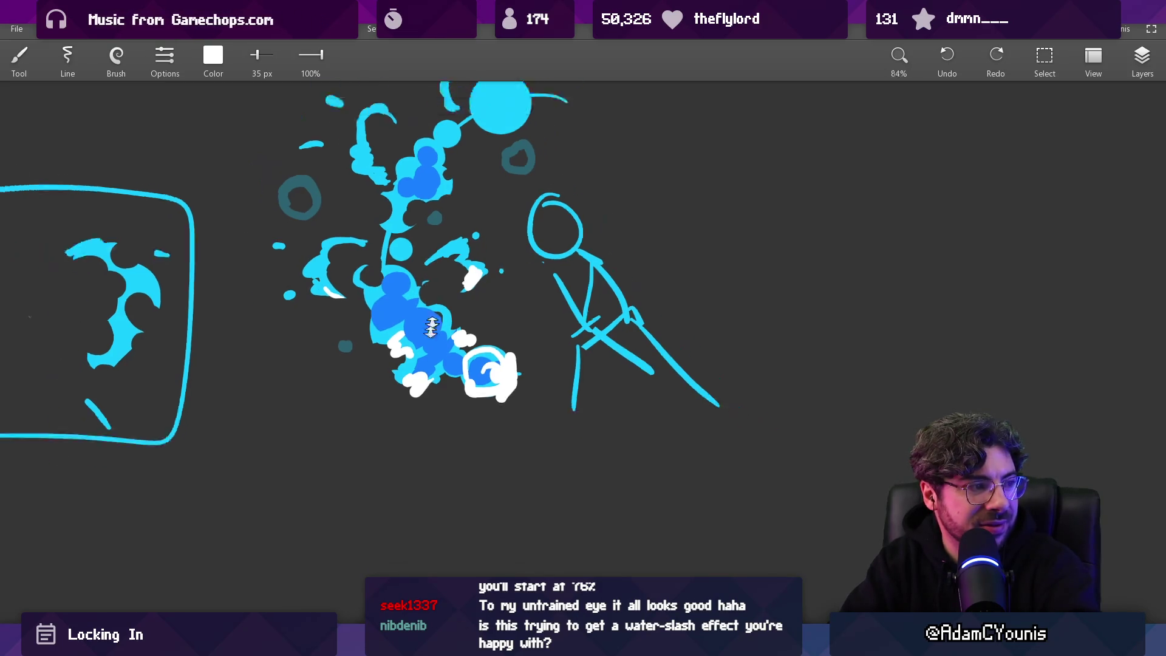
scroll(431, 328, down, 2)
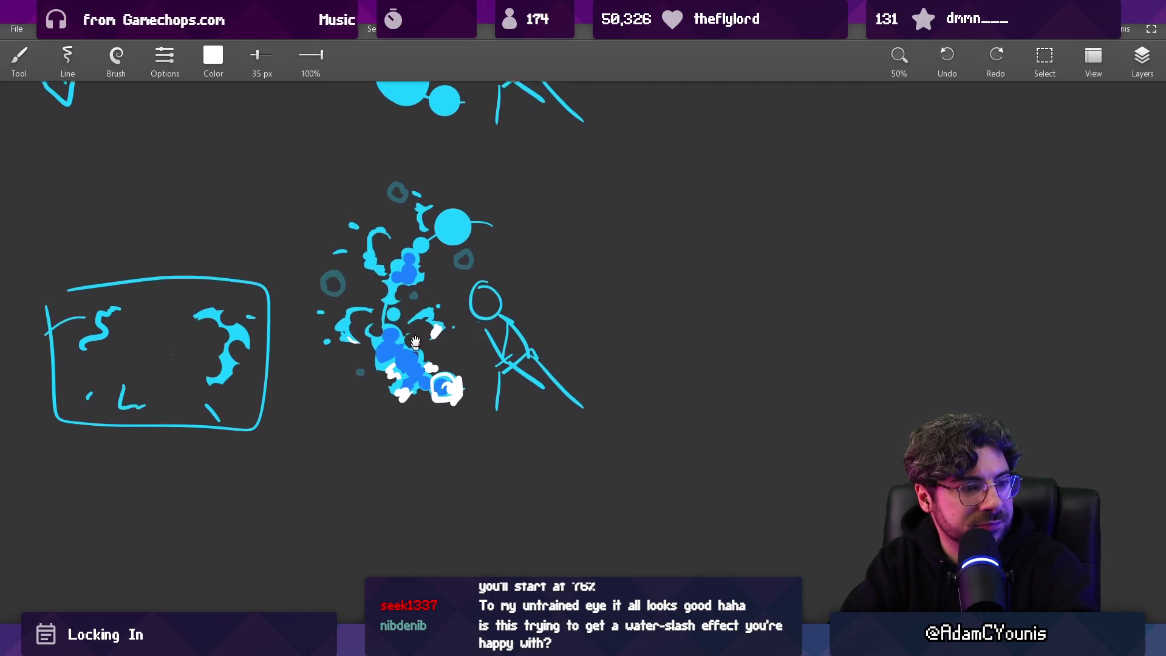
scroll(437, 377, up, 3)
scroll(455, 366, down, 2)
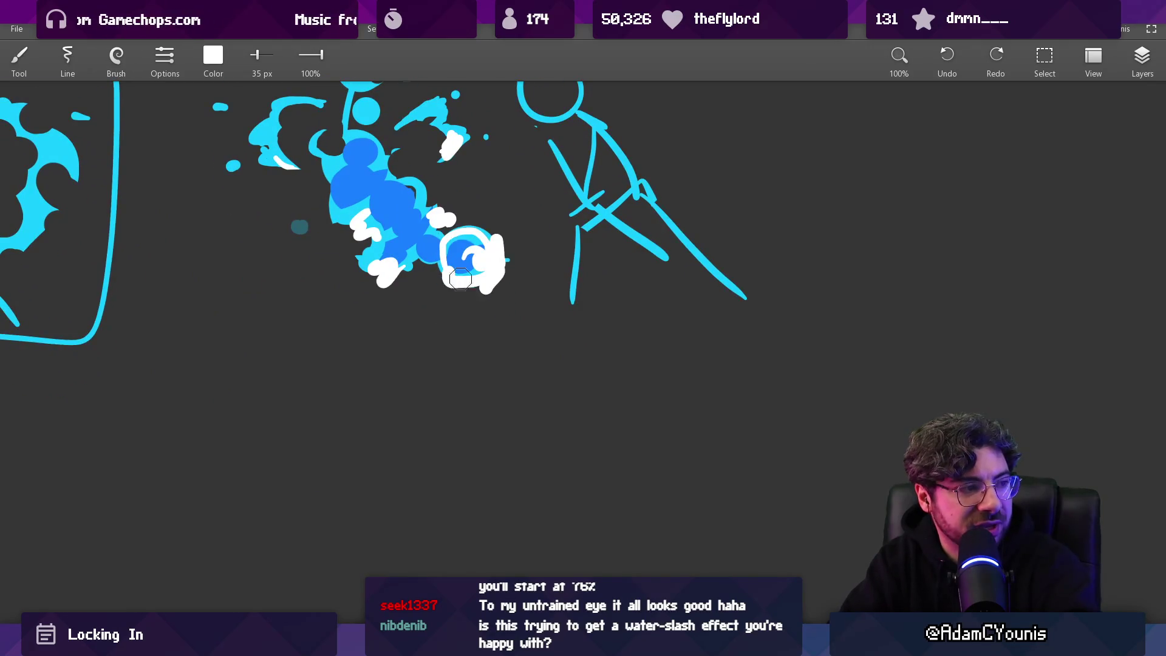
scroll(395, 325, down, 2)
key(bracketright)
Step: Draw a white circle below the splash and cross it with a short white slash
mouse_move(363, 331)
mouse_down()
mouse_move(422, 355)
mouse_move(373, 320)
mouse_up()
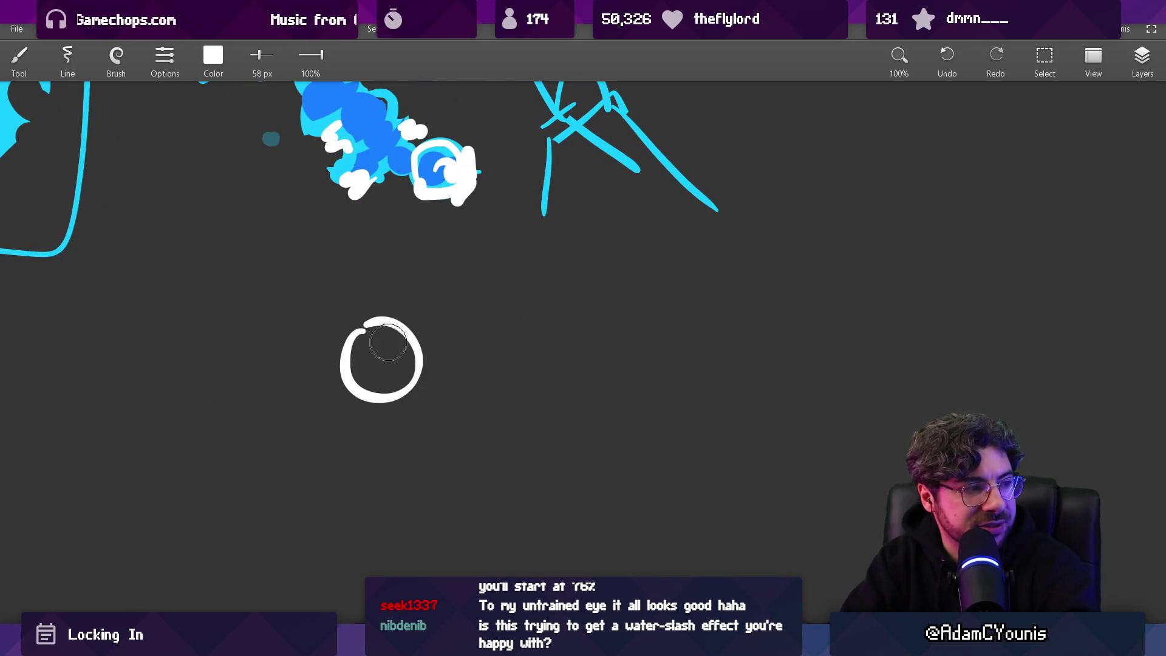
drag(350, 361, 418, 341)
key(ctrl+z)
mouse_move(353, 368)
mouse_down()
mouse_move(399, 361)
mouse_move(440, 337)
mouse_move(428, 373)
mouse_move(365, 410)
mouse_move(343, 380)
mouse_up()
scroll(425, 338, up, 3)
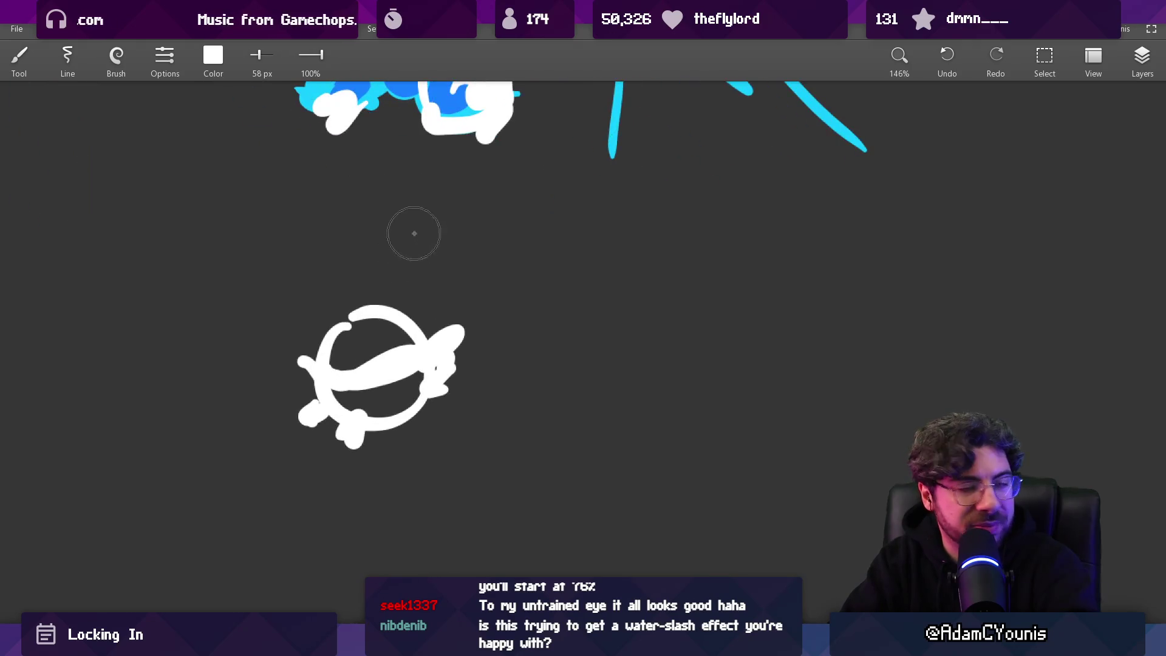
scroll(428, 242, up, 1)
Step: Fill the circle's inside with the splash's blue using a larger brush
alt+click(473, 182)
key(bracketright)
mouse_move(397, 429)
mouse_down()
mouse_move(380, 428)
mouse_move(405, 431)
mouse_up()
mouse_move(374, 476)
mouse_down()
mouse_move(364, 486)
mouse_move(389, 502)
mouse_move(438, 474)
mouse_move(415, 480)
mouse_move(438, 486)
mouse_move(365, 501)
mouse_move(389, 446)
mouse_move(352, 499)
mouse_up()
Step: Brush a light-cyan highlight onto the bubble's upper left with a smaller brush
alt+click(378, 461)
key(bracketleft)
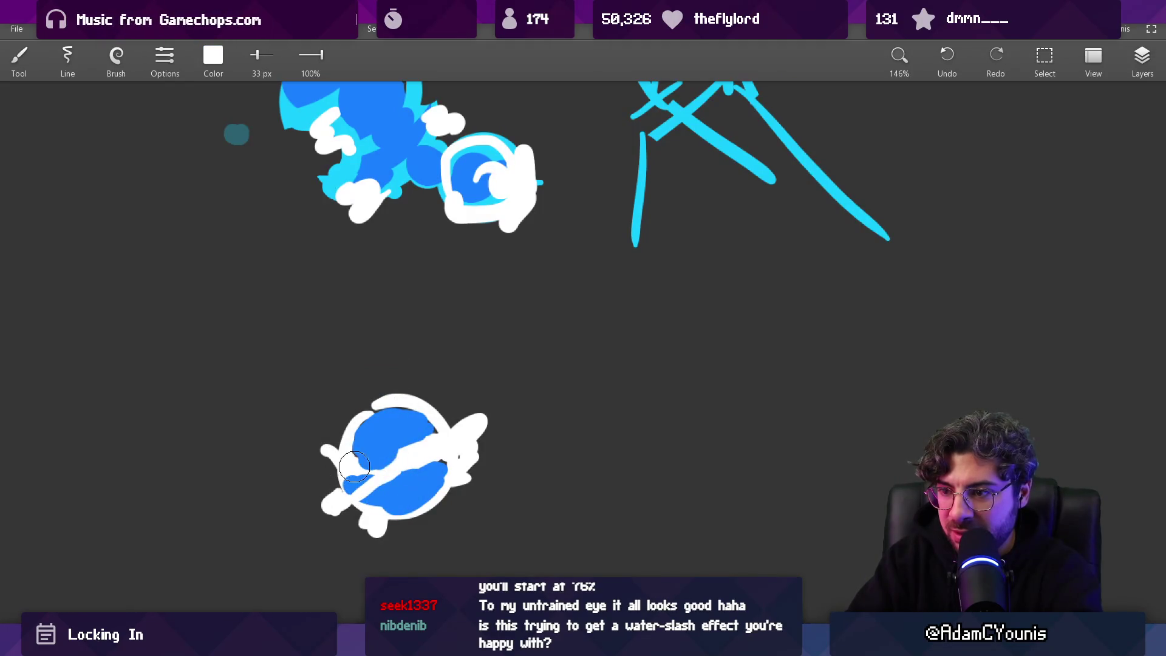
alt+click(486, 136)
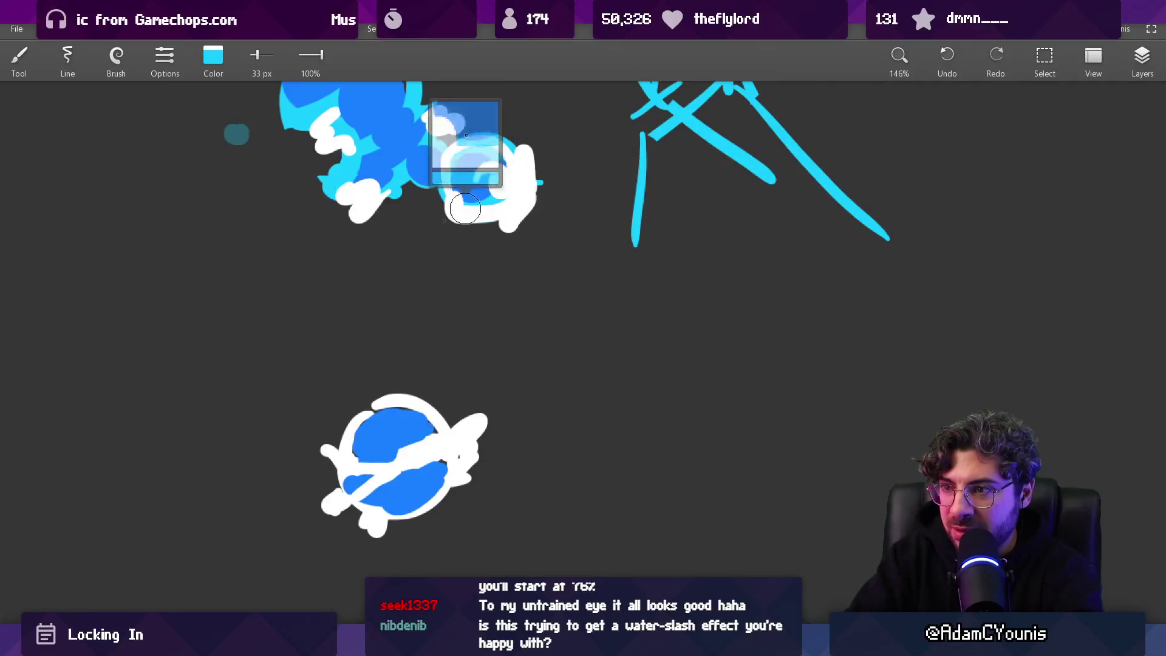
mouse_move(365, 451)
mouse_down()
mouse_move(367, 422)
mouse_move(354, 451)
mouse_move(456, 456)
mouse_up()
alt+click(367, 441)
Step: Widen the white slash and dab white splash marks at the bubble's top and bottom
alt+click(404, 449)
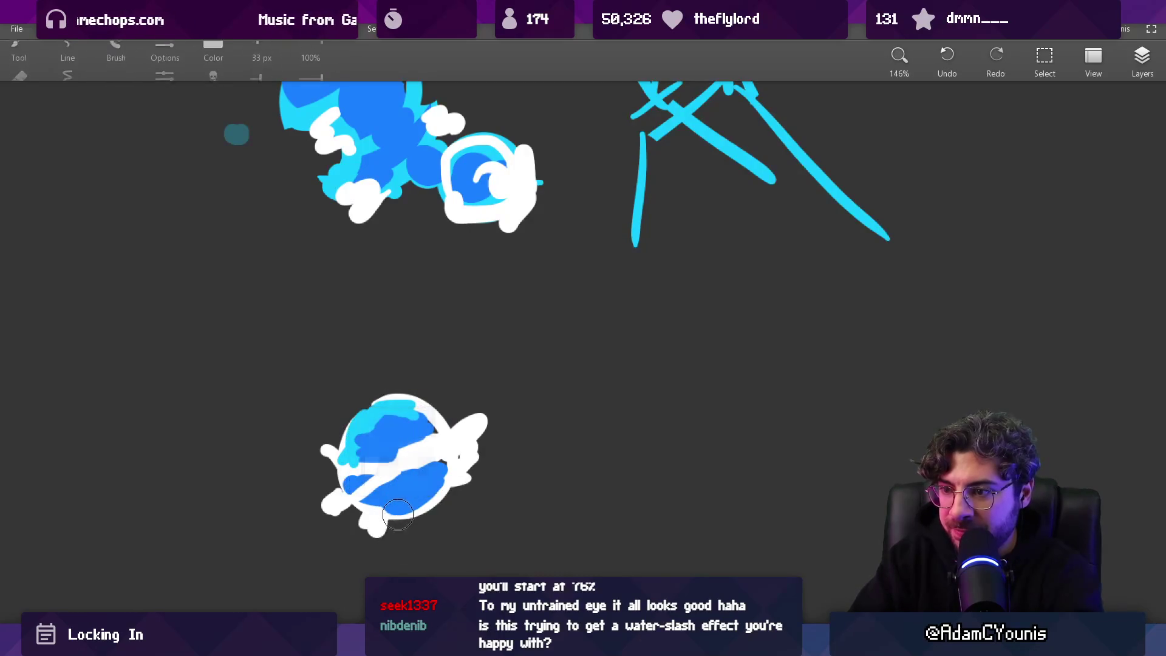
scroll(441, 477, down, 1)
click(426, 383)
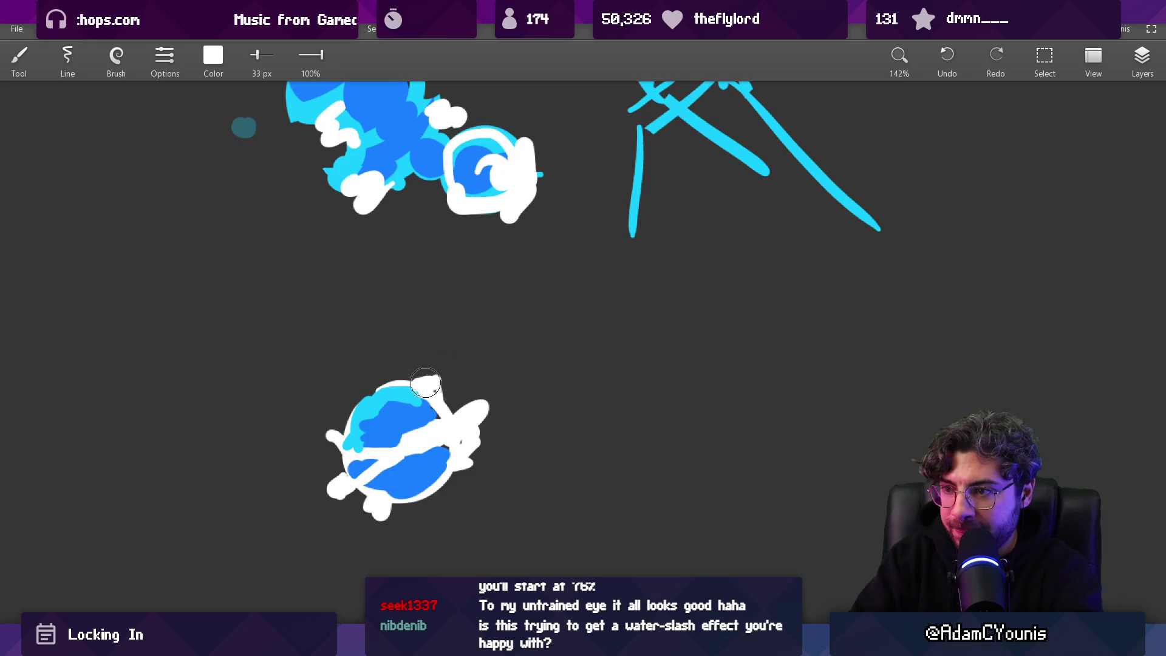
drag(438, 498, 436, 505)
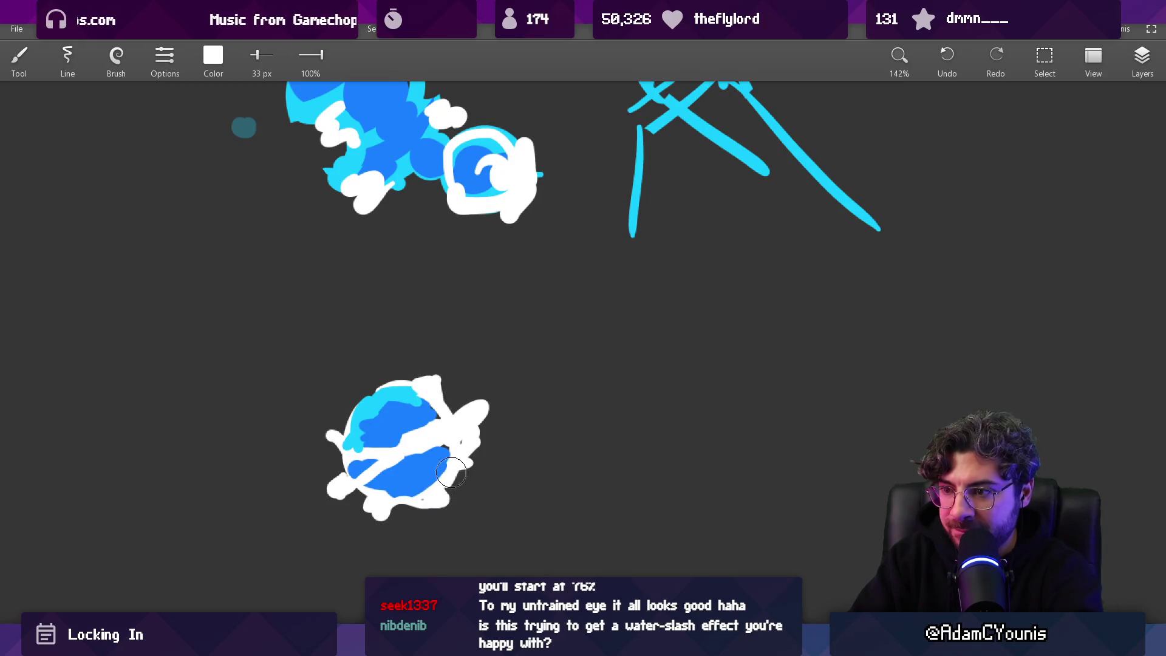
alt+click(437, 458)
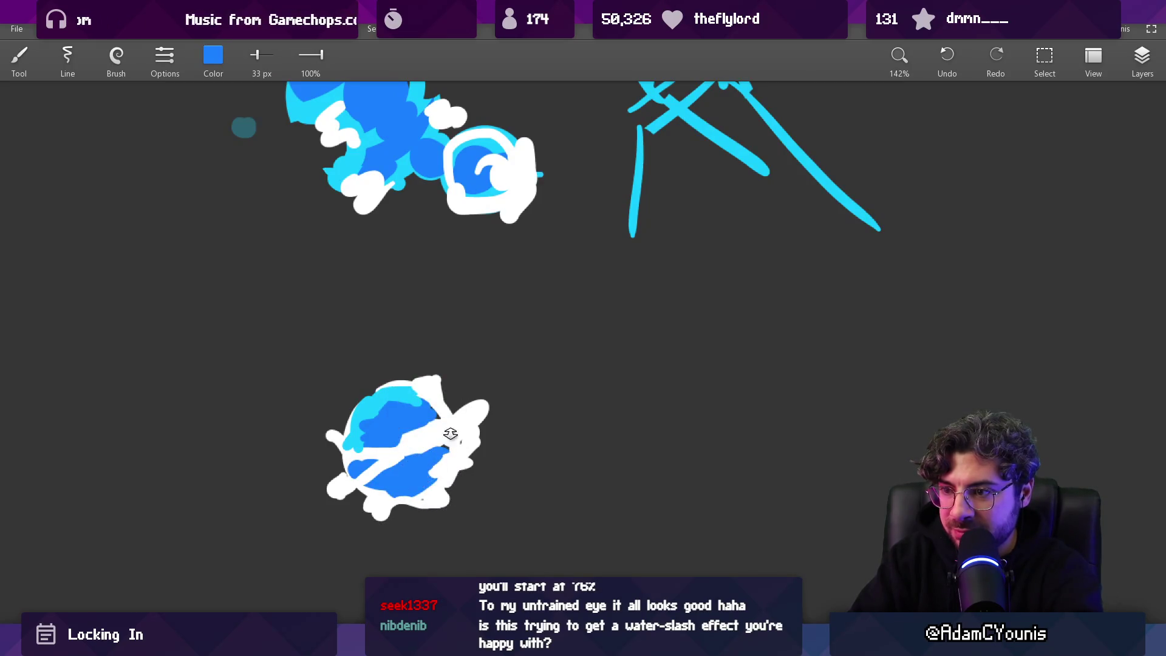
scroll(450, 434, down, 5)
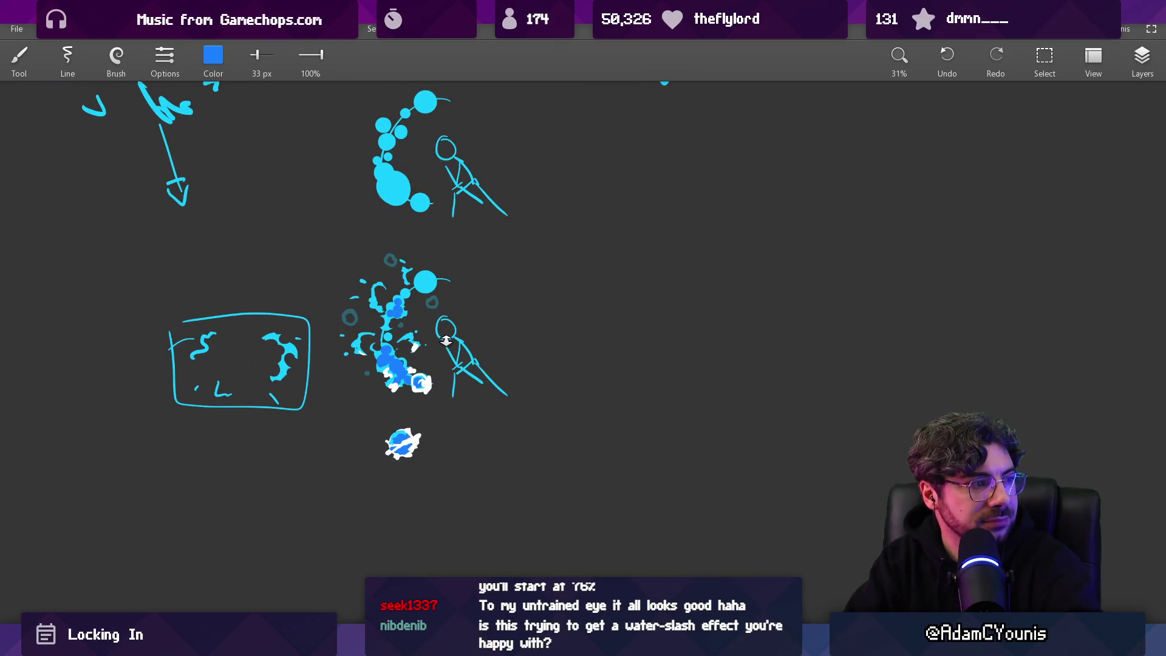
scroll(430, 393, up, 3)
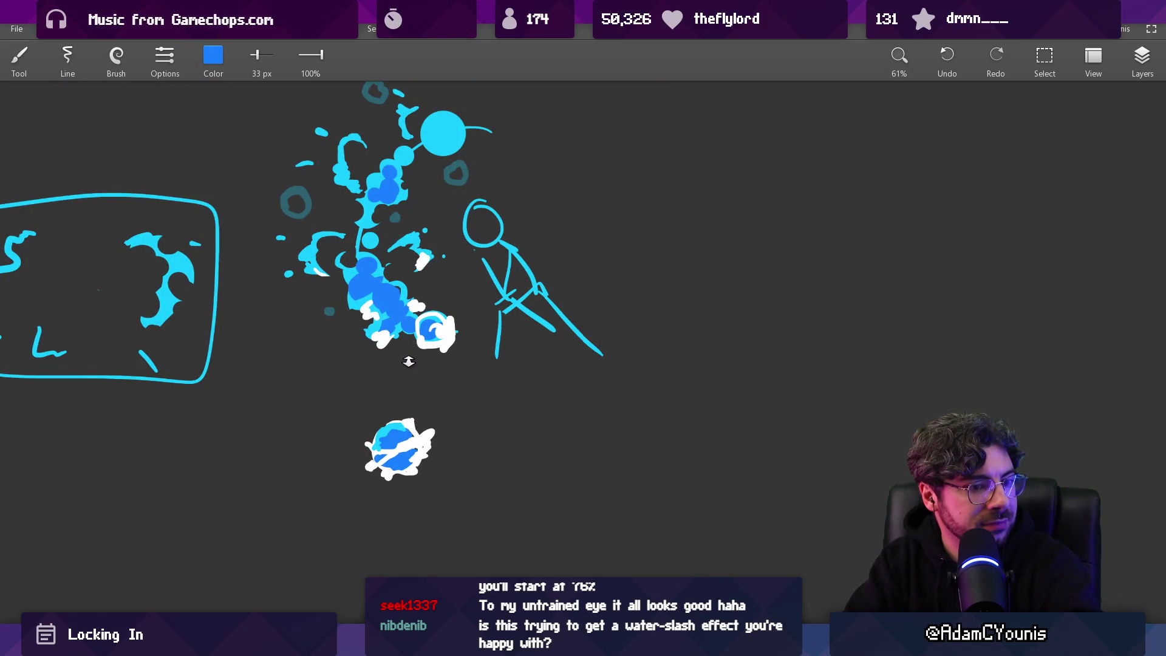
scroll(408, 362, up, 1)
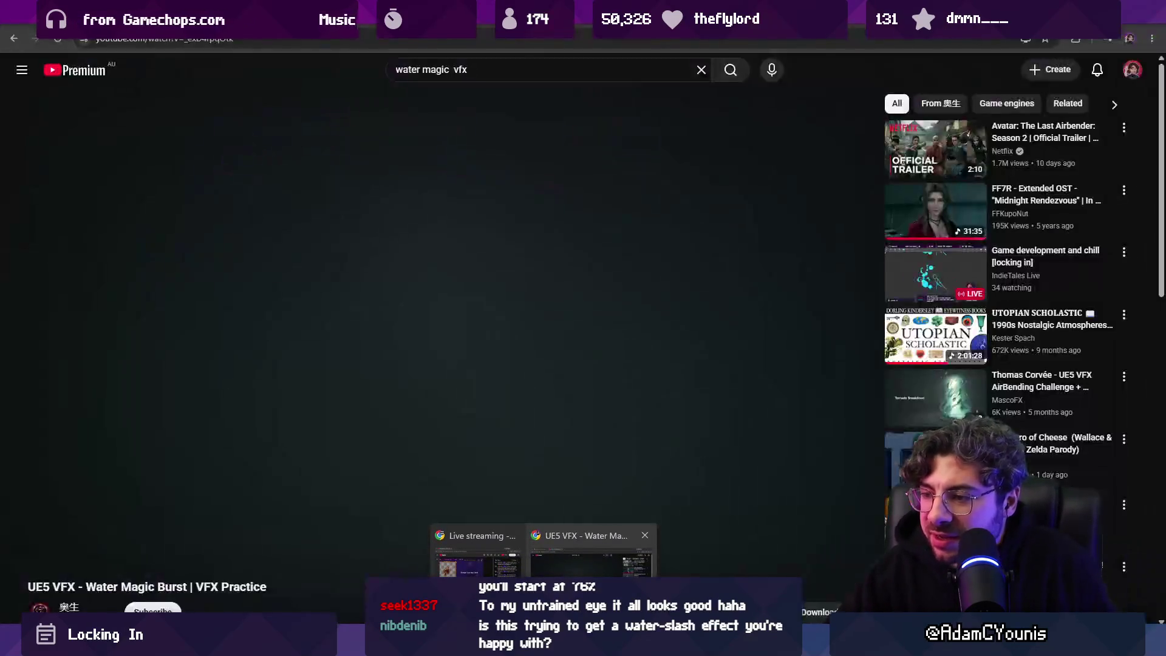
Step: Open the Water Magic Burst reference video in the browser and pause it on the water ring
click(607, 557)
click(129, 534)
click(182, 409)
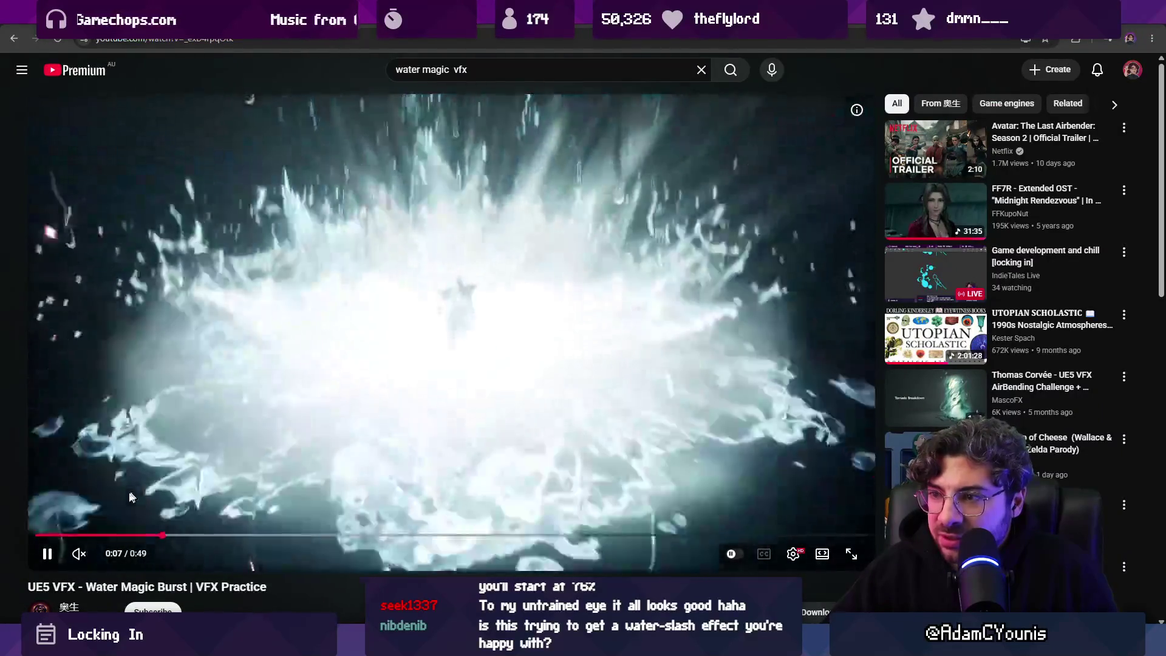
drag(110, 534, 52, 537)
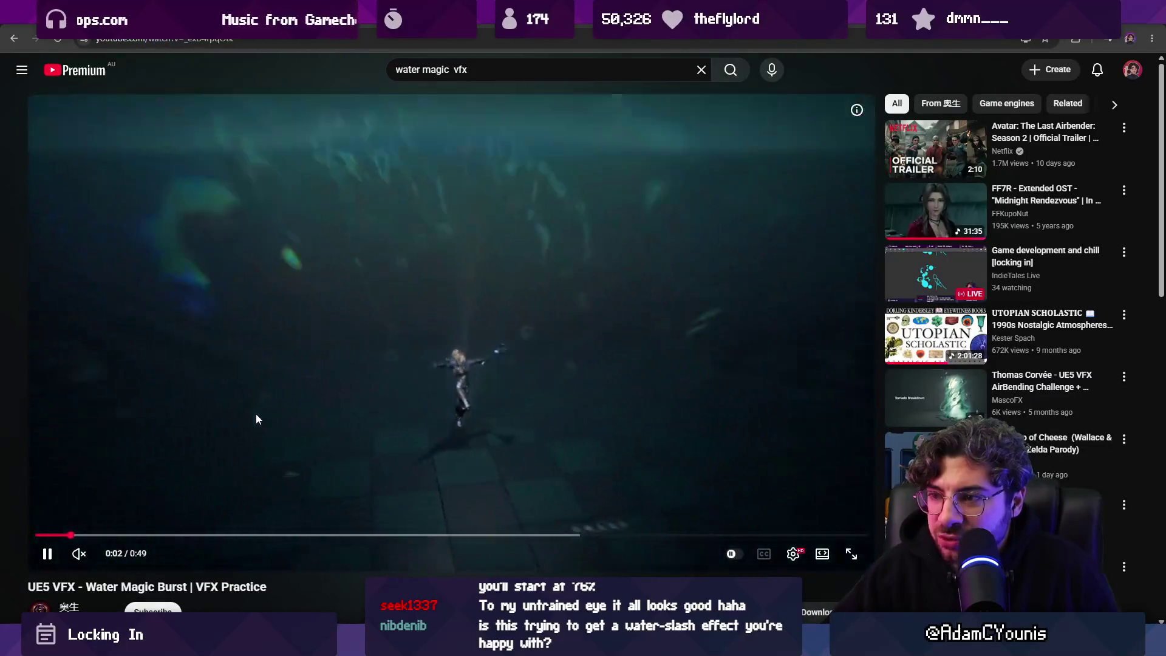
click(261, 410)
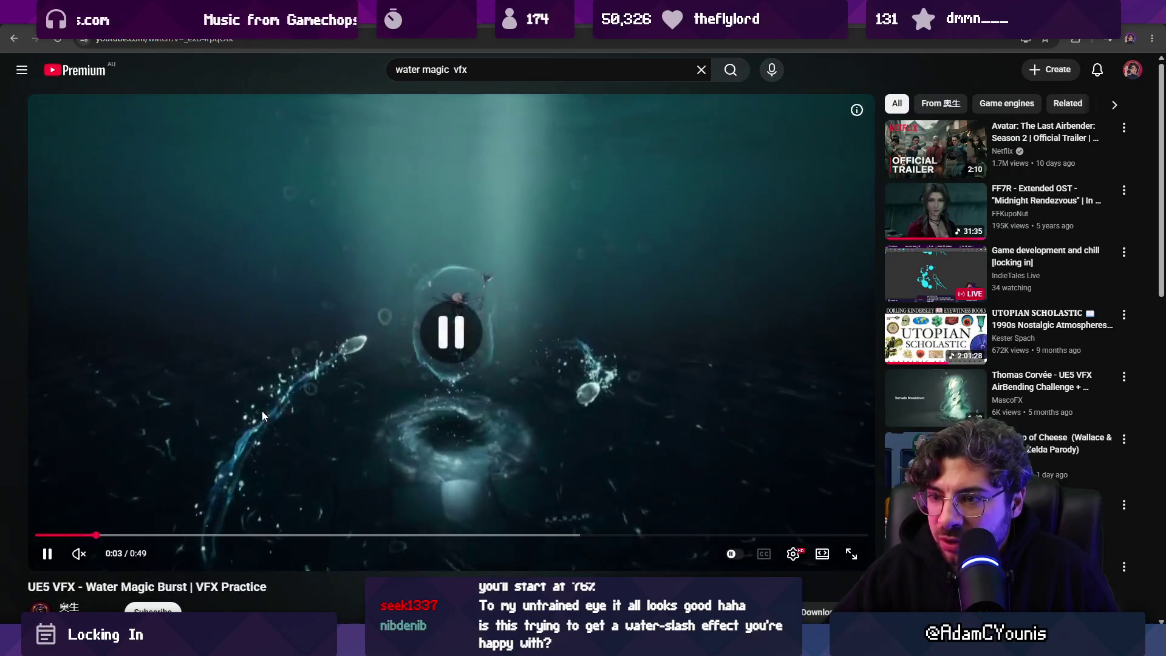
click(315, 417)
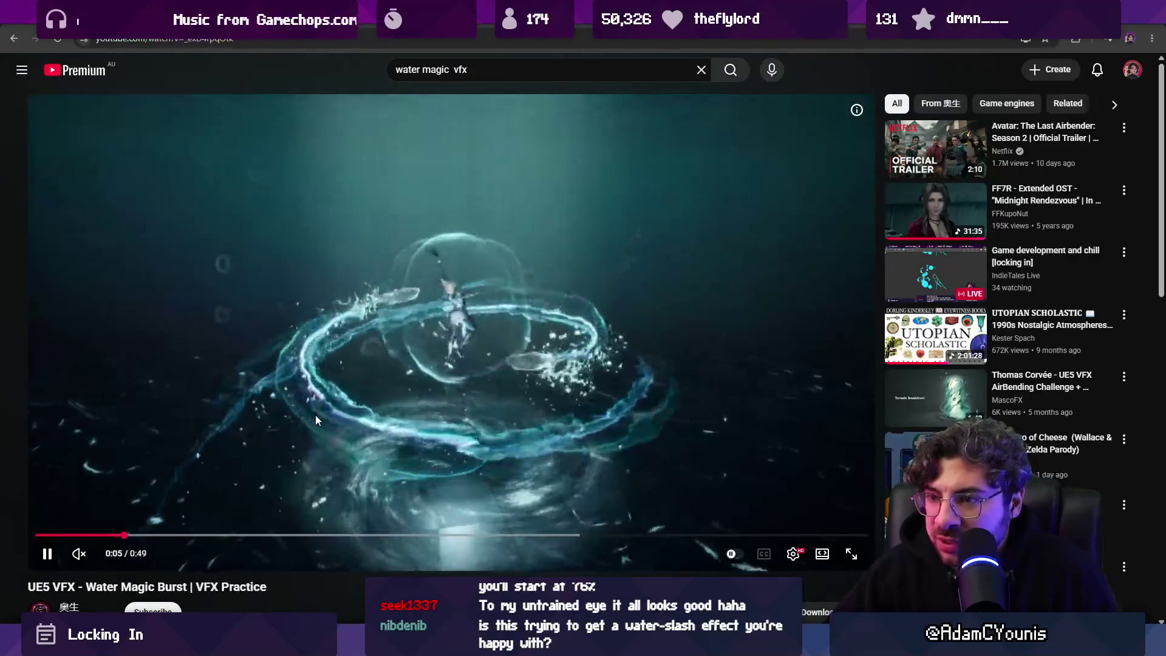
click(383, 355)
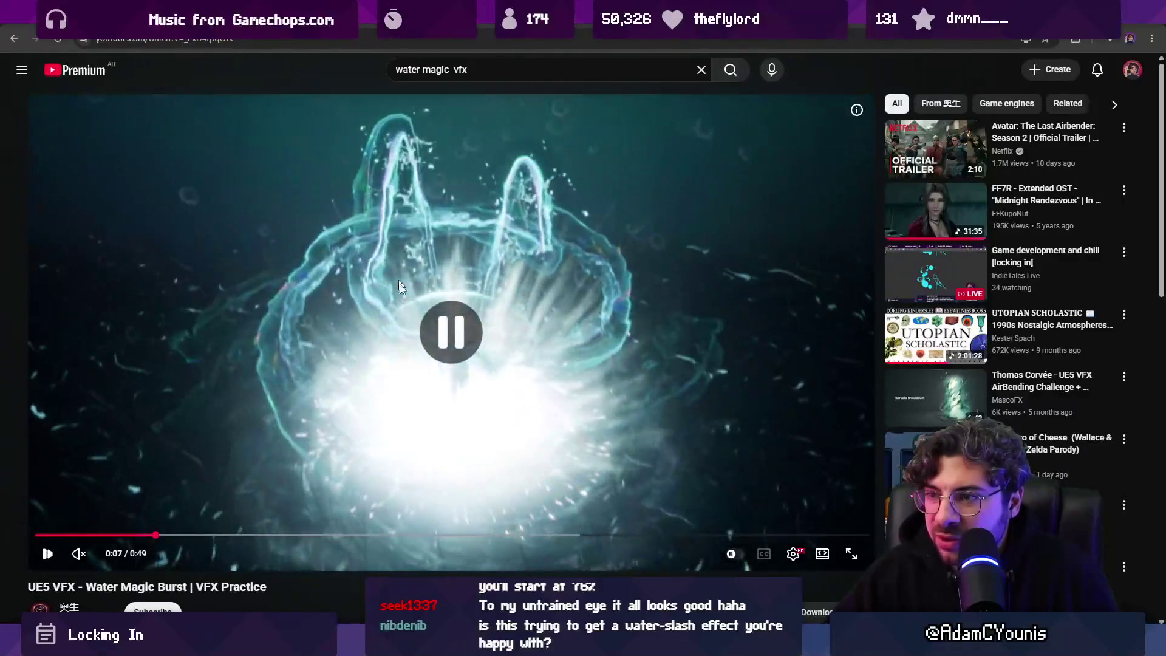
Step: Replay the video from 0:03, then skip through the VFX Breakdown to pause at 0:32
click(95, 535)
click(314, 357)
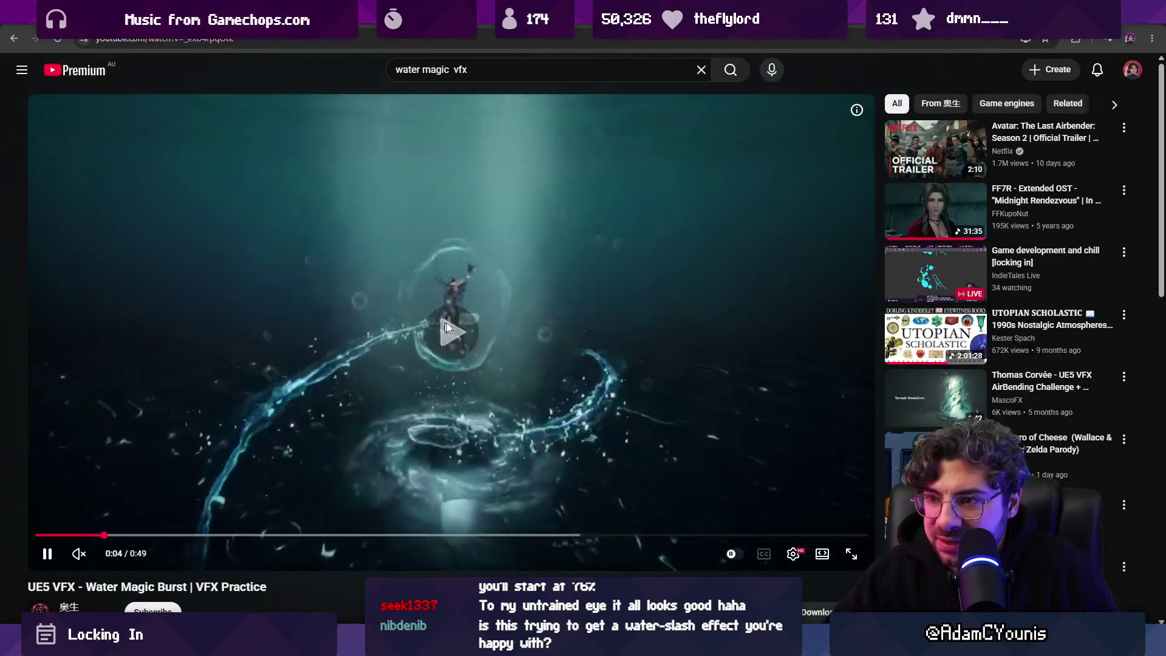
click(413, 344)
click(399, 308)
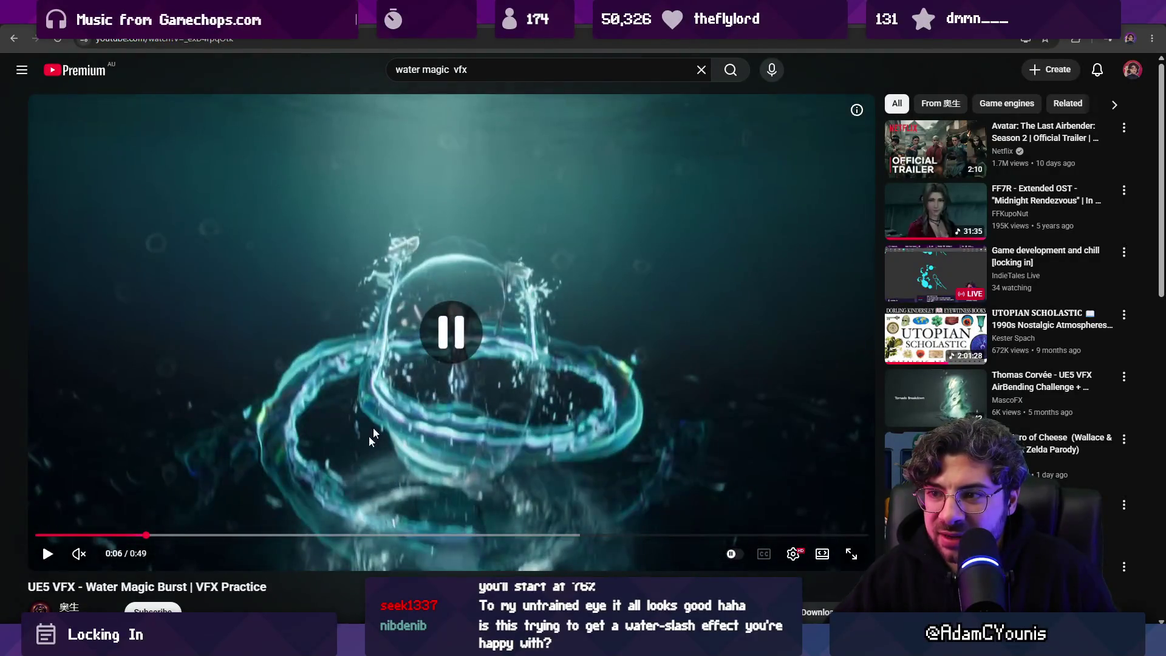
click(222, 534)
click(441, 448)
click(341, 535)
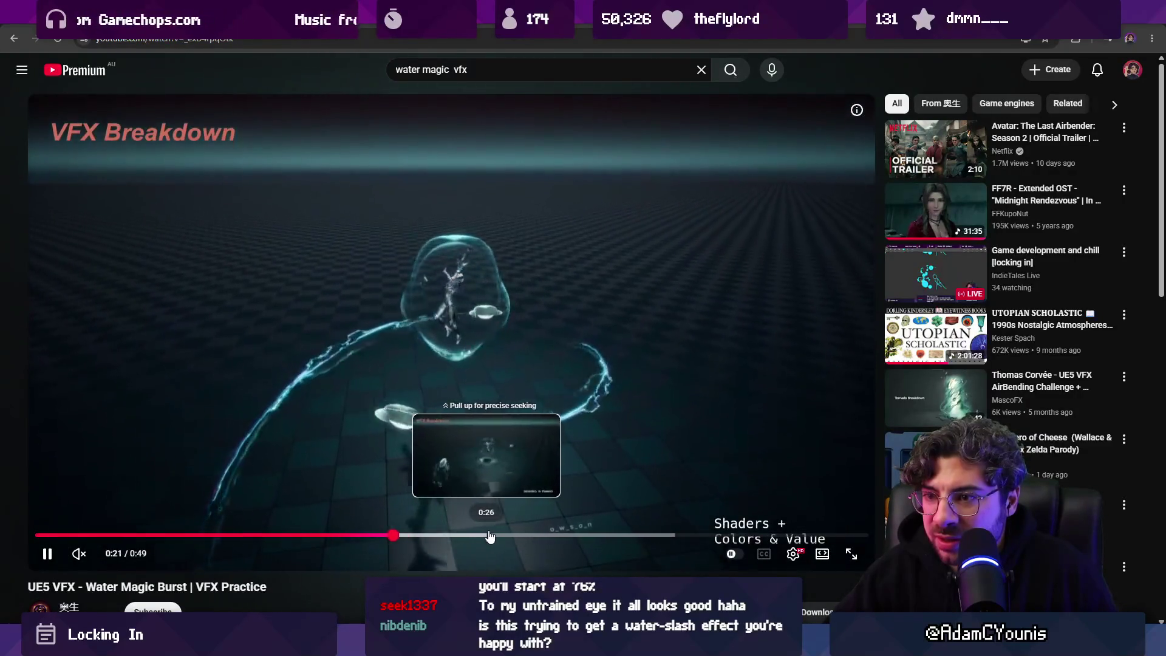
click(510, 535)
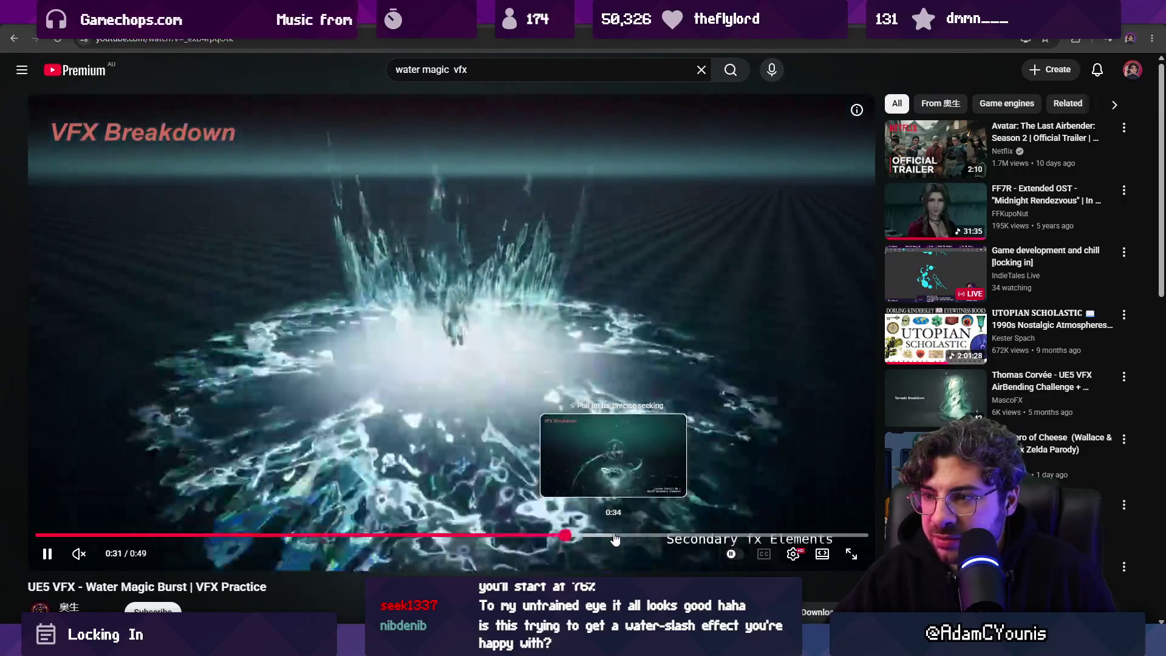
click(582, 535)
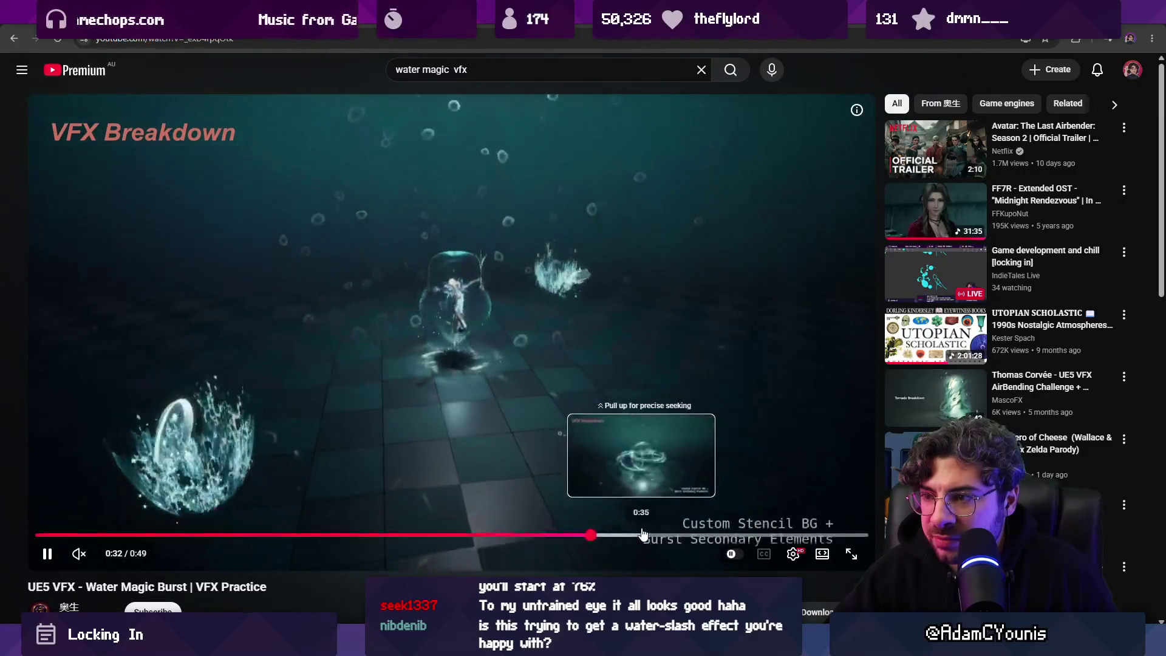
click(406, 367)
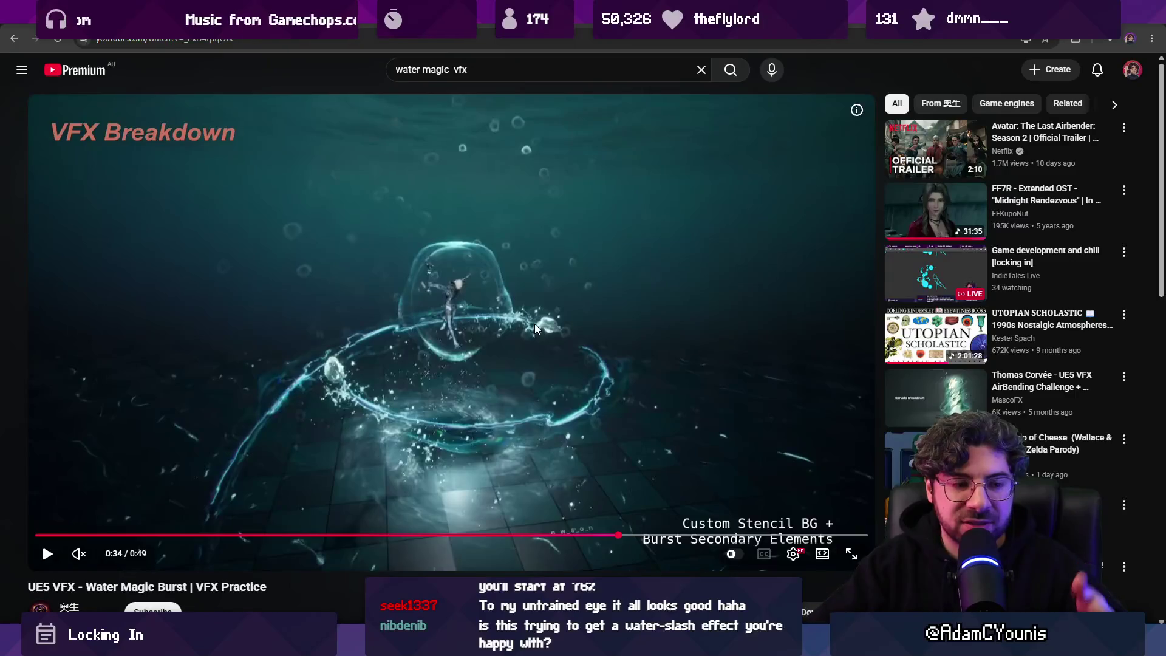
Step: Return to the Sketchable canvas and erase the white-ringed bubble at the bottom of the splash
key(alt+Tab)
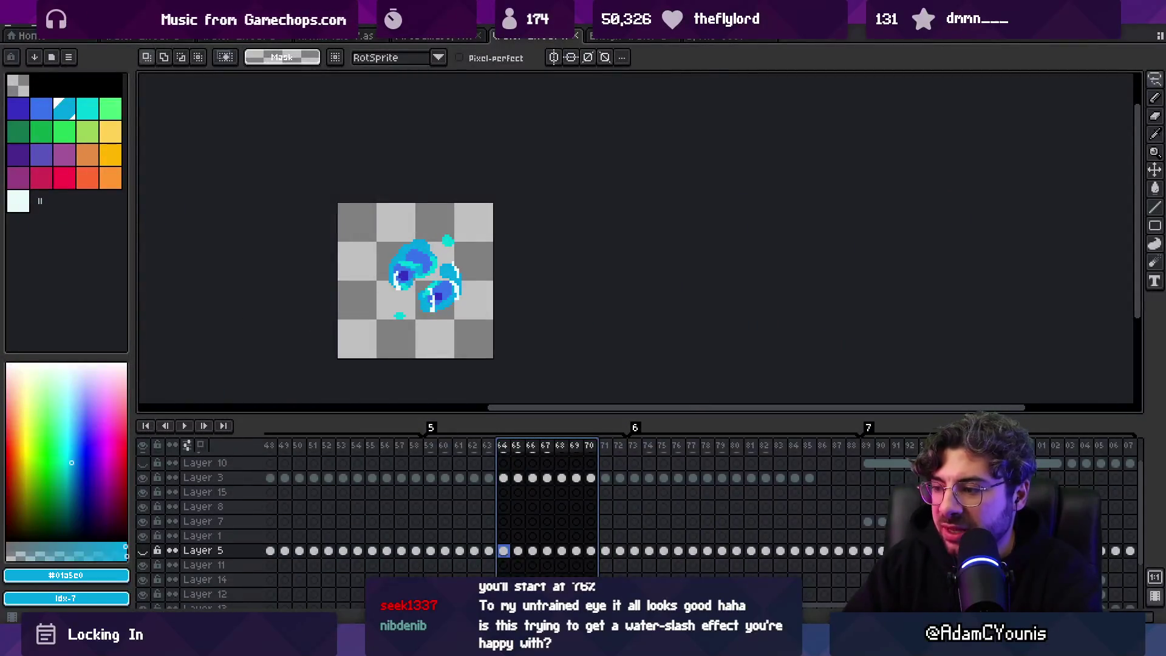
click(717, 550)
scroll(669, 500, up, 2)
key(e)
mouse_move(358, 325)
mouse_down()
mouse_move(380, 349)
mouse_move(459, 369)
mouse_move(499, 362)
mouse_up()
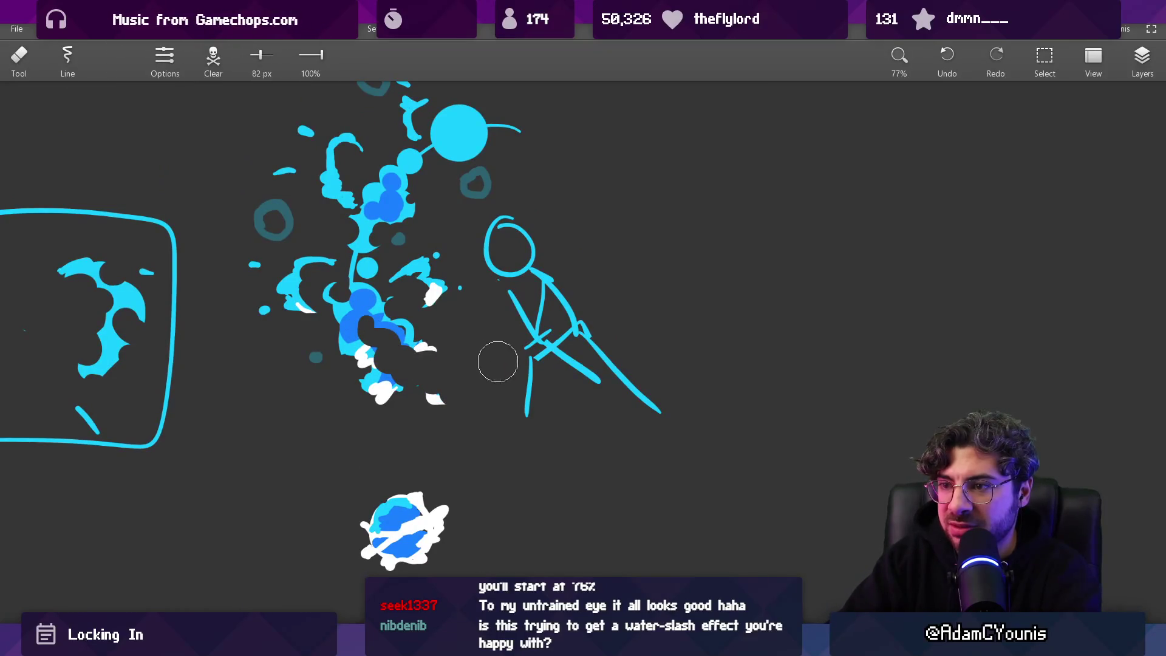
Step: Restore the erased splash and trim only its lower-right edge
scroll(461, 337, down, 3)
scroll(462, 337, up, 4)
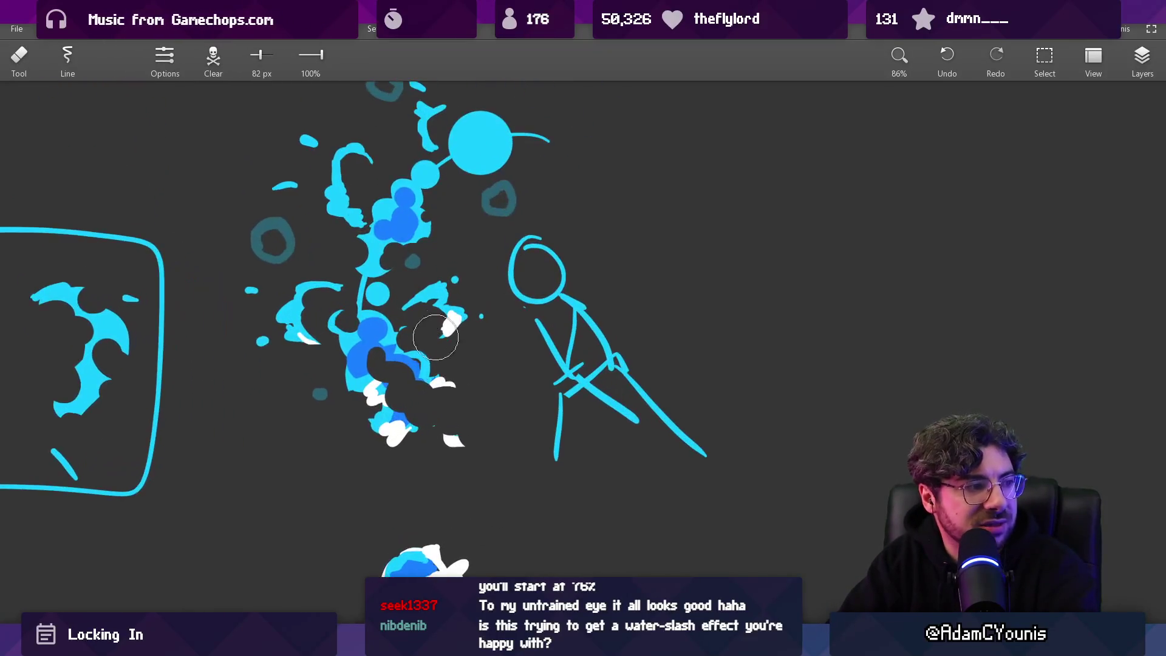
key(ctrl+z)
key(ctrl+y)
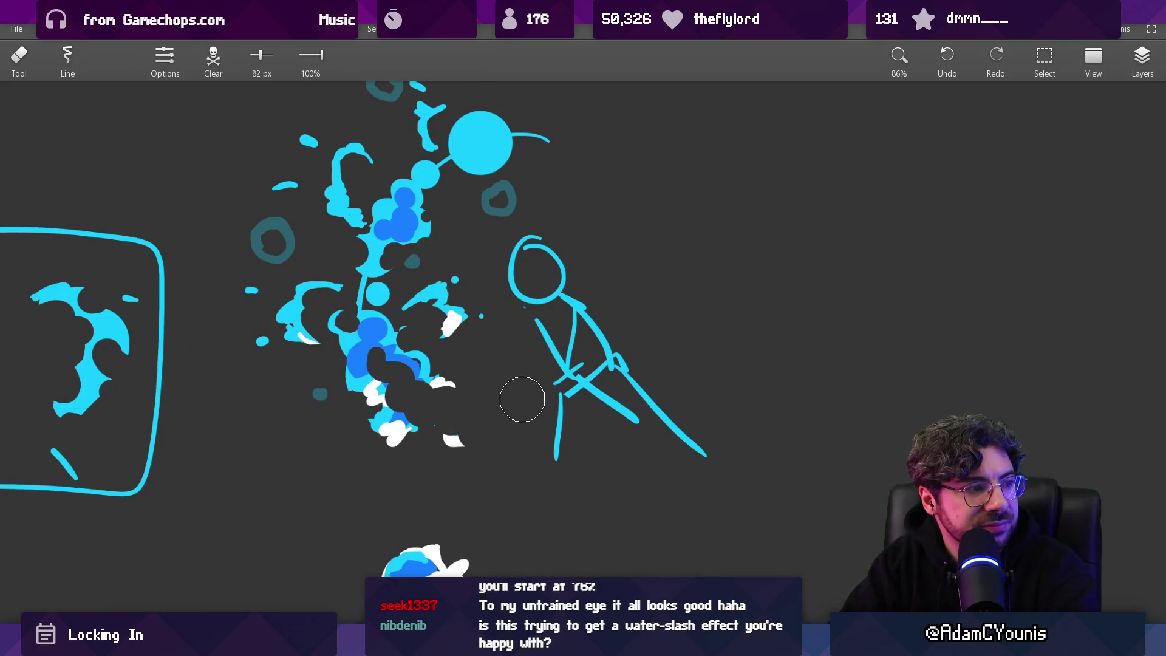
key(ctrl+z)
mouse_move(512, 403)
mouse_down()
mouse_move(468, 417)
mouse_move(477, 439)
mouse_move(477, 404)
mouse_up()
Step: Repaint the splash tip as a white-and-blue swirl with the white brush
key(b)
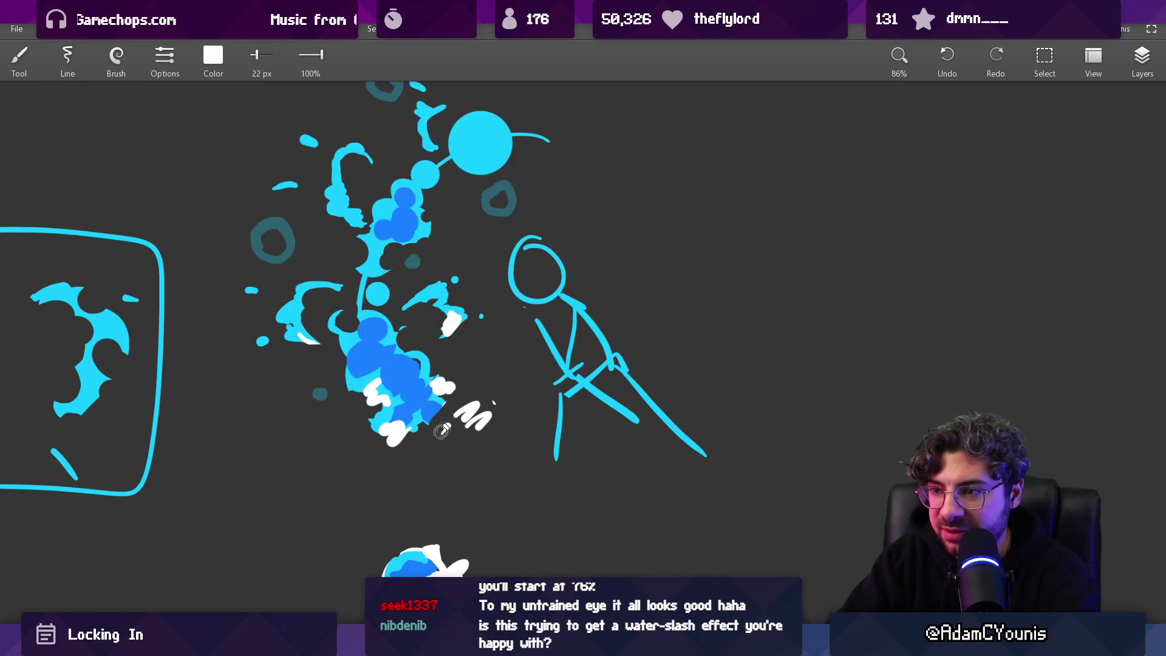
key(ctrl+z)
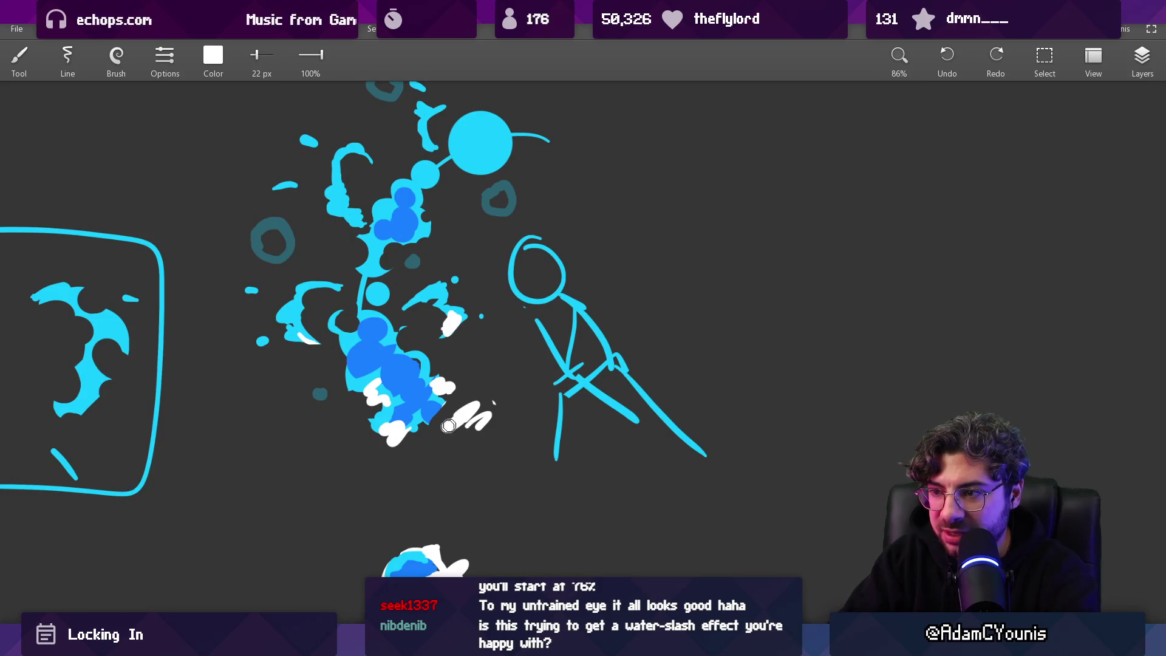
key(ctrl+z)
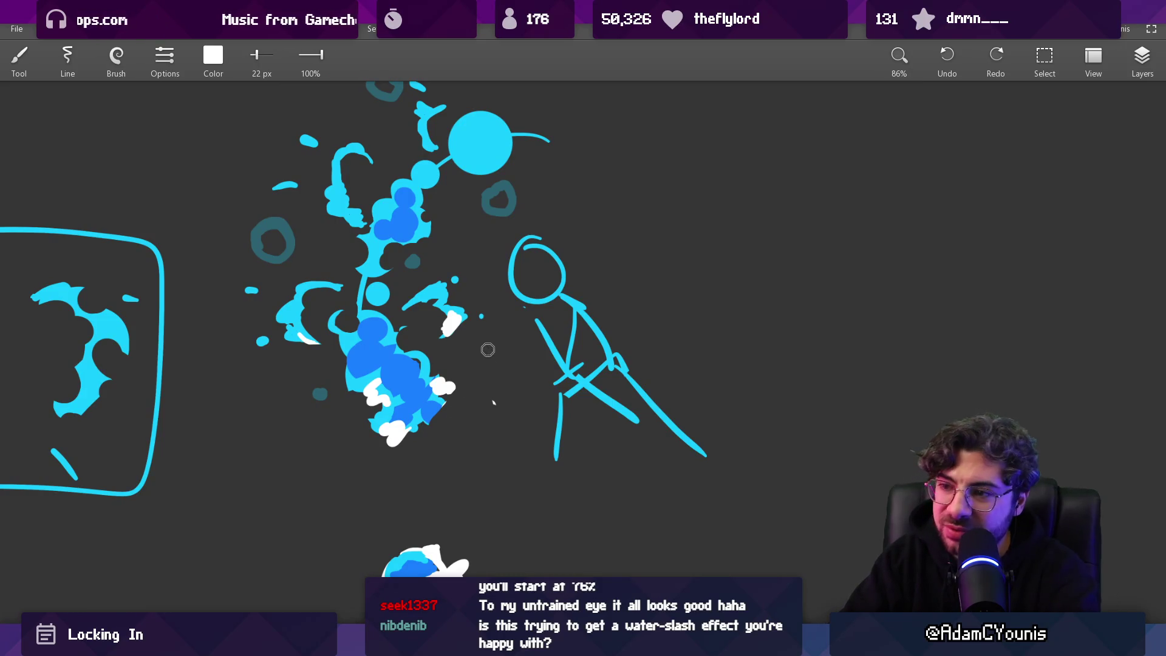
drag(467, 401, 480, 425)
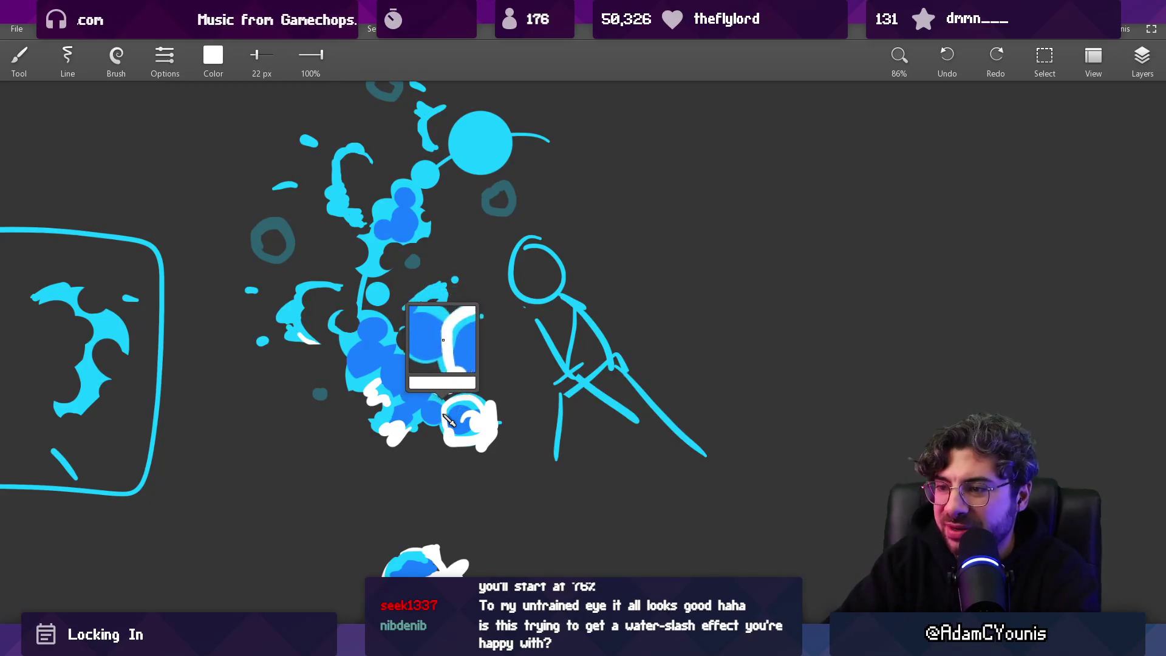
scroll(430, 393, down, 6)
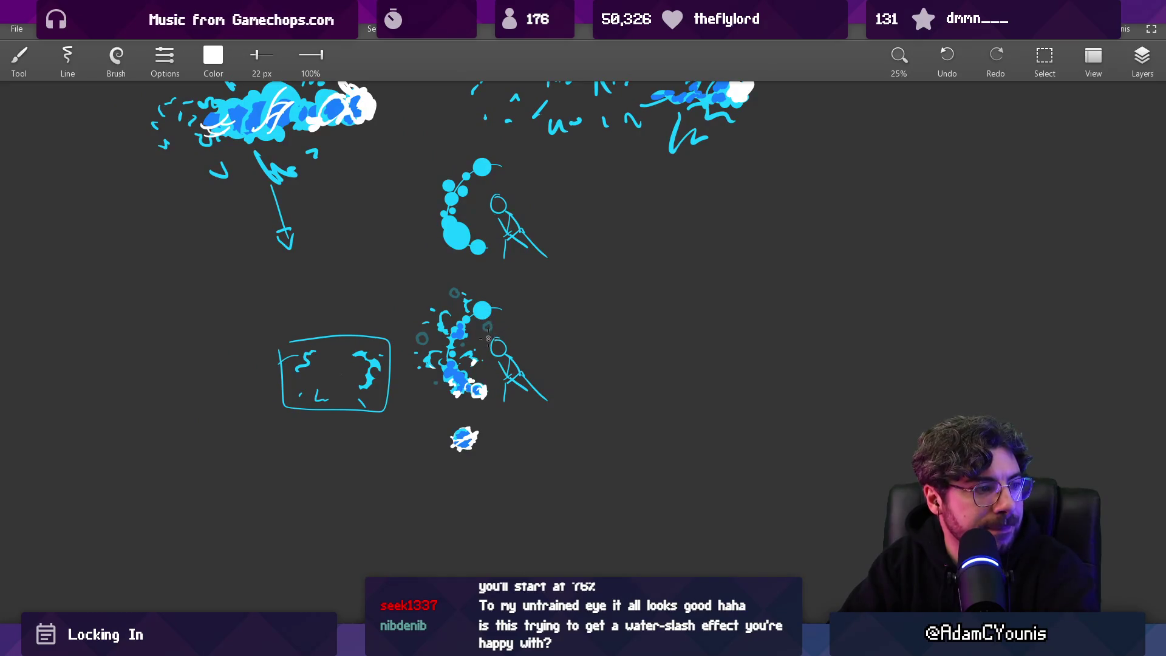
drag(489, 339, 506, 251)
drag(505, 378, 497, 323)
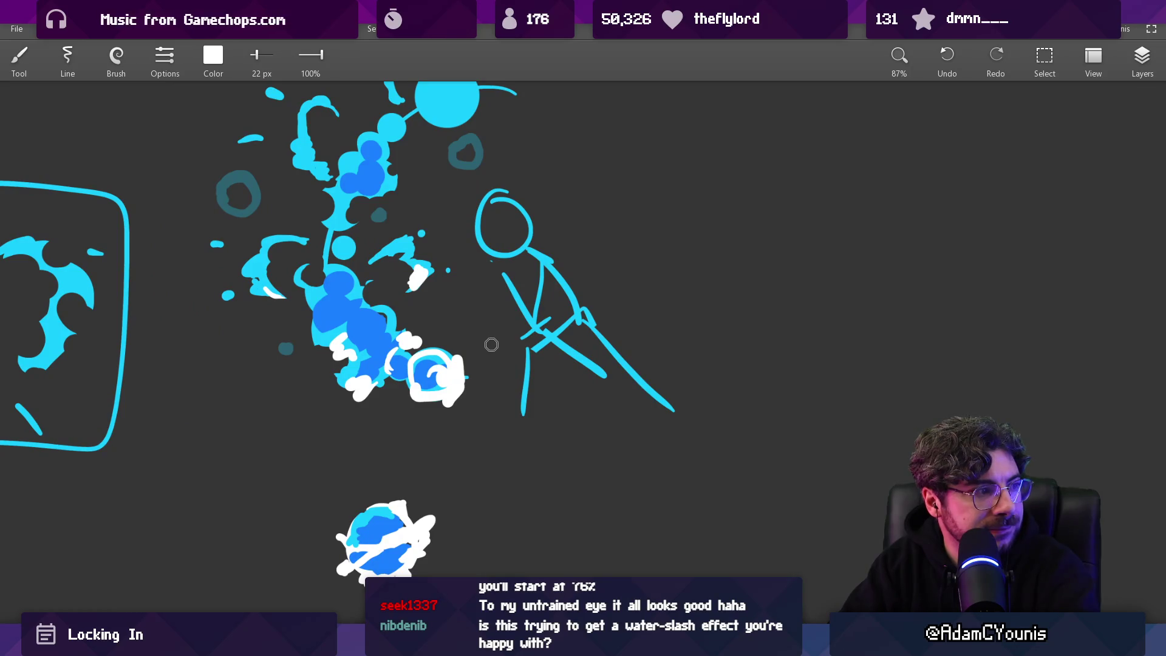
mouse_move(523, 367)
mouse_down()
mouse_move(503, 364)
mouse_move(474, 448)
mouse_move(473, 373)
mouse_move(472, 395)
mouse_move(476, 360)
mouse_move(510, 489)
mouse_move(577, 384)
mouse_move(600, 426)
mouse_move(594, 351)
mouse_up()
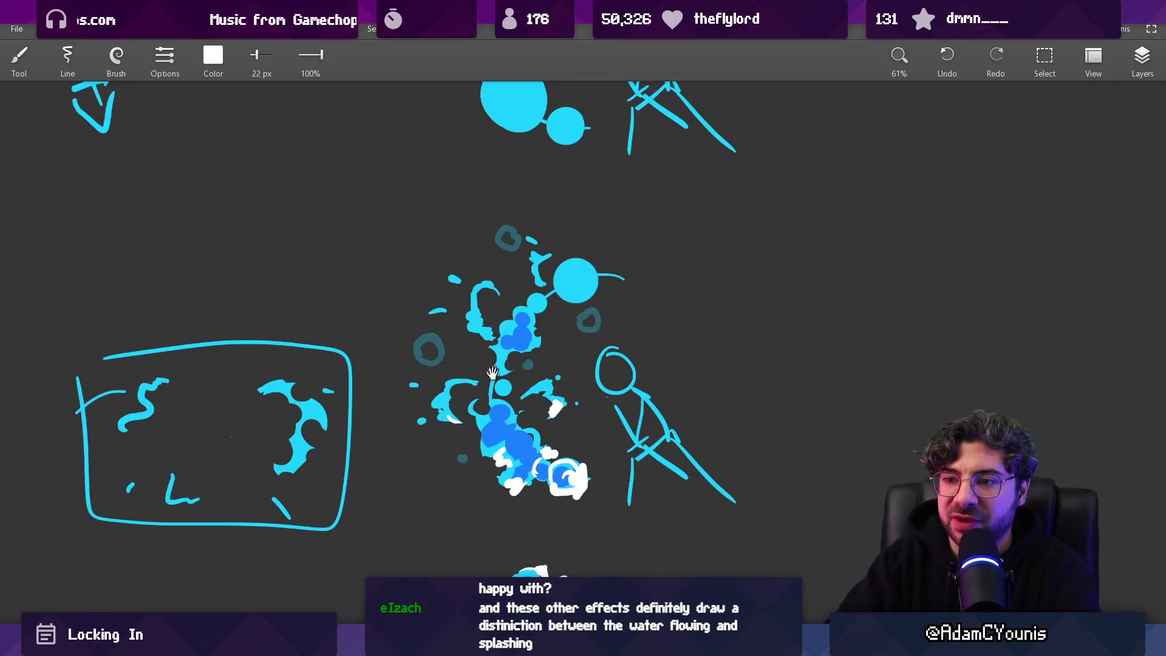
Step: Check the effect-reference painting, the water sprite and the Unity project, then return to the canvas
scroll(594, 350, right, 5)
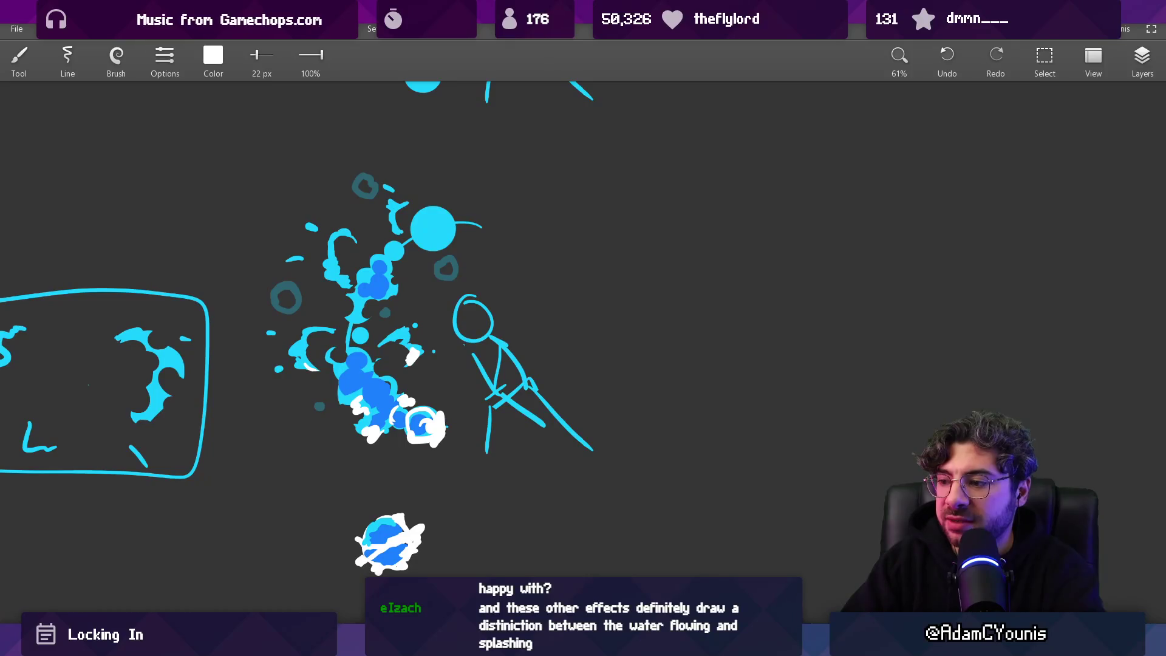
mouse_move(677, 644)
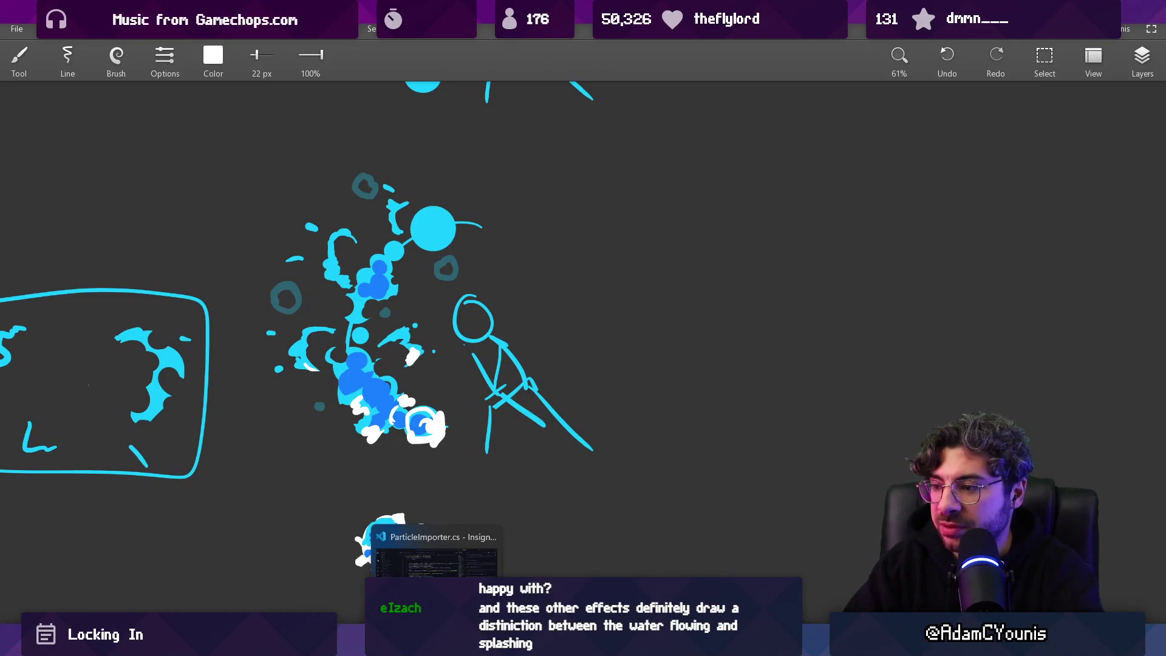
click(821, 604)
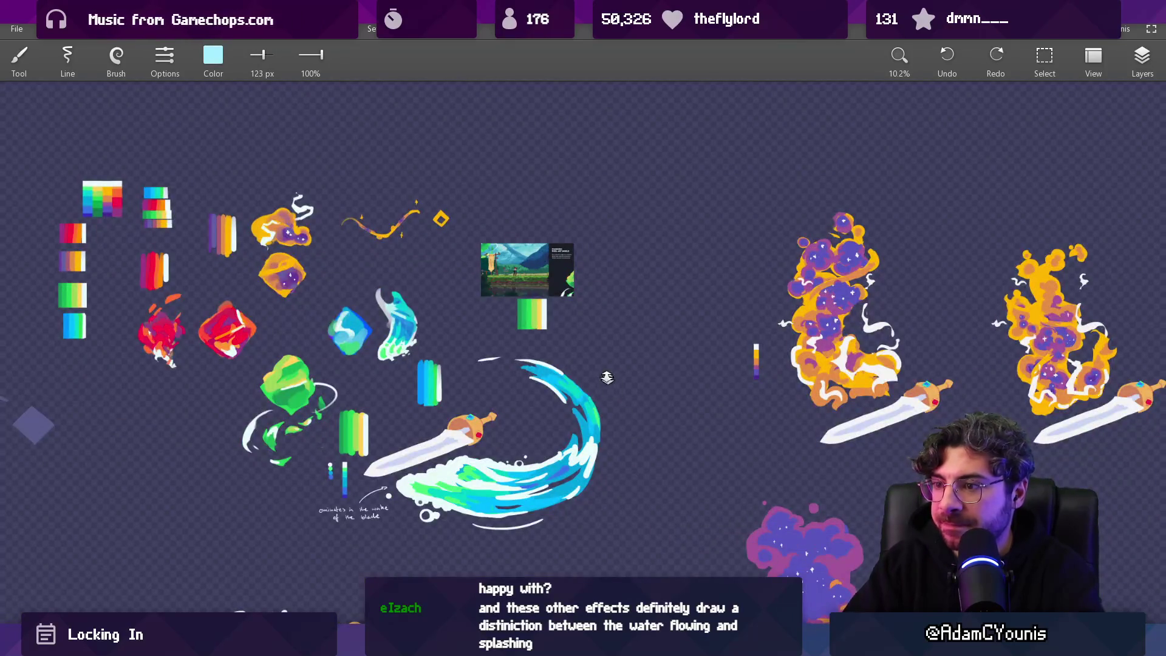
scroll(608, 377, down, 3)
mouse_move(585, 530)
mouse_down()
mouse_move(650, 491)
mouse_move(911, 582)
mouse_move(735, 554)
mouse_move(844, 542)
mouse_move(637, 542)
mouse_up()
key(alt+Tab)
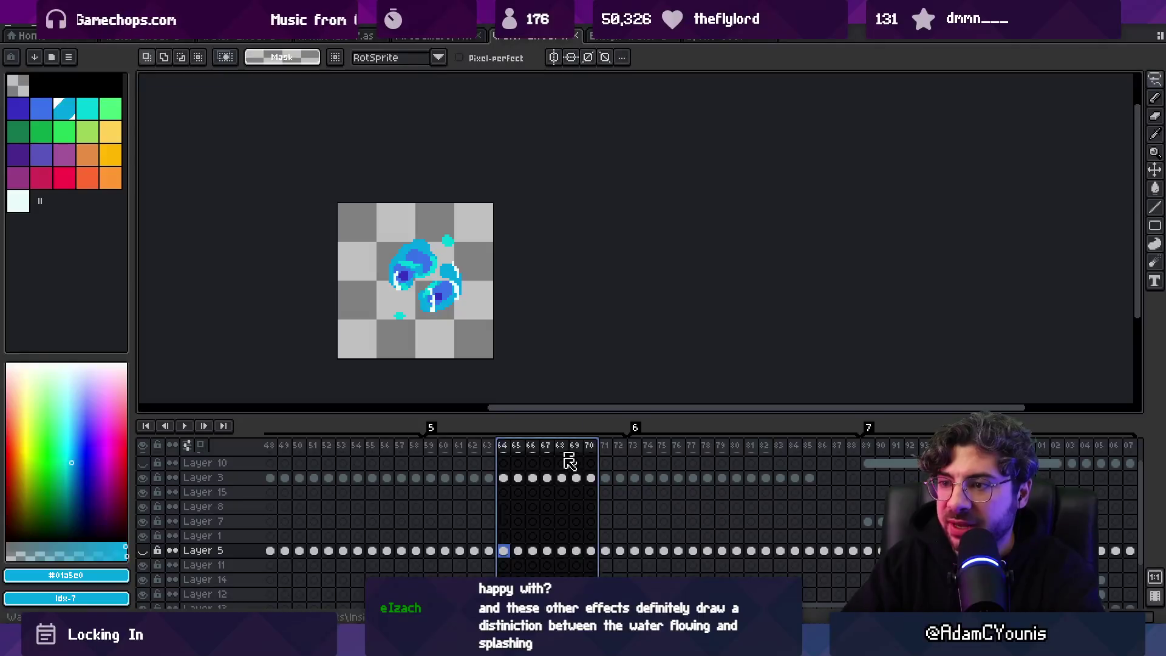
key(alt+Tab)
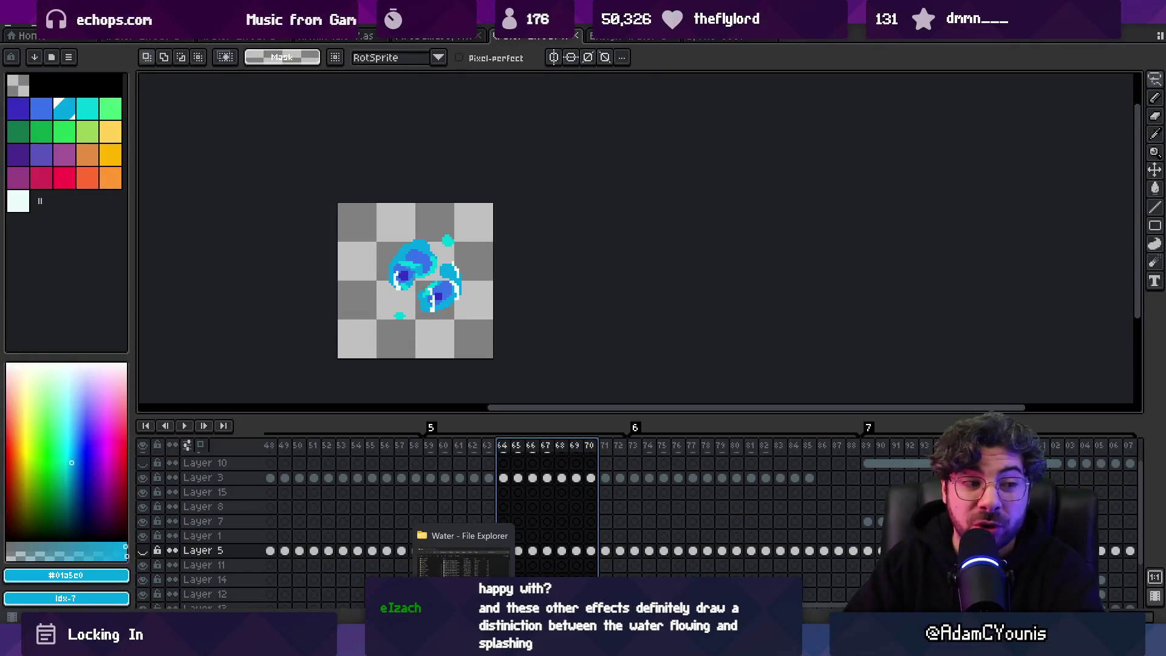
key(alt+Tab)
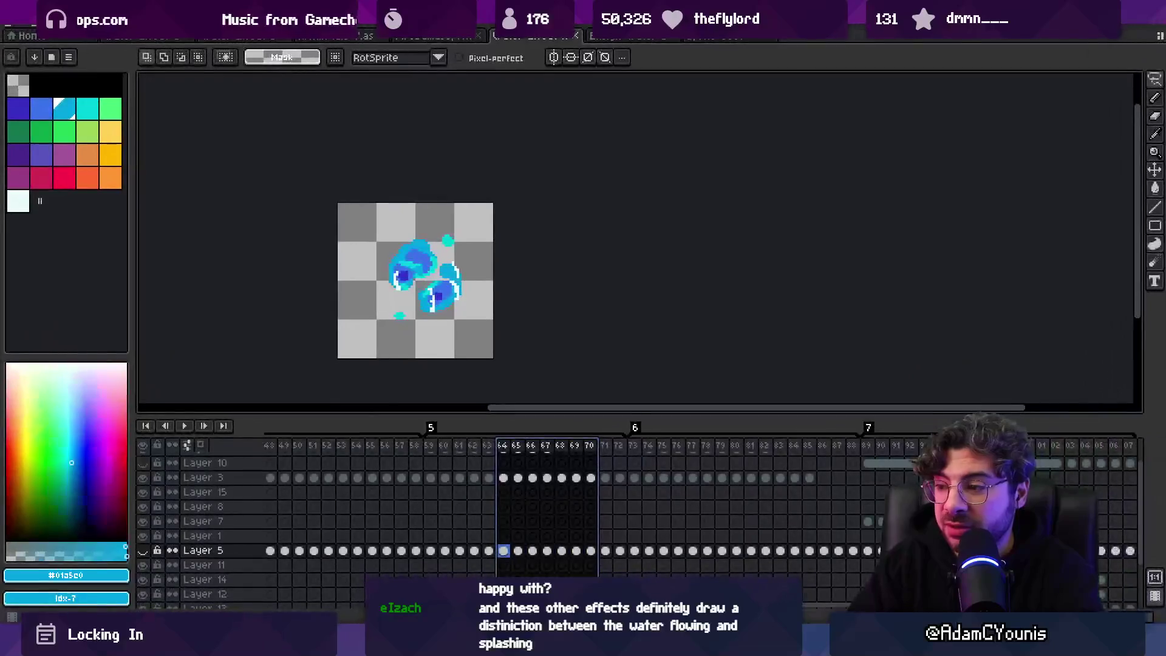
key(alt+Tab)
scroll(616, 545, down, 5)
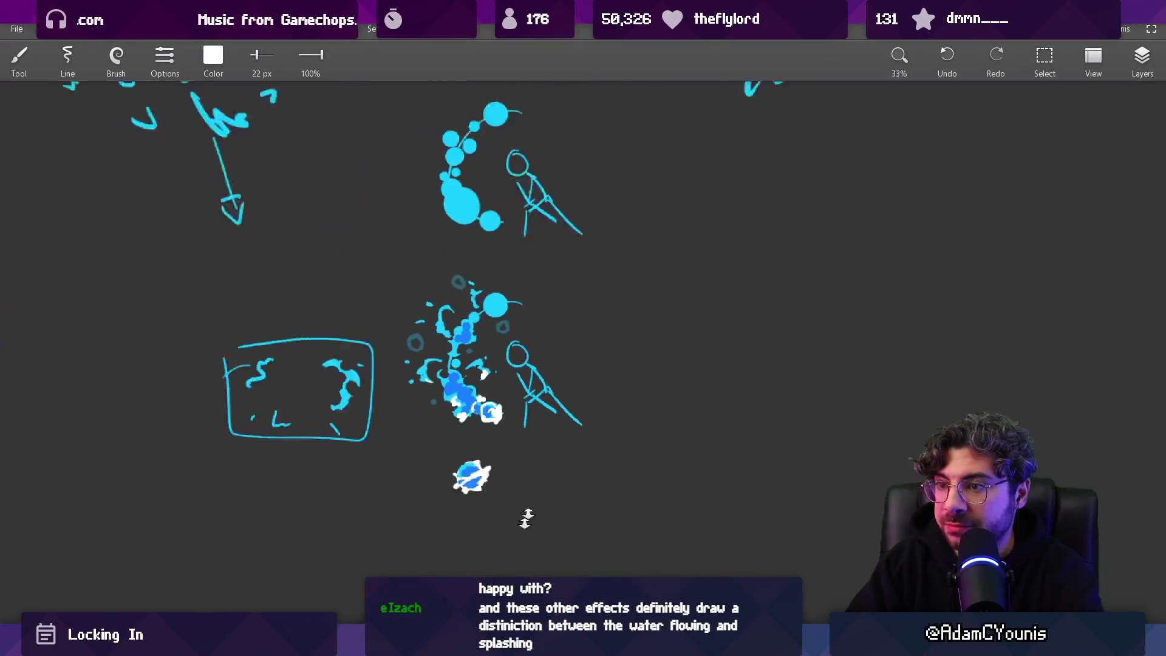
Step: Zoom in on empty canvas beside the splash sketches and sample dark blue and light cyan
mouse_move(616, 545)
mouse_down()
mouse_move(662, 554)
mouse_move(328, 443)
mouse_up()
scroll(469, 261, up, 4)
mouse_move(468, 260)
mouse_down()
mouse_move(493, 426)
mouse_move(443, 417)
mouse_move(466, 407)
mouse_move(394, 388)
mouse_up()
alt+click(231, 359)
scroll(426, 389, up, 3)
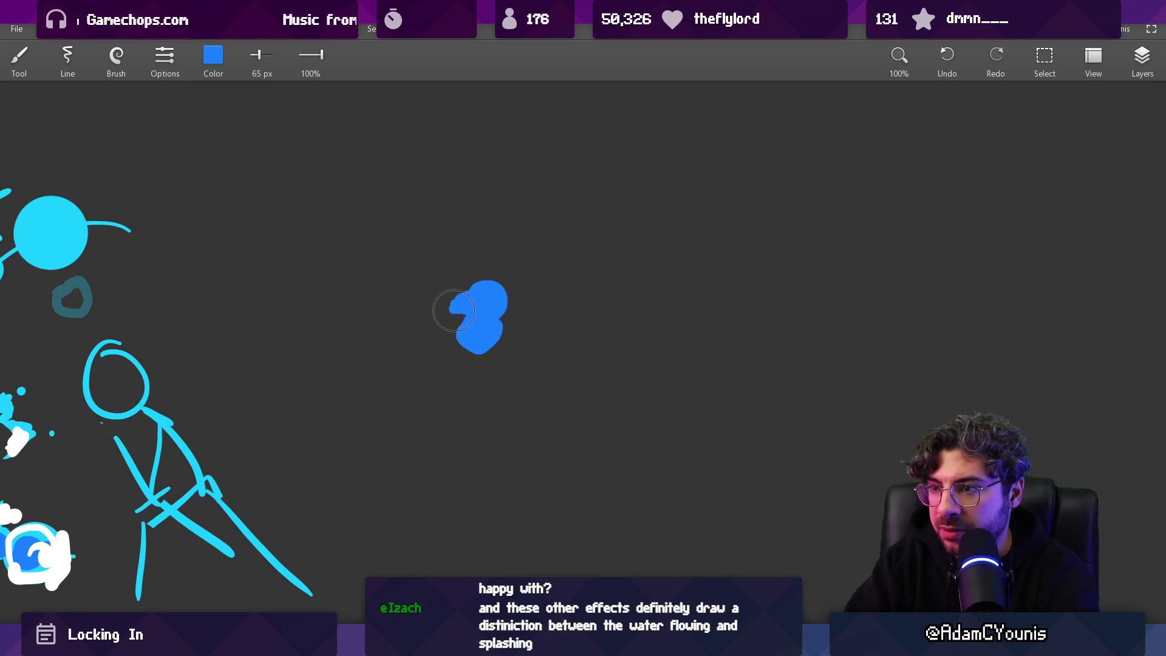
alt+click(36, 462)
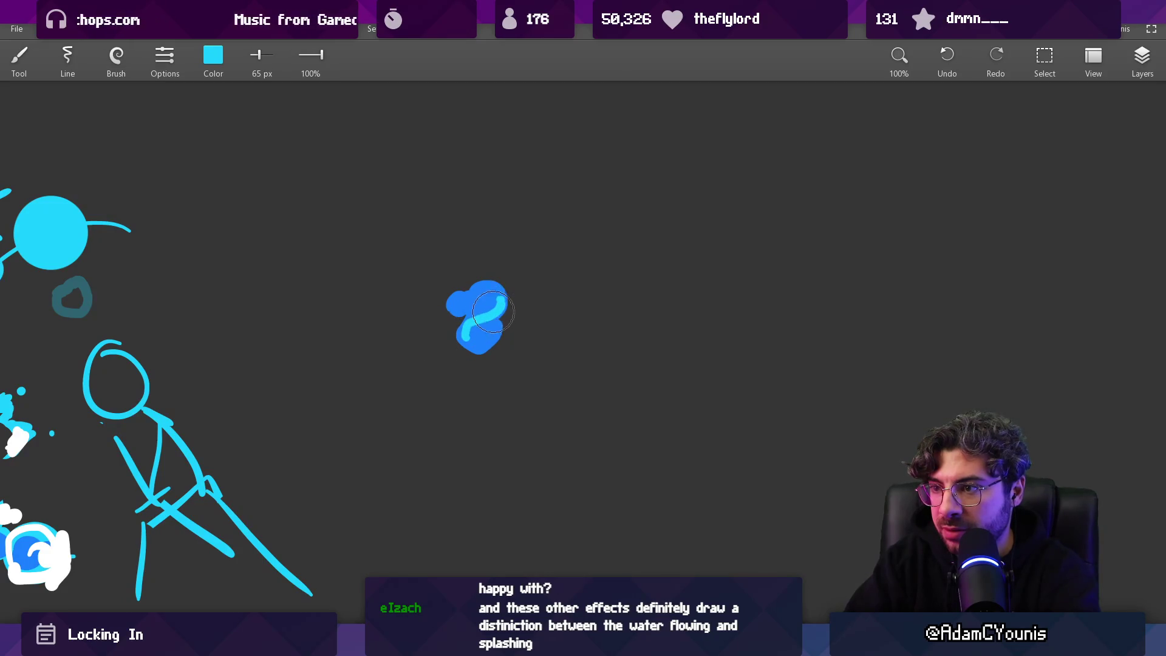
Step: Paint a blue blob with a light-cyan highlight softened by blue
alt+click(470, 331)
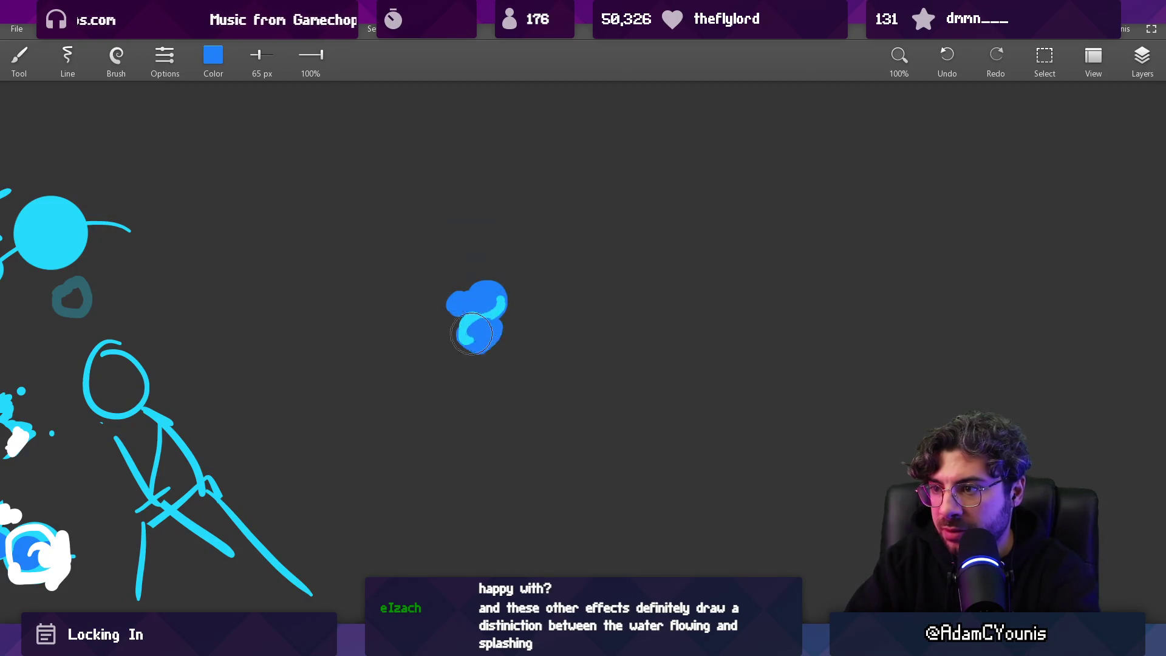
alt+click(482, 319)
alt+click(491, 316)
click(466, 311)
alt+click(466, 314)
mouse_move(457, 307)
mouse_down()
mouse_move(480, 313)
mouse_move(468, 329)
mouse_up()
Step: Add white and cyan highlights to the blob's foot, then lasso-select the bubble
alt+click(58, 556)
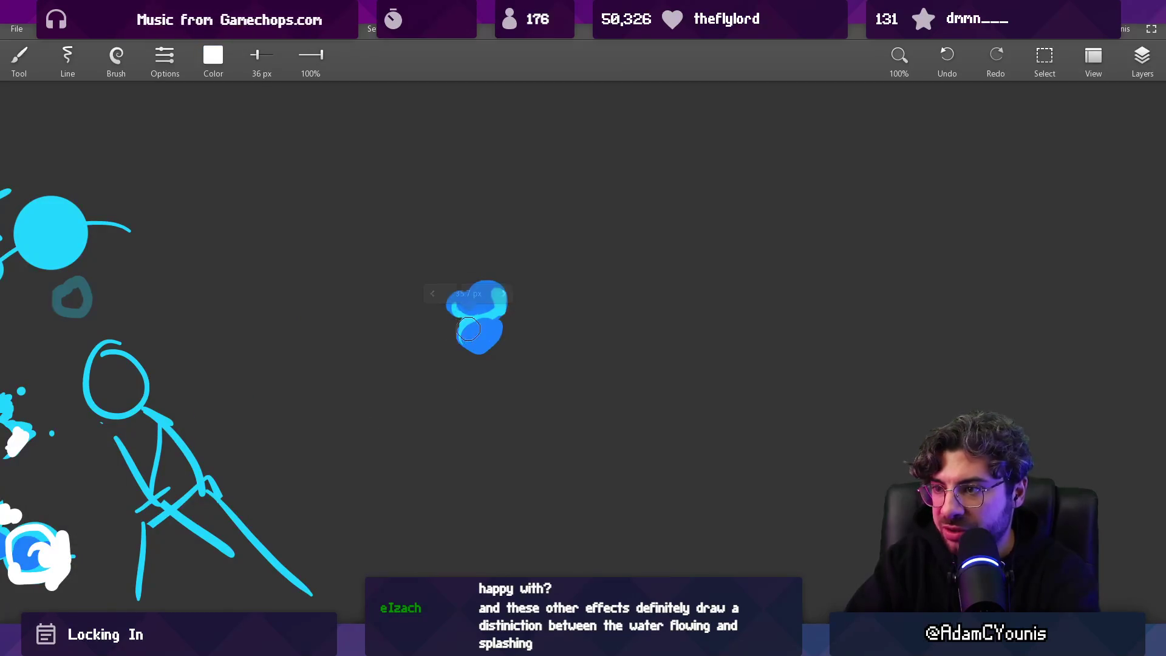
alt+click(505, 303)
alt+click(505, 338)
alt+click(500, 347)
mouse_move(502, 347)
mouse_down()
mouse_move(497, 333)
mouse_move(511, 347)
mouse_move(453, 369)
mouse_up()
alt+click(505, 347)
alt+click(468, 349)
alt+click(470, 324)
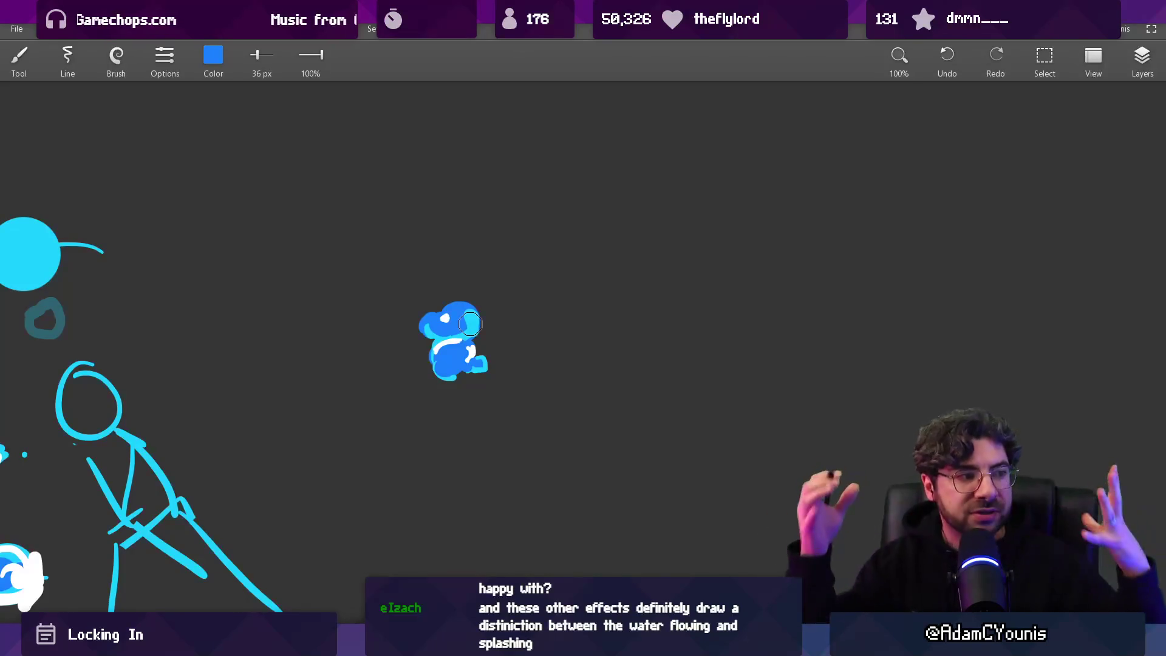
key(l)
drag(476, 294, 480, 291)
Step: Place a copy of the bubble lower down and dab a cyan highlight on the chain
mouse_move(457, 355)
mouse_down()
mouse_move(528, 482)
mouse_move(489, 419)
mouse_up()
key(Escape)
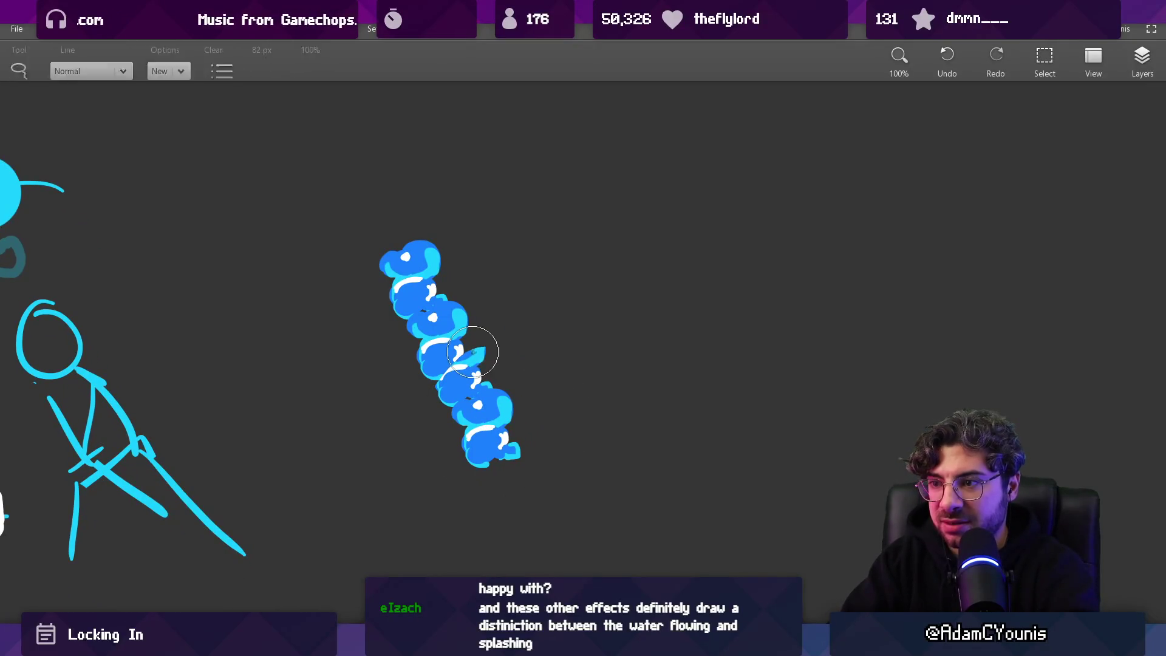
alt+click(467, 353)
alt+click(471, 355)
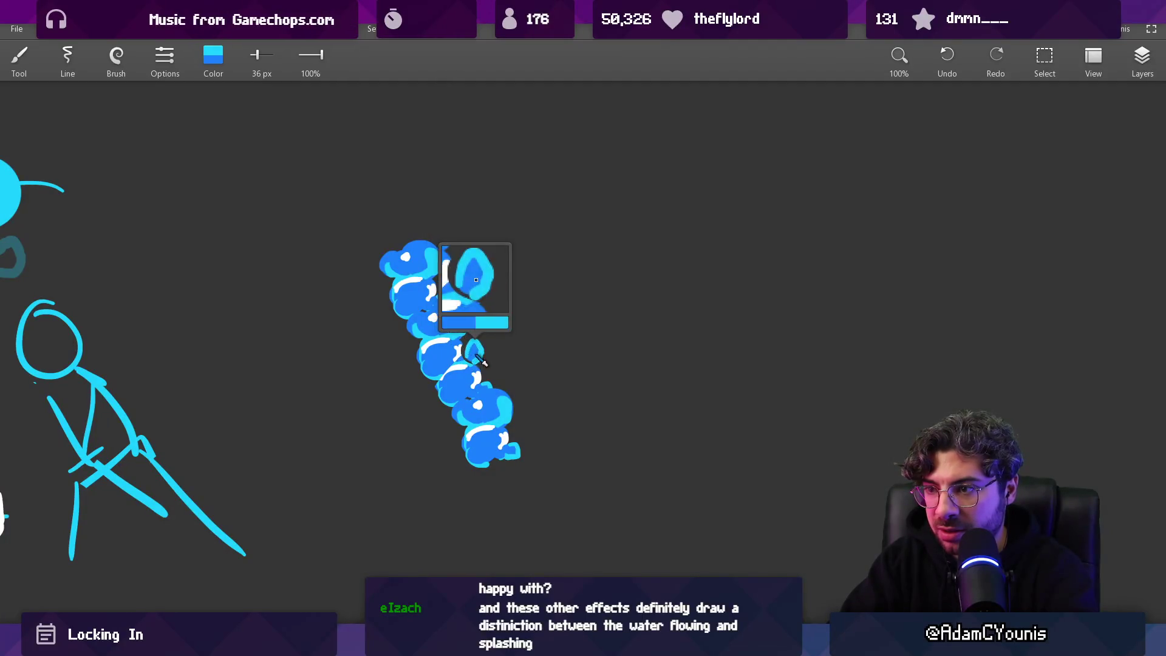
alt+click(470, 355)
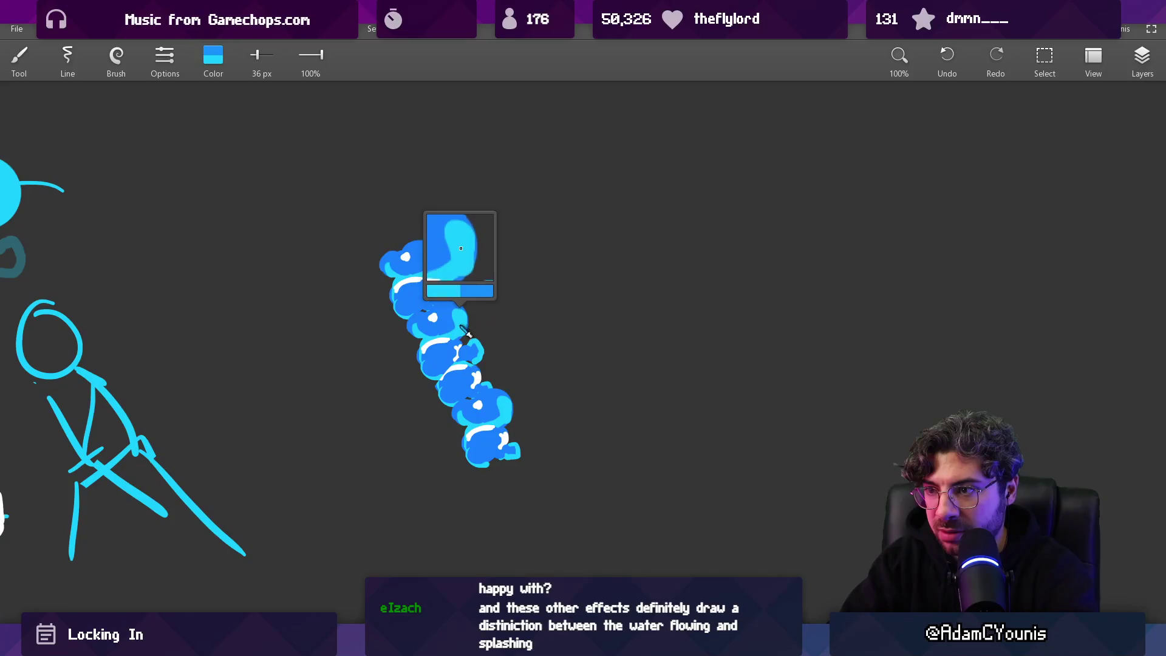
click(425, 401)
alt+click(432, 404)
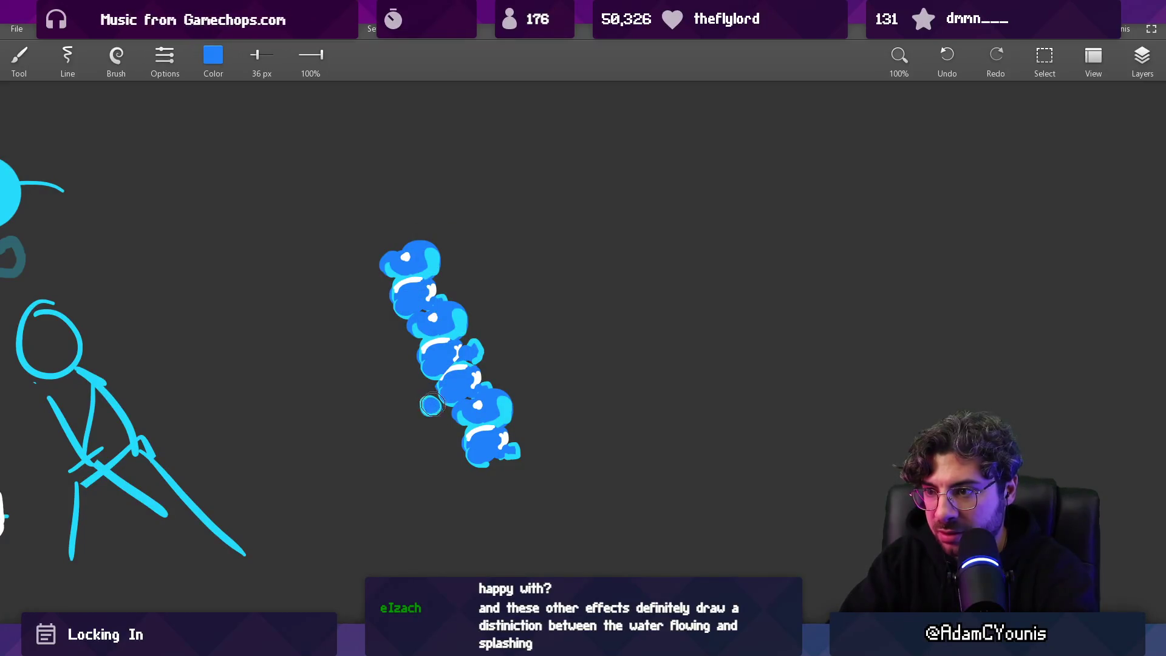
Step: Fill the dark gaps in the bubble chain with blue
scroll(432, 404, down, 5)
scroll(495, 328, up, 5)
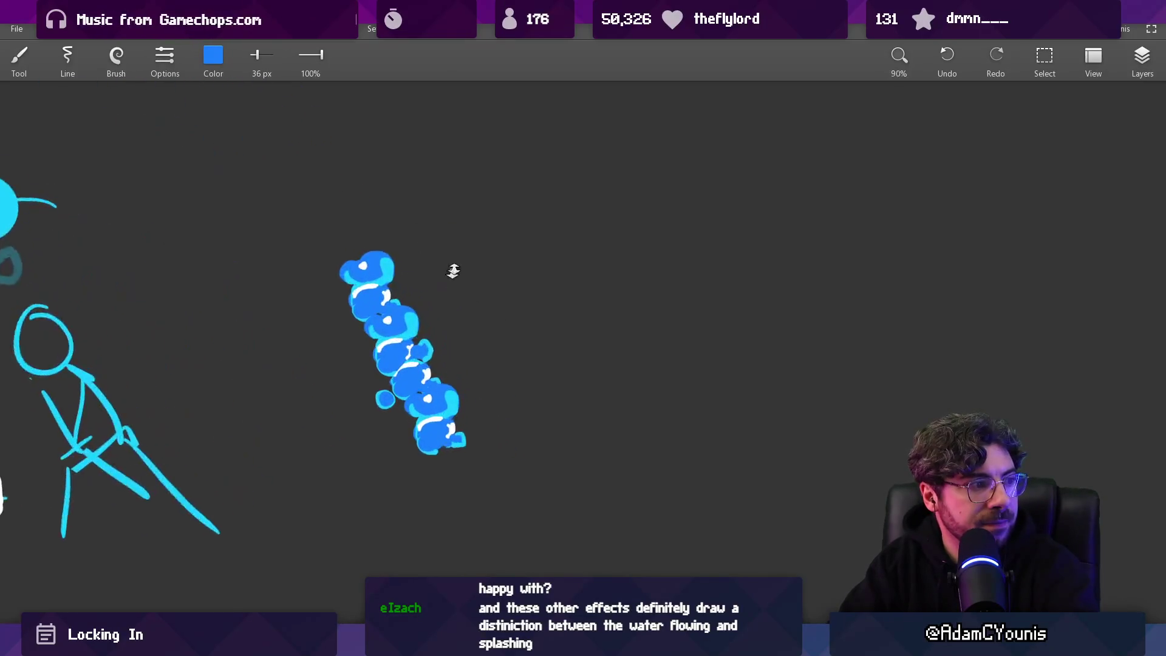
alt+click(372, 327)
click(371, 324)
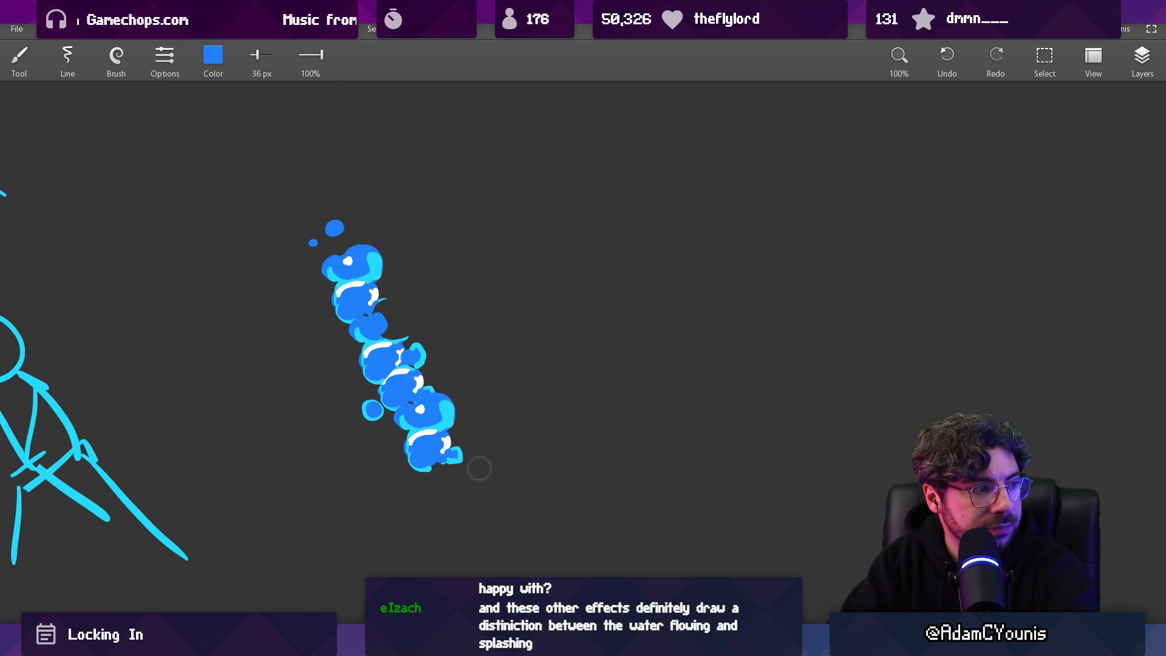
Step: Enlarge the brush to 59 px and paint a large blue blob right of the chain
scroll(486, 442, down, 2)
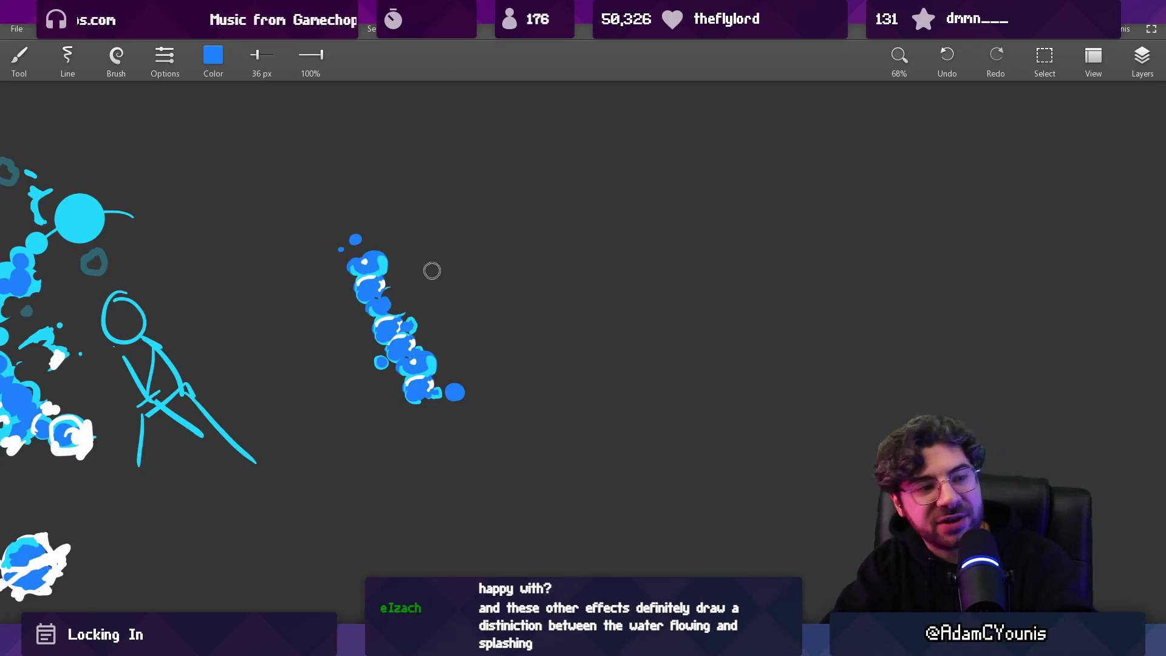
scroll(521, 261, down, 2)
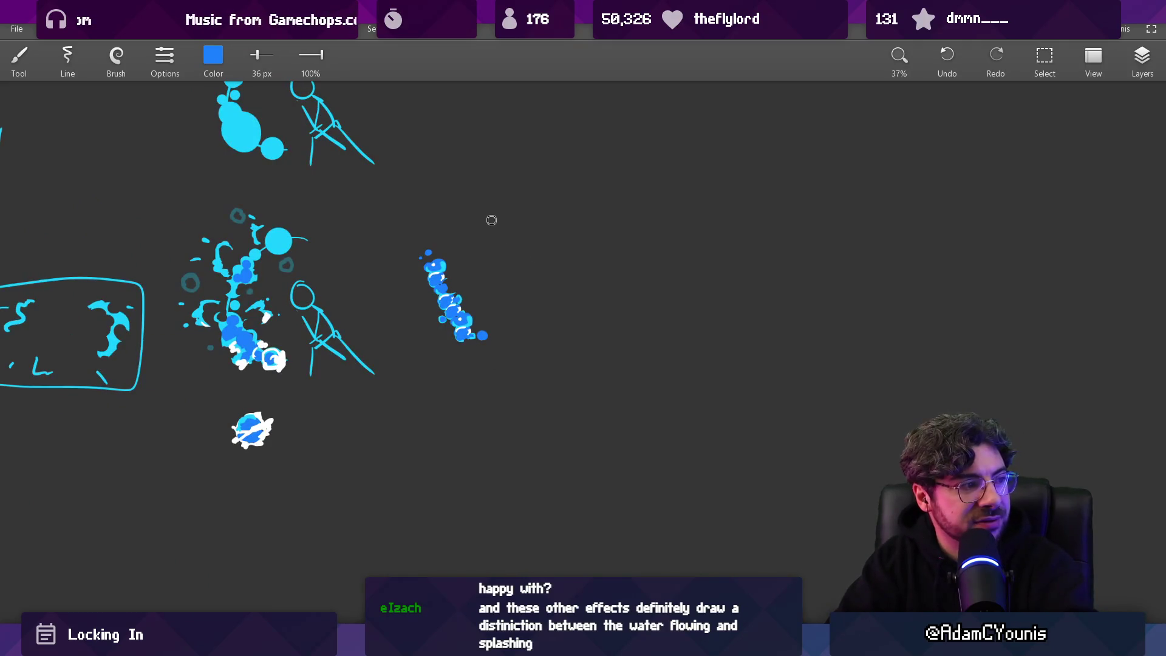
scroll(489, 270, up, 3)
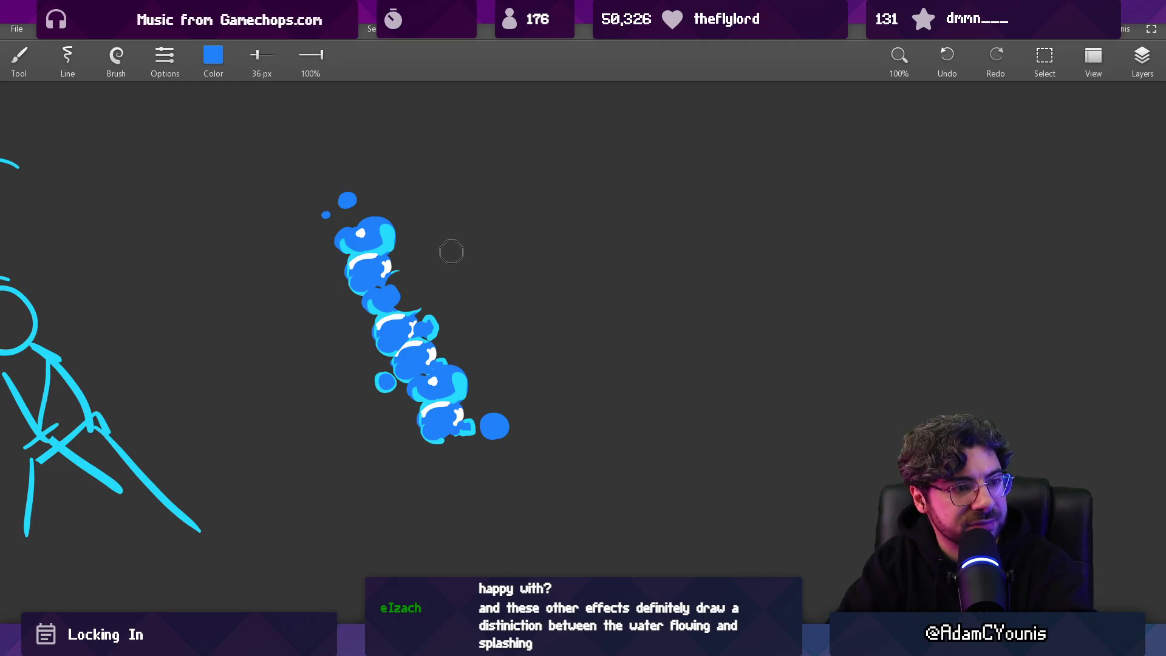
key(bracketright)
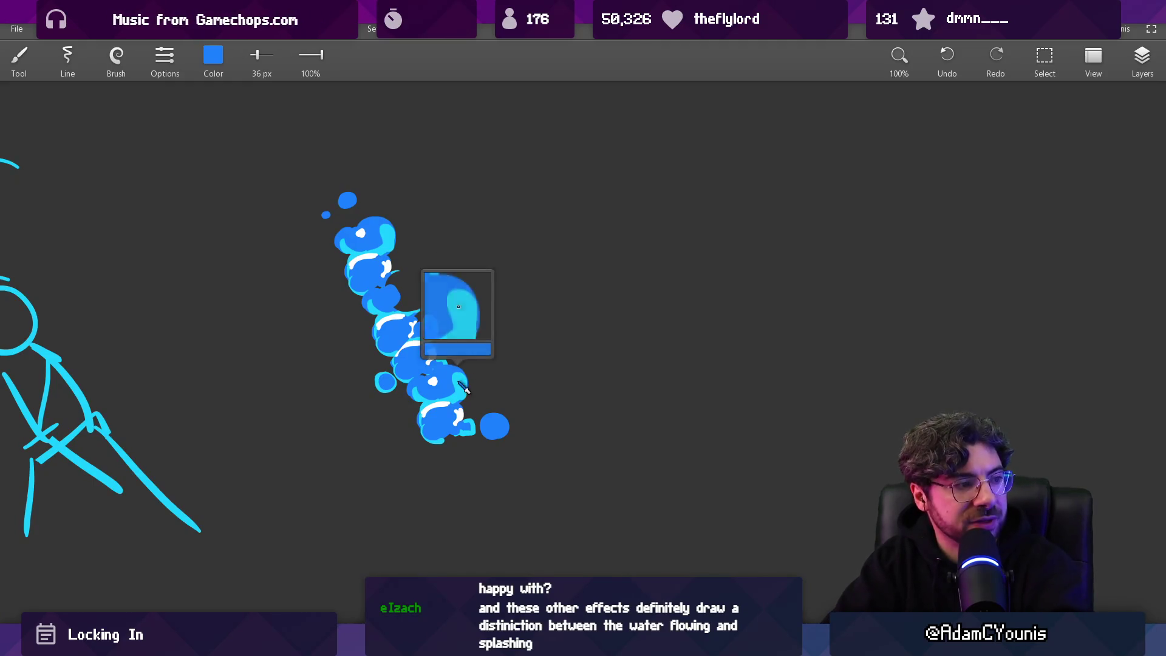
click(717, 371)
drag(719, 372, 747, 358)
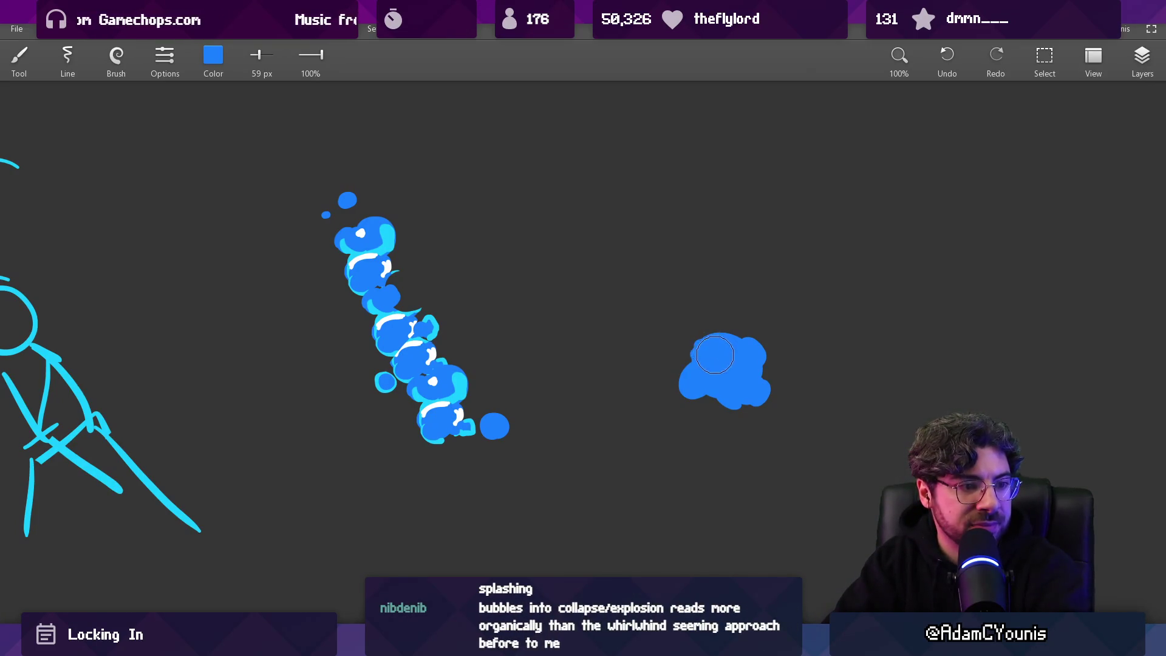
Step: Carve the blob into crescents with blue splash strokes, then undo the strokes and the blob
key(e)
mouse_move(720, 371)
mouse_down()
mouse_move(711, 341)
mouse_move(783, 326)
mouse_move(817, 356)
mouse_up()
drag(687, 333, 654, 390)
drag(697, 432, 769, 453)
drag(723, 292, 761, 279)
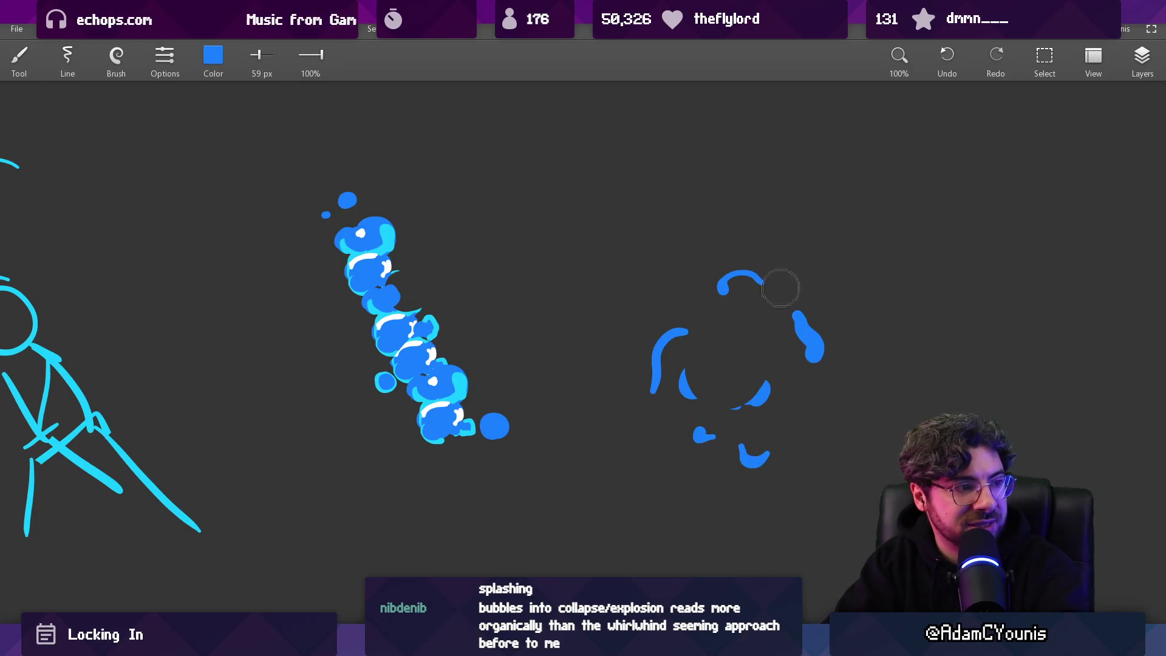
key(ctrl+z)
key(ctrl+z)
key(ctrl+z)
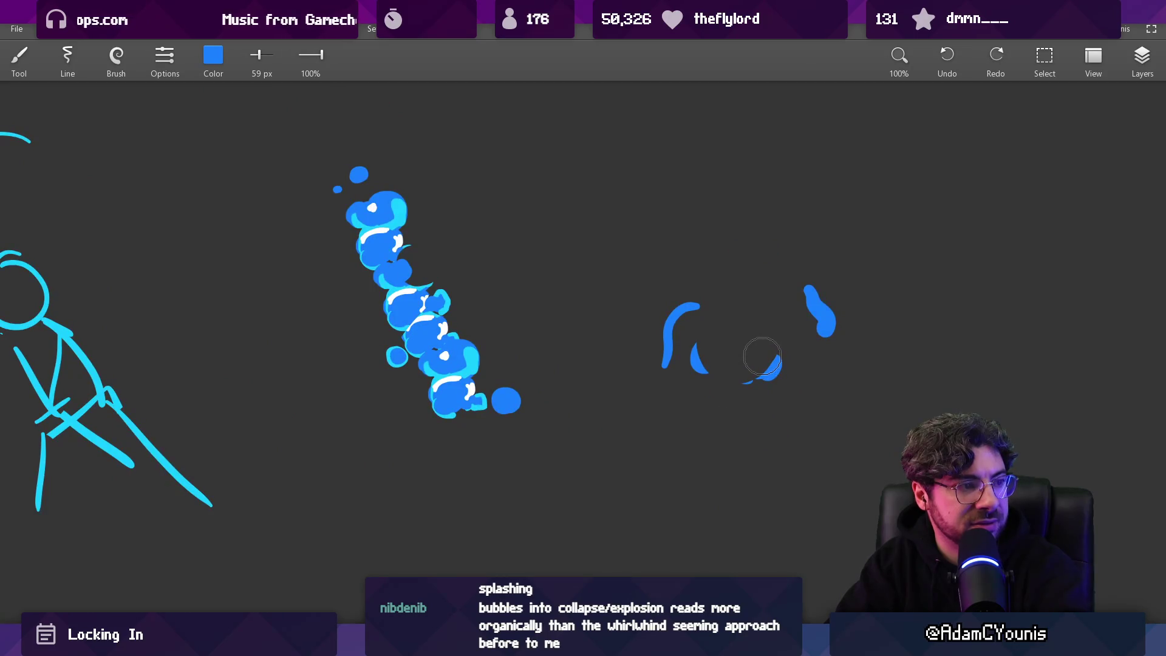
key(ctrl+z)
key(ctrl+z)
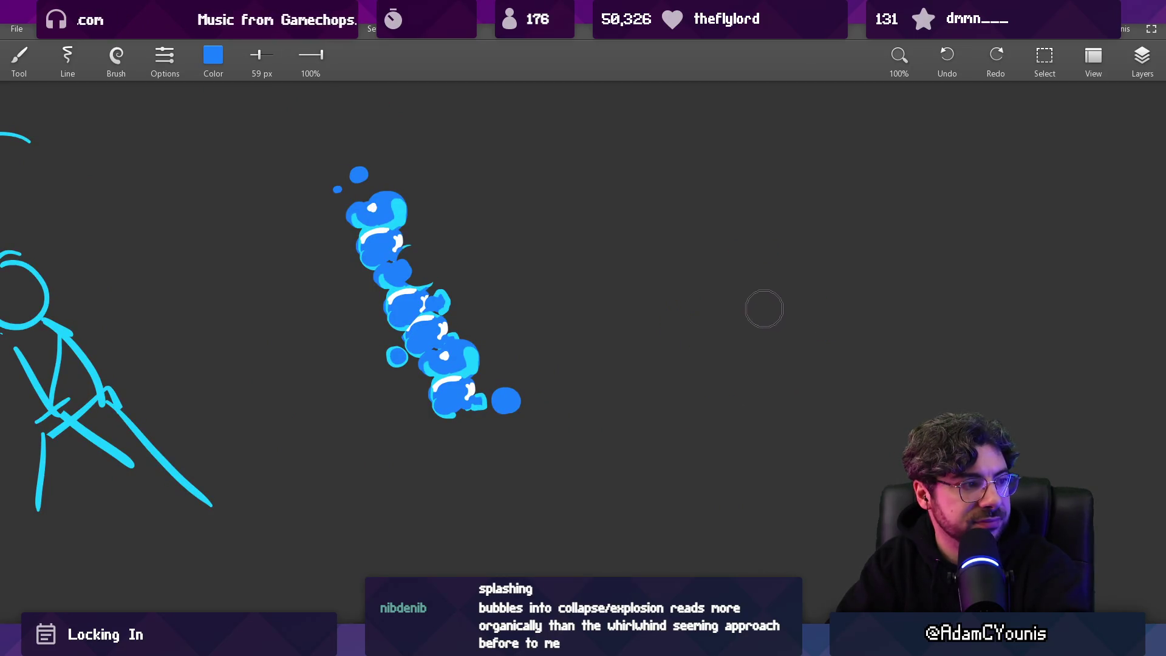
Step: Undo the extra blue dots added to the bubble chain
scroll(763, 308, down, 3)
drag(656, 383, 795, 358)
scroll(795, 359, down, 3)
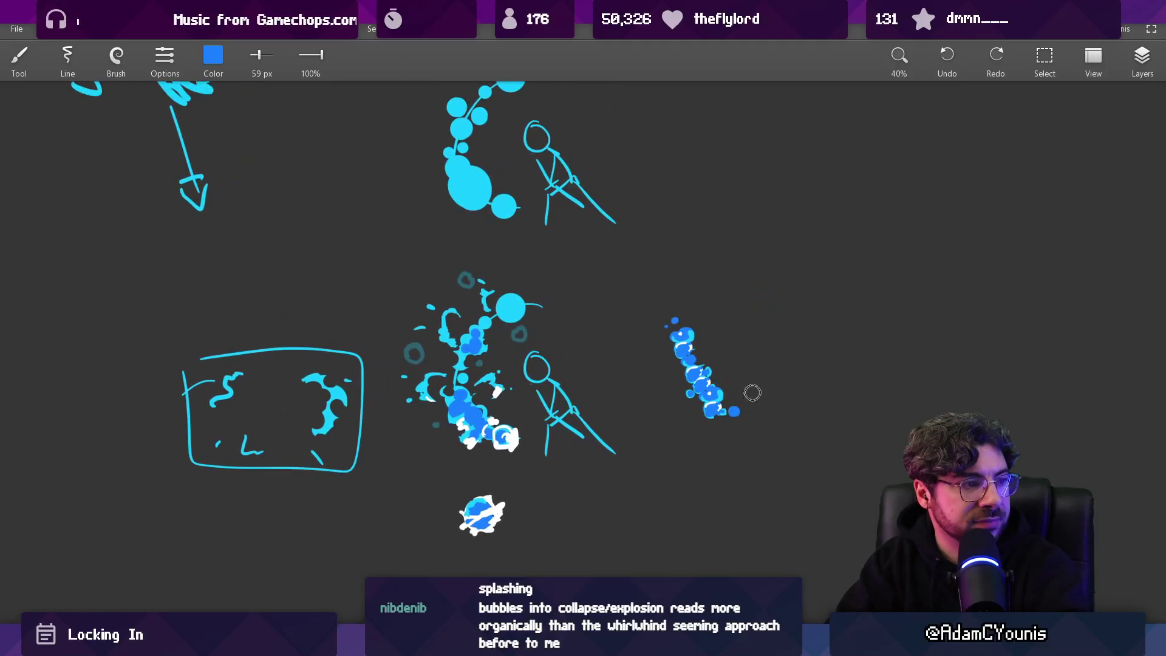
scroll(652, 288, up, 5)
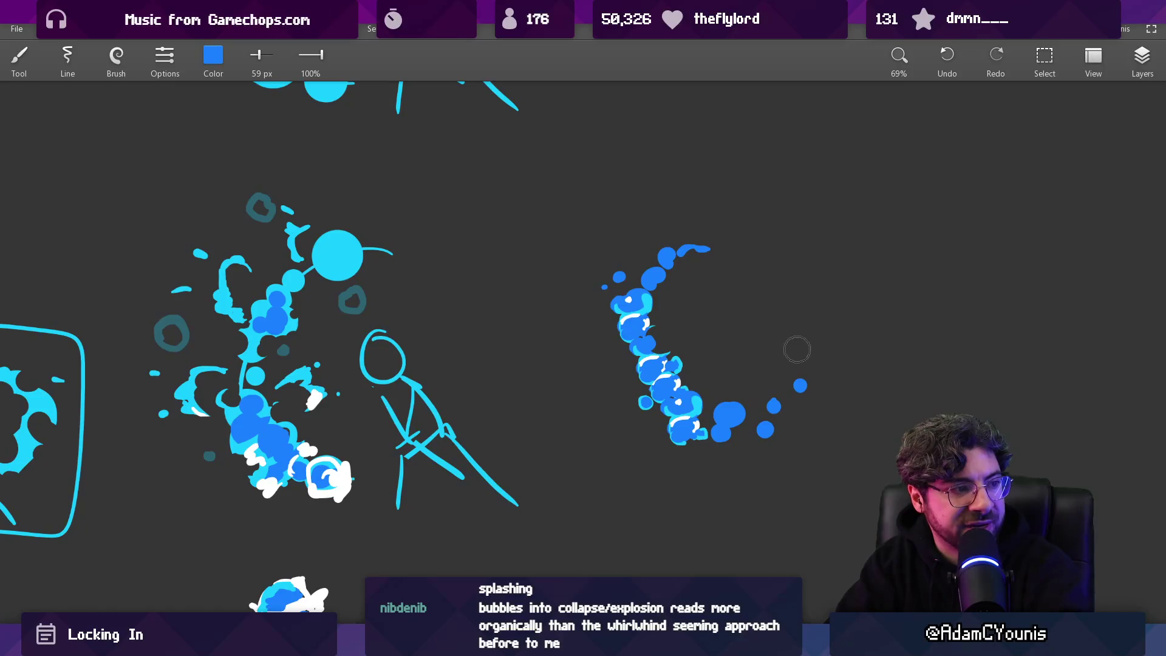
key(ctrl+z)
key(ctrl+z)
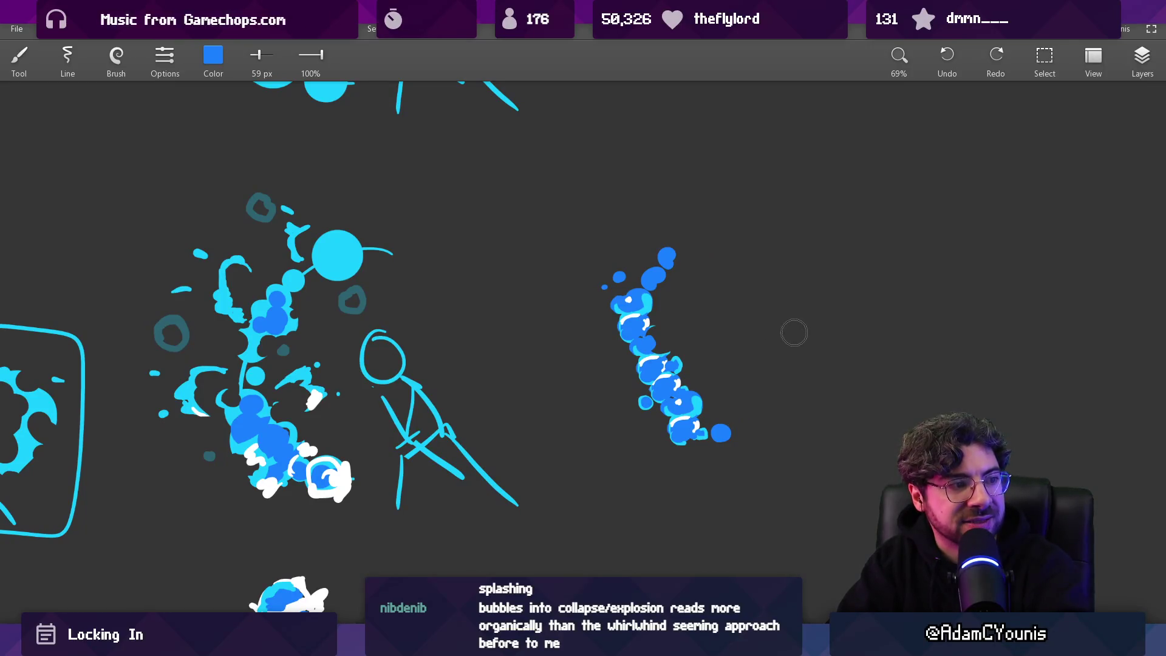
key(ctrl+z)
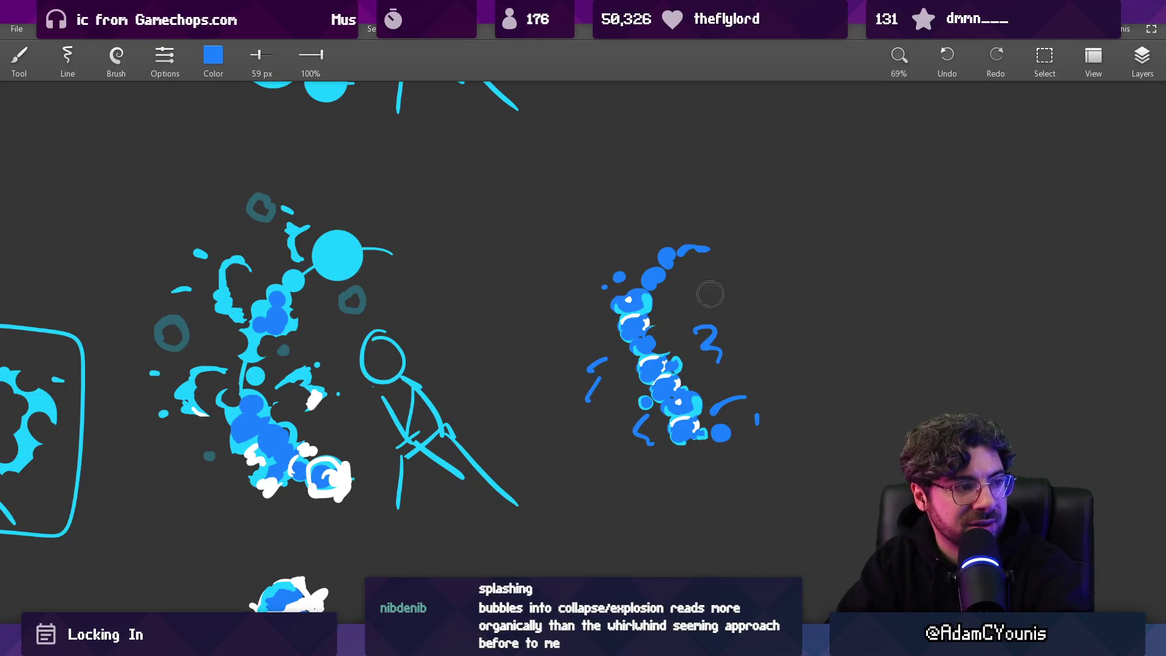
Step: Erase part of the chain's bottom bubble and look over the whole canvas
key(e)
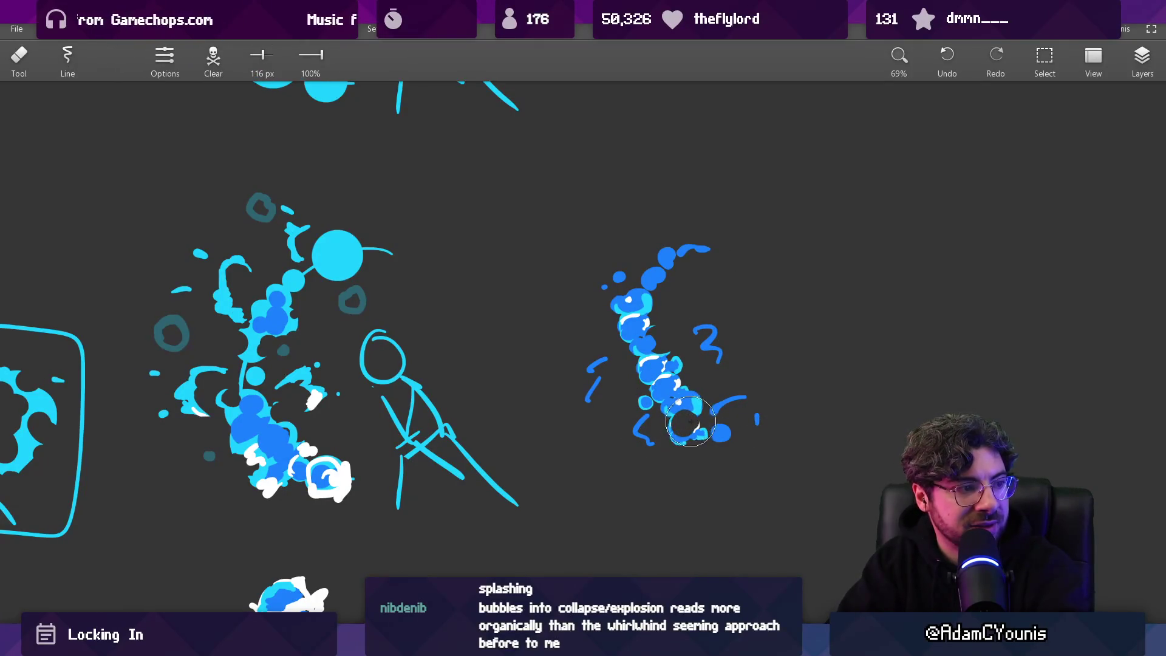
drag(684, 401, 673, 390)
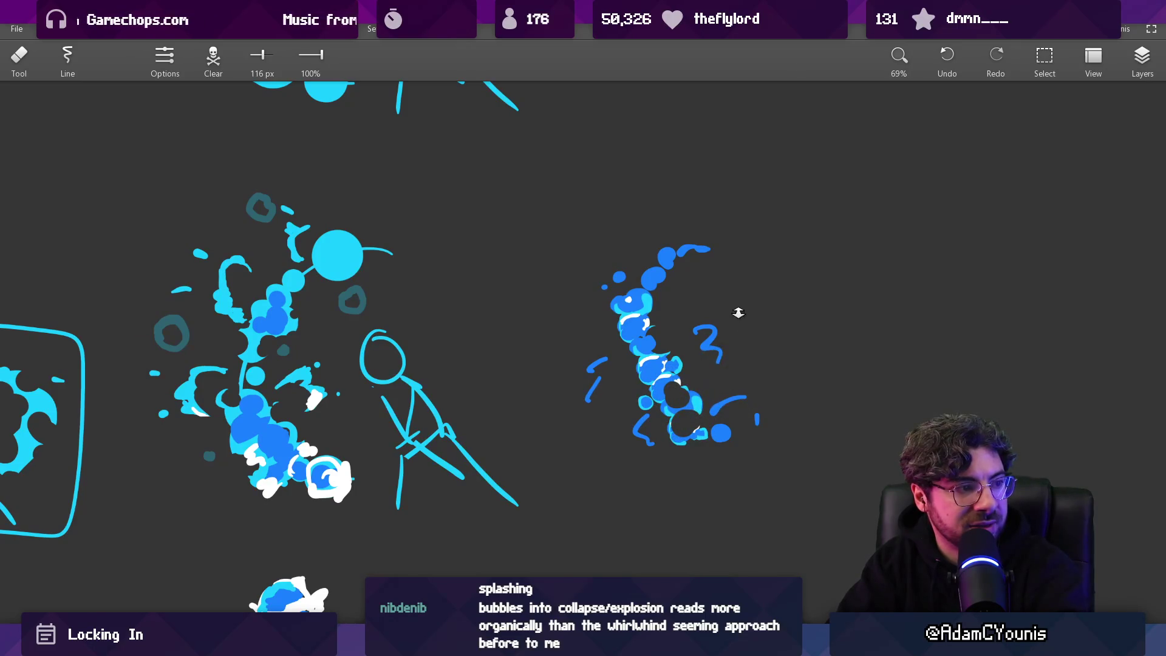
scroll(739, 312, down, 3)
scroll(753, 326, up, 4)
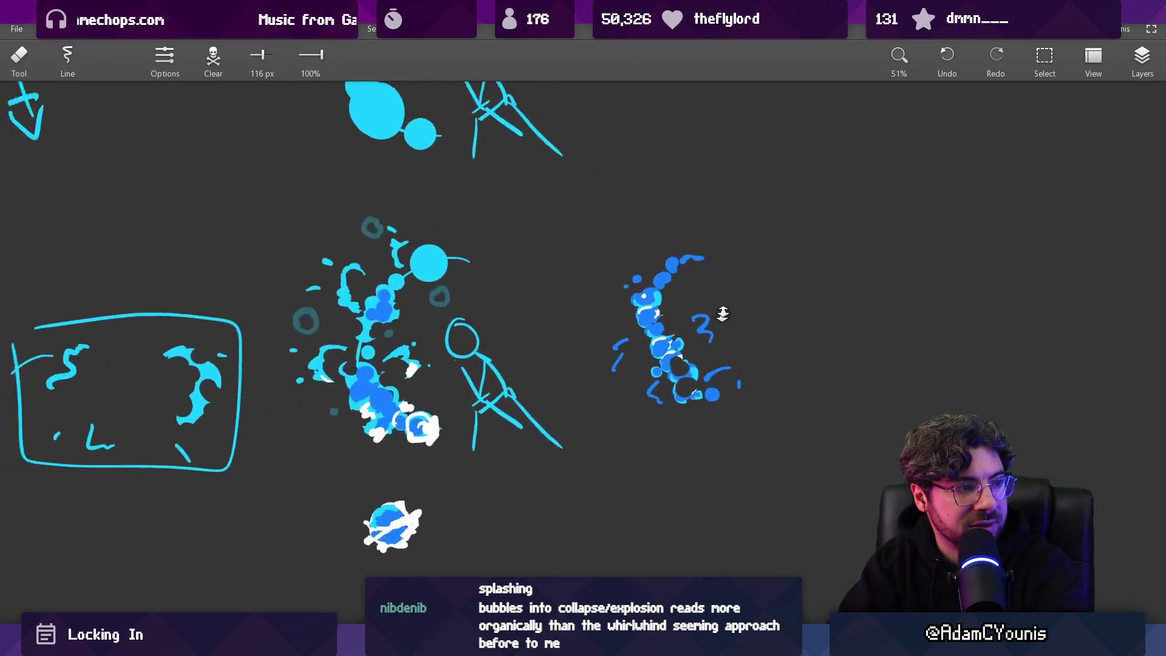
scroll(718, 219, down, 8)
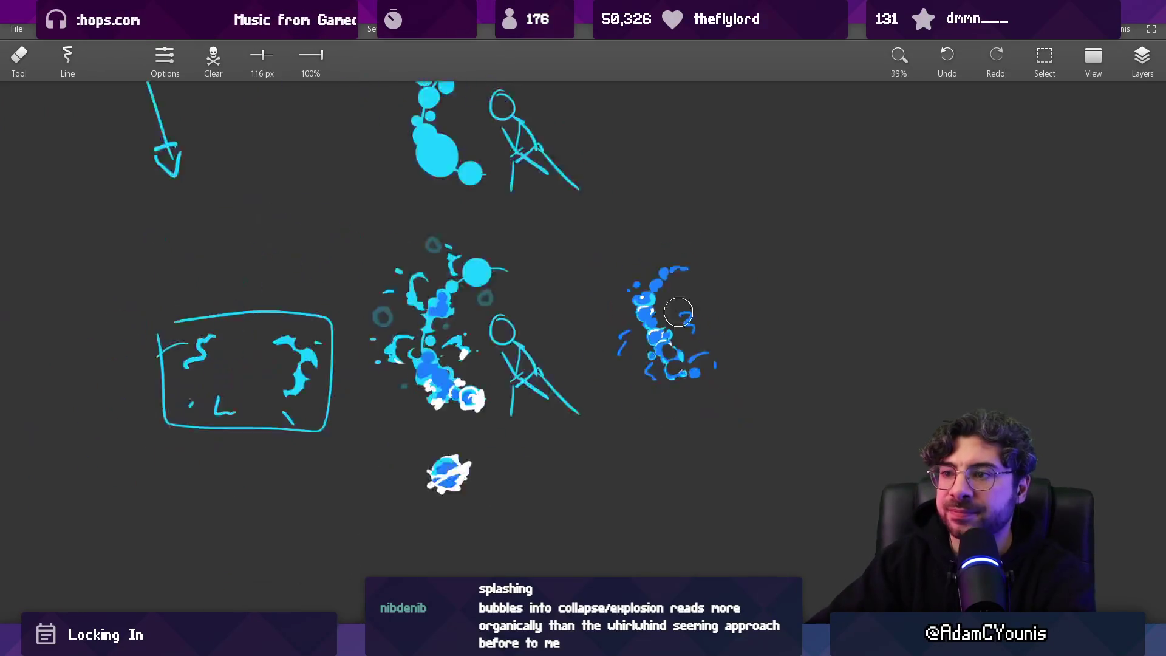
mouse_move(620, 274)
mouse_down()
mouse_move(621, 300)
mouse_move(971, 482)
mouse_move(1127, 469)
mouse_move(640, 416)
mouse_up()
scroll(704, 374, up, 1)
scroll(668, 373, up, 1)
Step: Shrink the upper group of water sketches and shift it to the right
key(m)
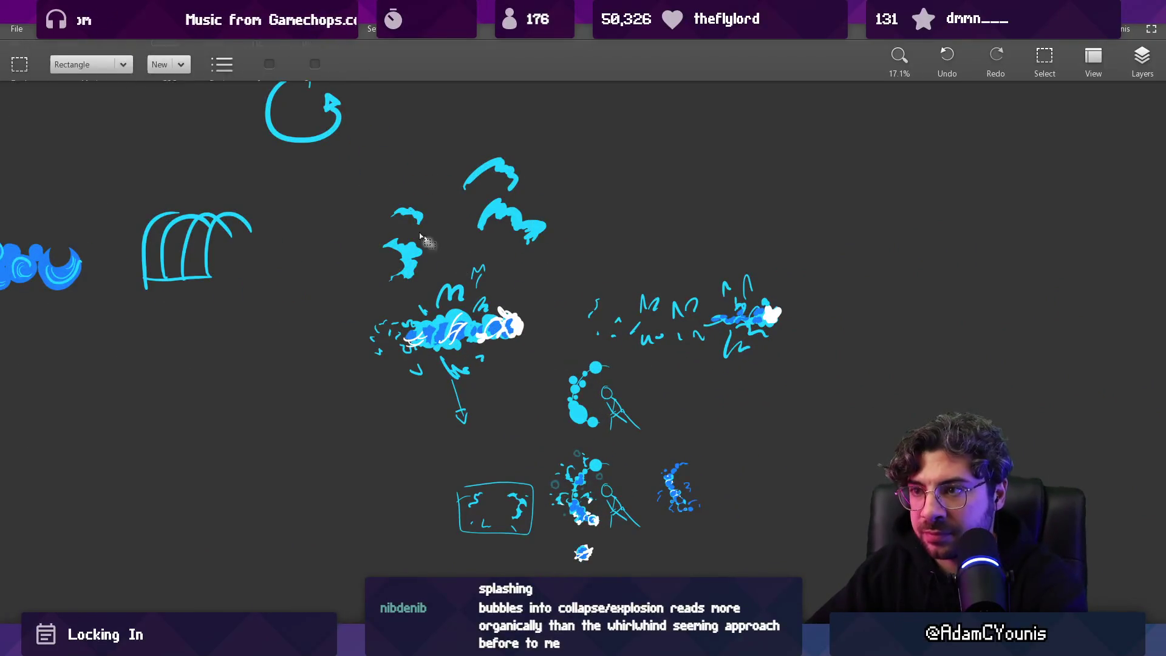
mouse_move(357, 142)
mouse_down()
mouse_move(795, 541)
mouse_move(802, 573)
mouse_up()
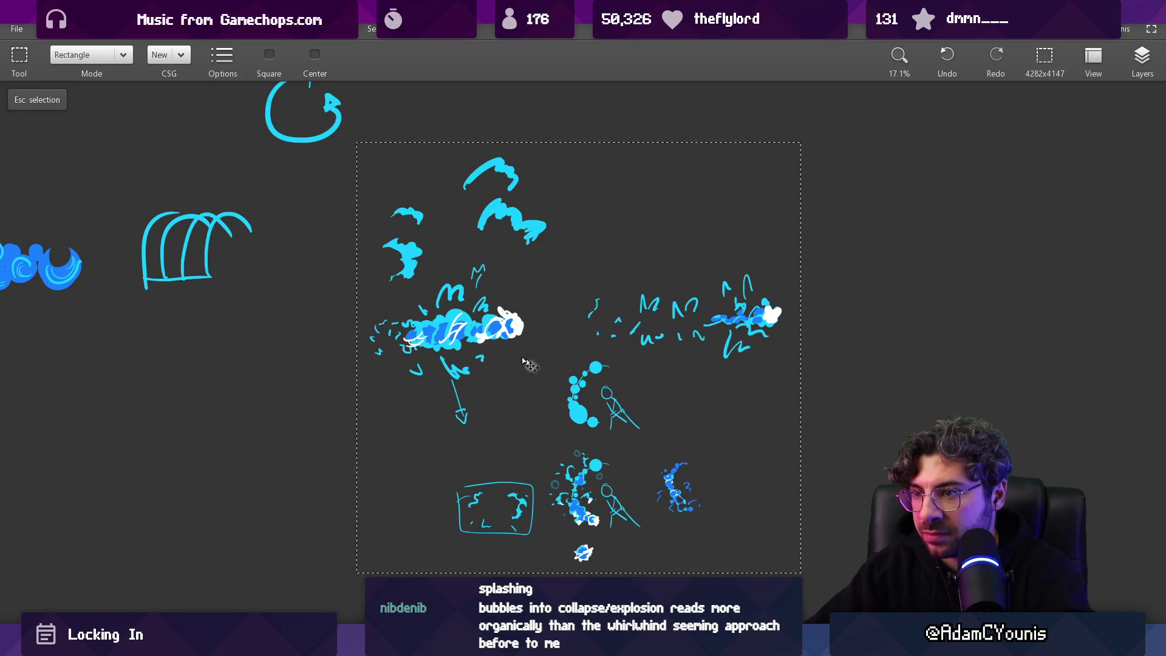
click(370, 412)
mouse_move(368, 381)
mouse_down()
mouse_move(555, 154)
mouse_move(448, 286)
mouse_up()
key(ctrl+t)
drag(419, 333, 530, 334)
key(Return)
Step: Paint over the stray left arrow and switch to a large eraser to remove it
key(b)
mouse_move(461, 419)
mouse_down()
mouse_move(449, 377)
mouse_move(463, 412)
mouse_up()
key(e)
scroll(578, 419, up, 3)
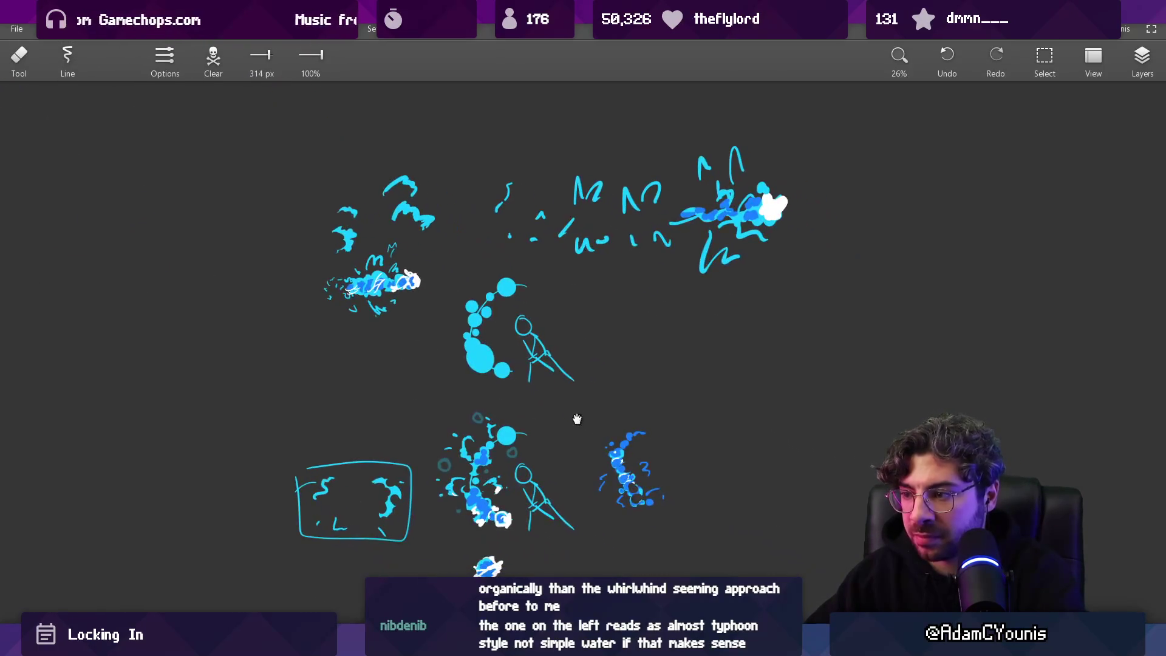
Step: Scale the top-right splash sketch down, nudge it left and up, then select the whole water-study cluster
key(s)
mouse_move(289, 590)
mouse_down()
mouse_move(815, 164)
mouse_move(812, 145)
mouse_up()
drag(480, 141, 789, 260)
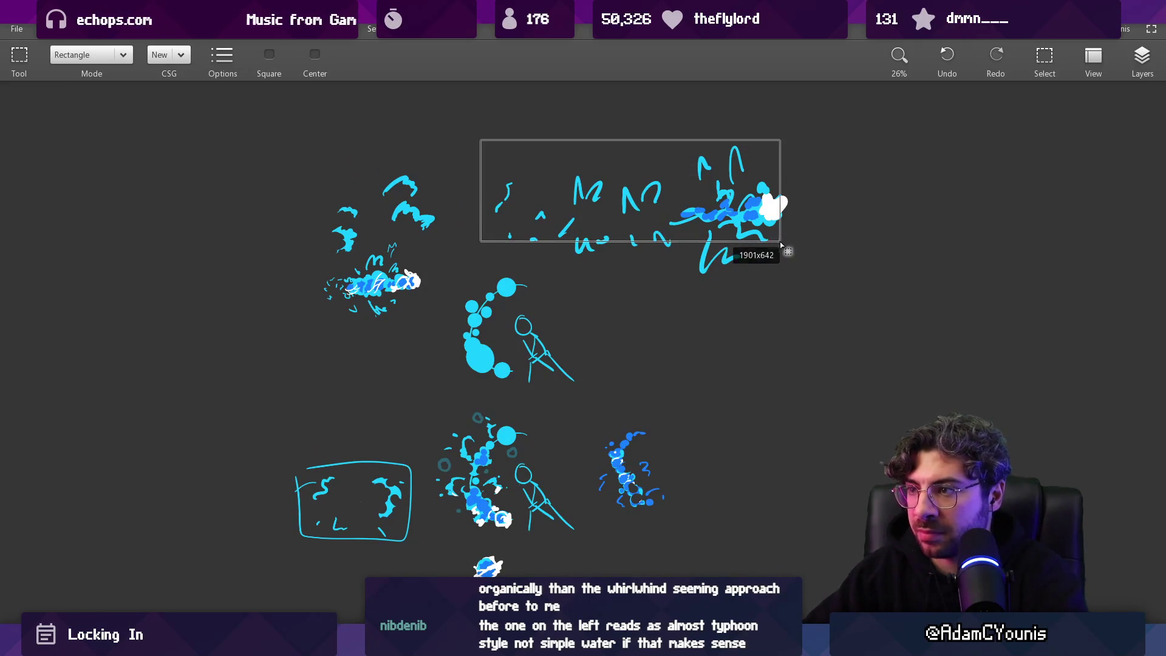
key(ctrl+t)
mouse_move(789, 146)
mouse_down()
mouse_move(658, 223)
mouse_move(649, 204)
mouse_up()
drag(589, 245, 557, 241)
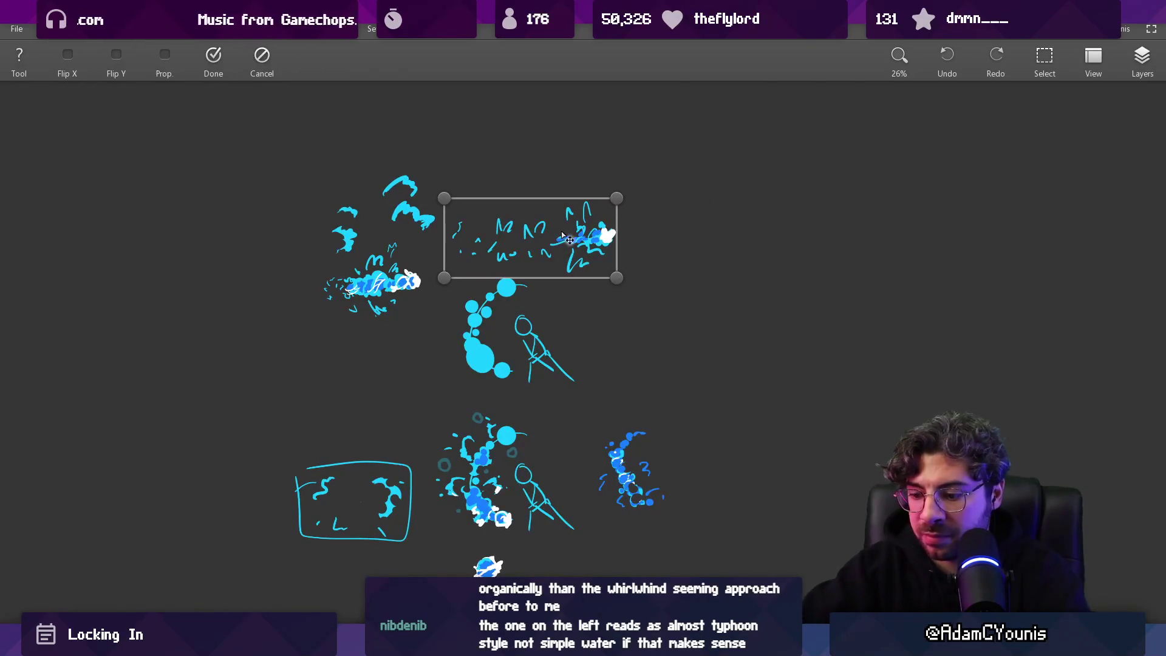
key(Return)
drag(569, 429, 547, 388)
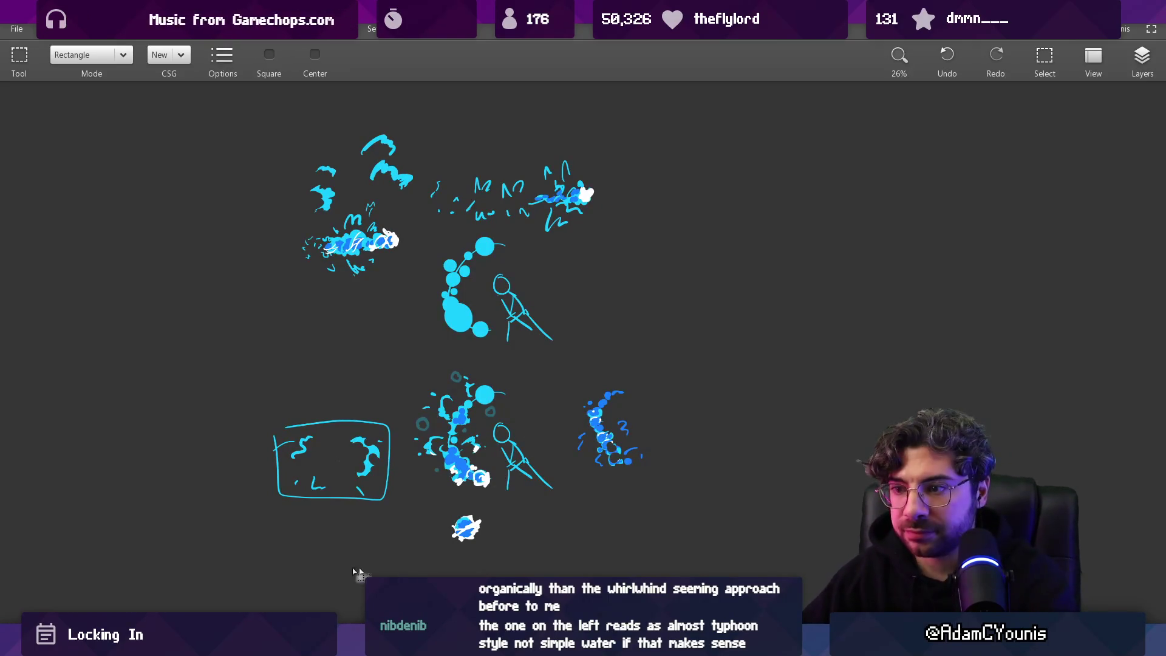
mouse_move(268, 552)
mouse_down()
mouse_move(684, 156)
mouse_move(685, 130)
mouse_move(657, 127)
mouse_up()
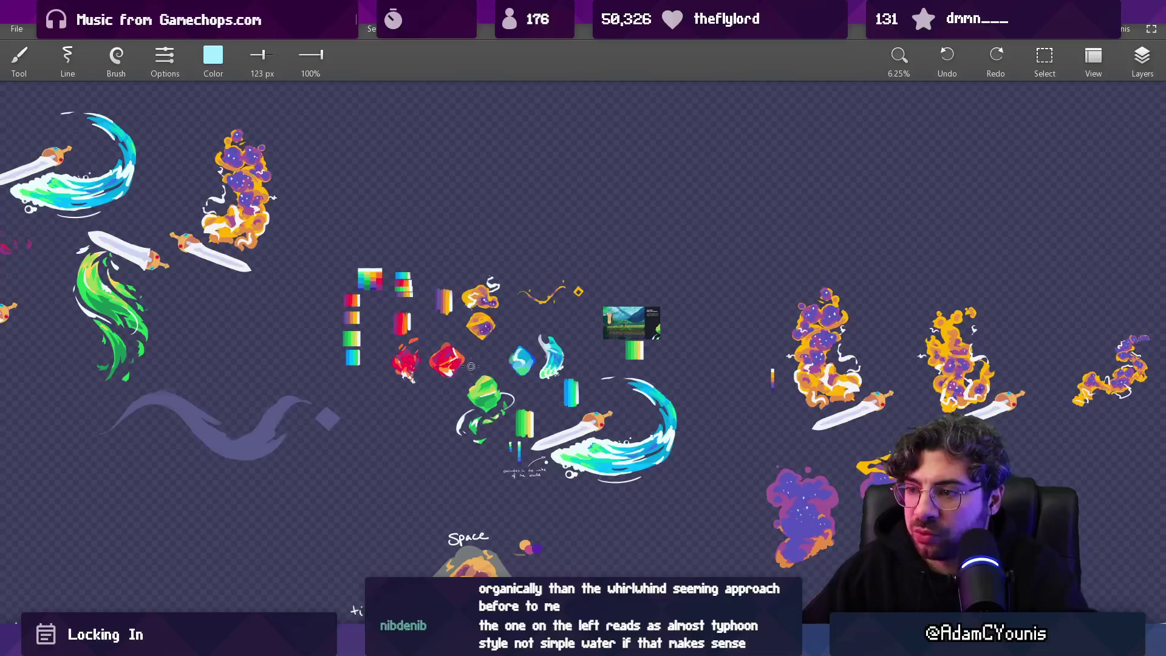
Step: Drag the selected water-study cluster beside the large blue whirl painting
scroll(529, 304, down, 15)
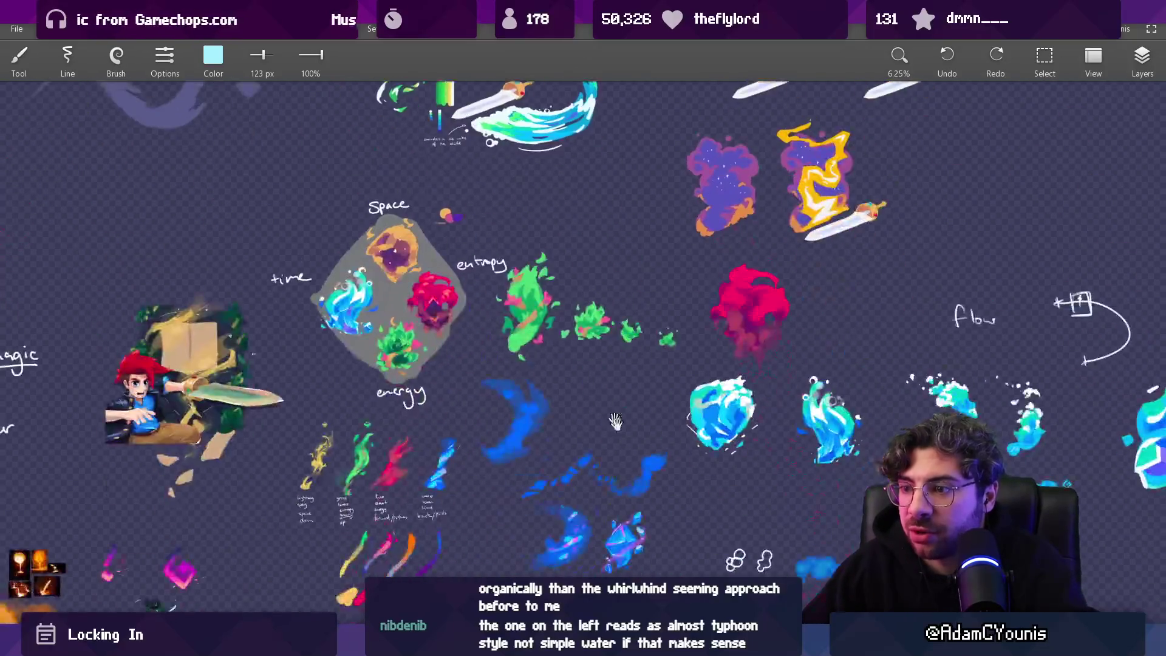
scroll(525, 280, down, 10)
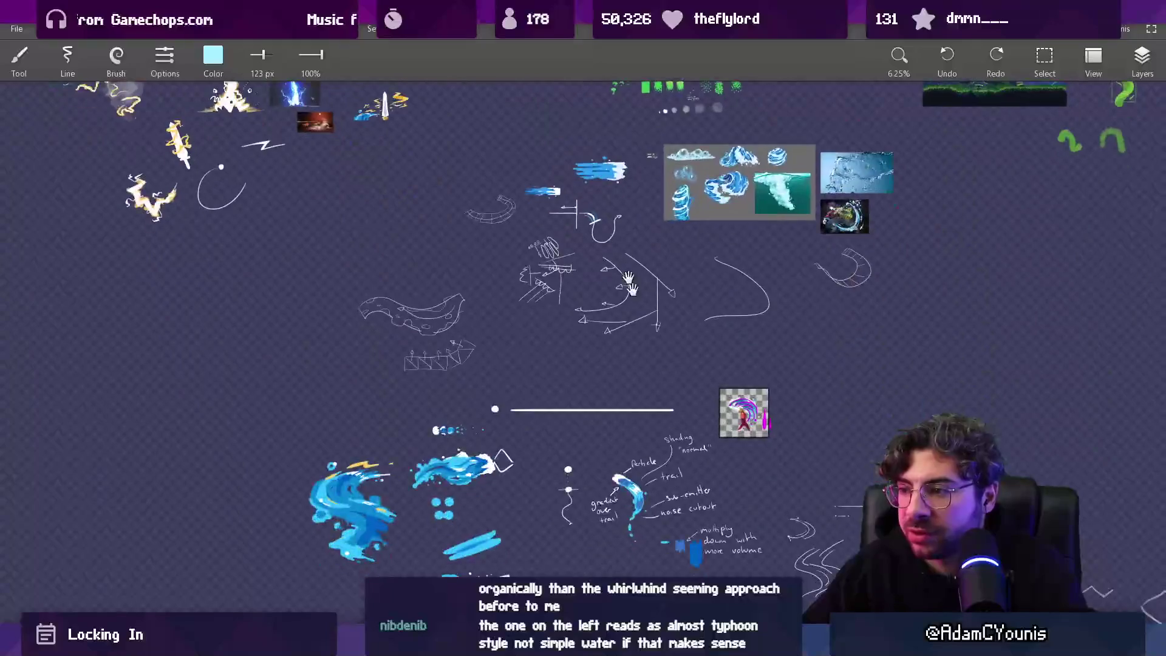
mouse_move(594, 316)
mouse_down()
mouse_move(233, 328)
mouse_move(281, 285)
mouse_up()
scroll(219, 261, up, 5)
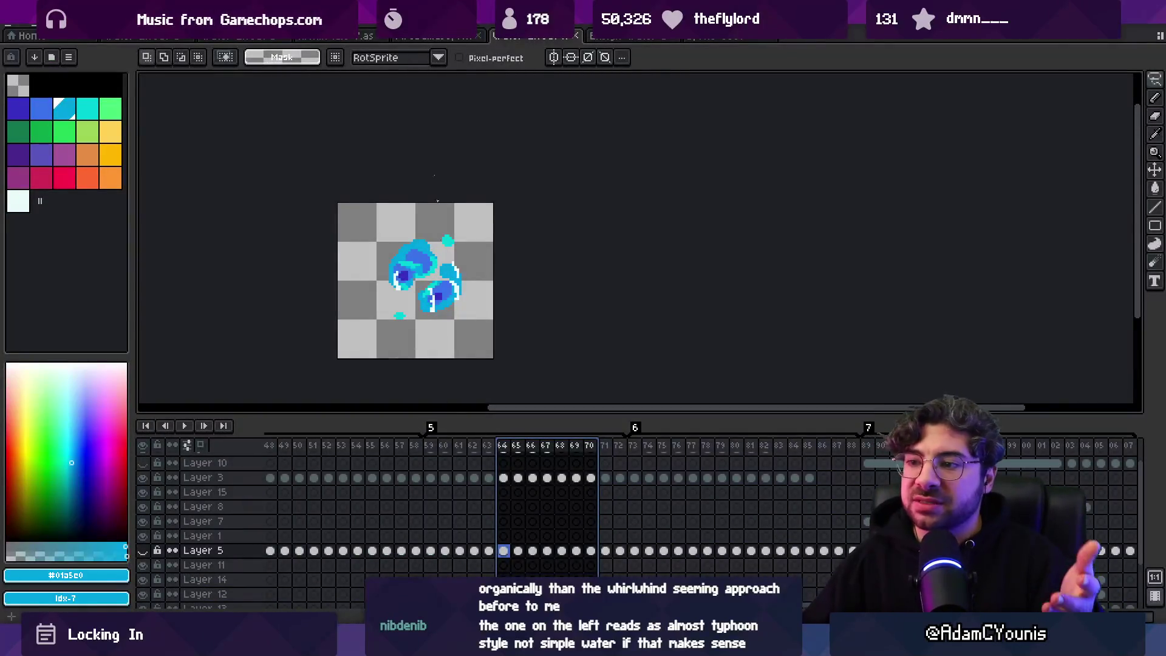
Step: Switch to the water splash sprite and play its frames 1–9 as an animation
click(143, 36)
mouse_move(272, 446)
mouse_down()
mouse_move(505, 448)
mouse_move(265, 449)
mouse_up()
key(Return)
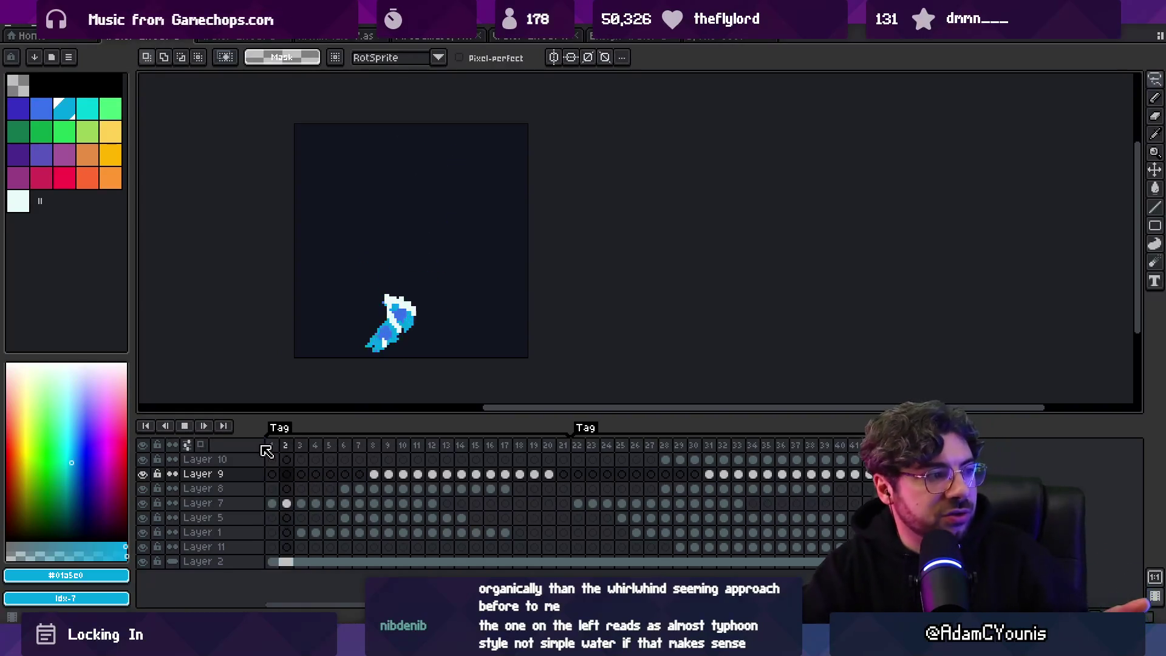